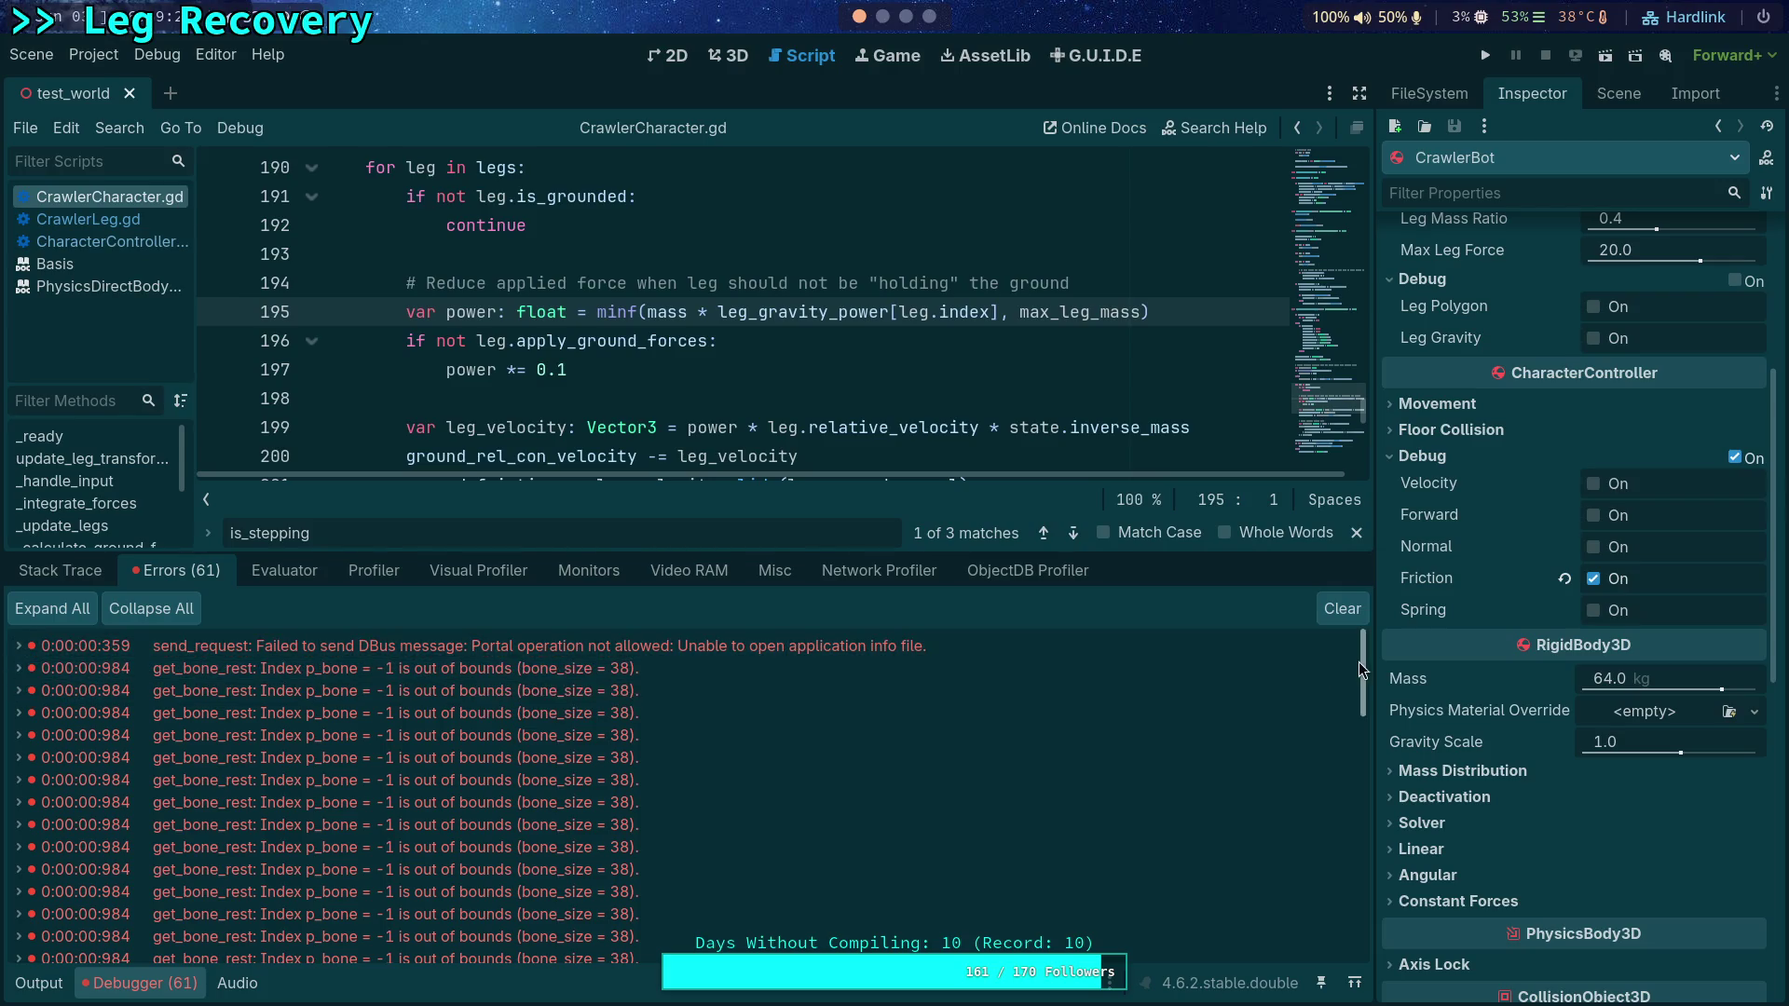
Step: Collapse the debugger output and switch to CharacterController.gd for comparison
{"action": "left_click", "coordinate": [152, 986]}
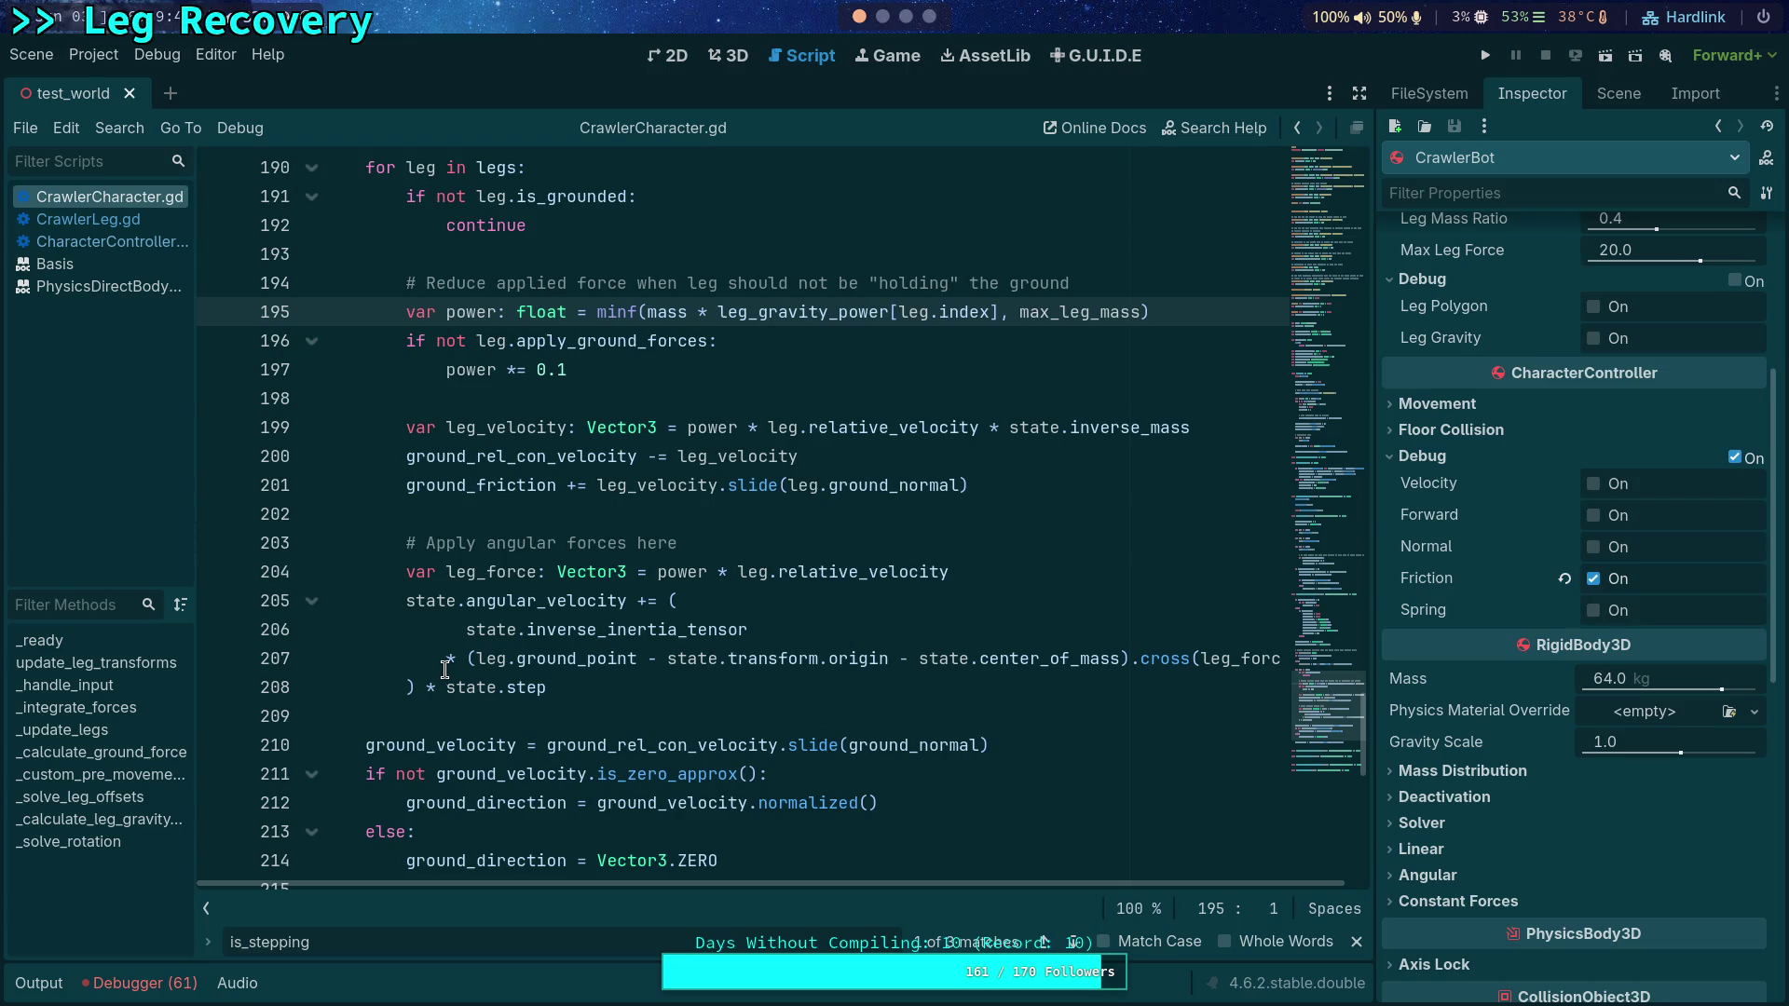
{"action": "left_click", "coordinate": [157, 246]}
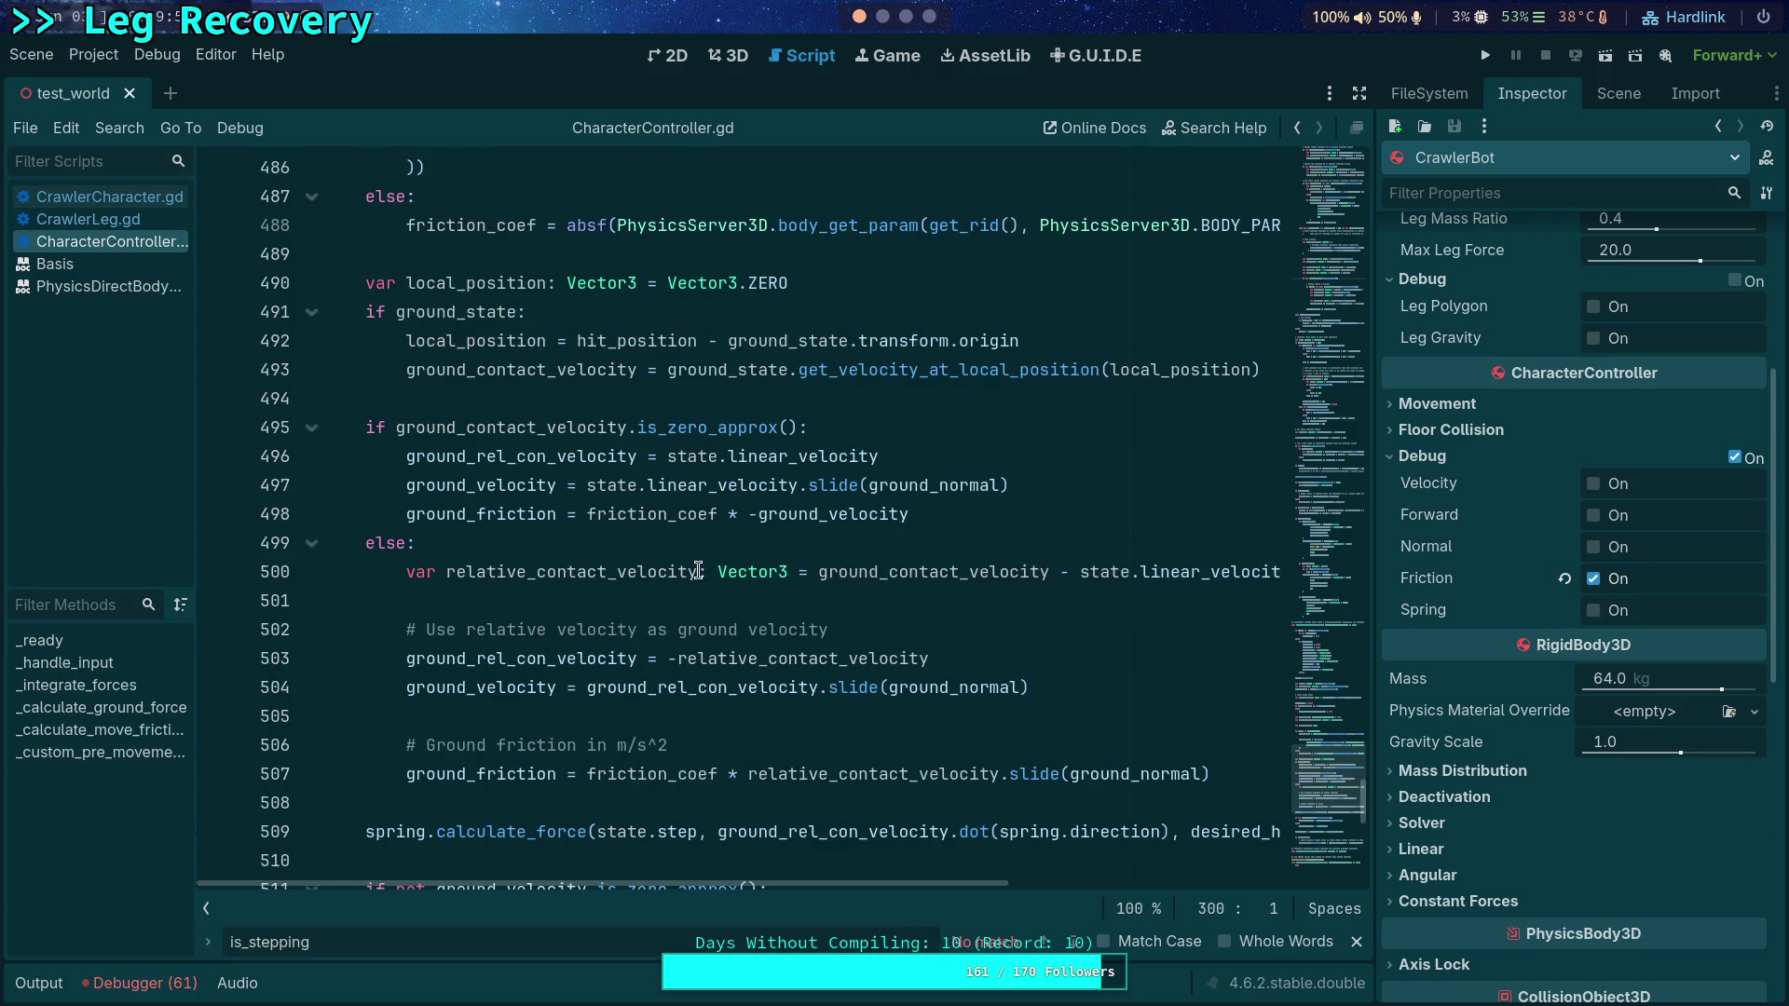
Step: Give the script editor the full window width and return to CrawlerCharacter.gd
{"action": "scroll", "coordinate": [701, 564], "scroll_direction": "down", "scroll_amount": 2}
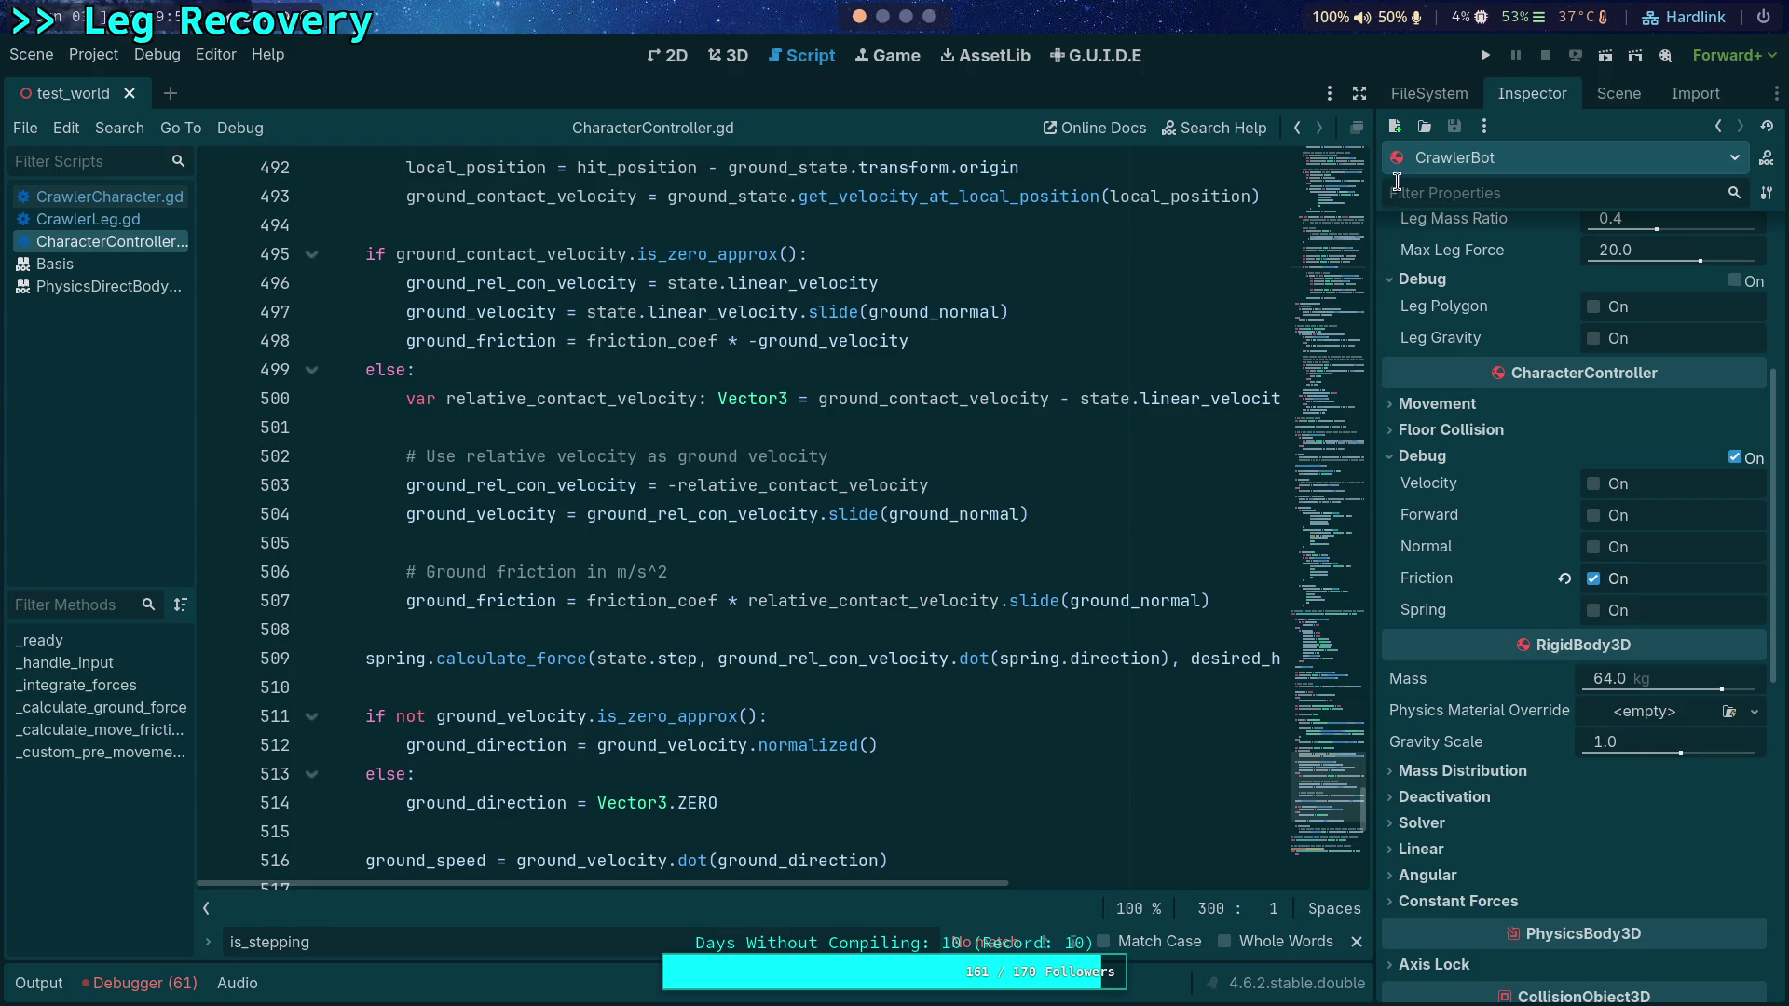
{"action": "left_click", "coordinate": [1360, 94]}
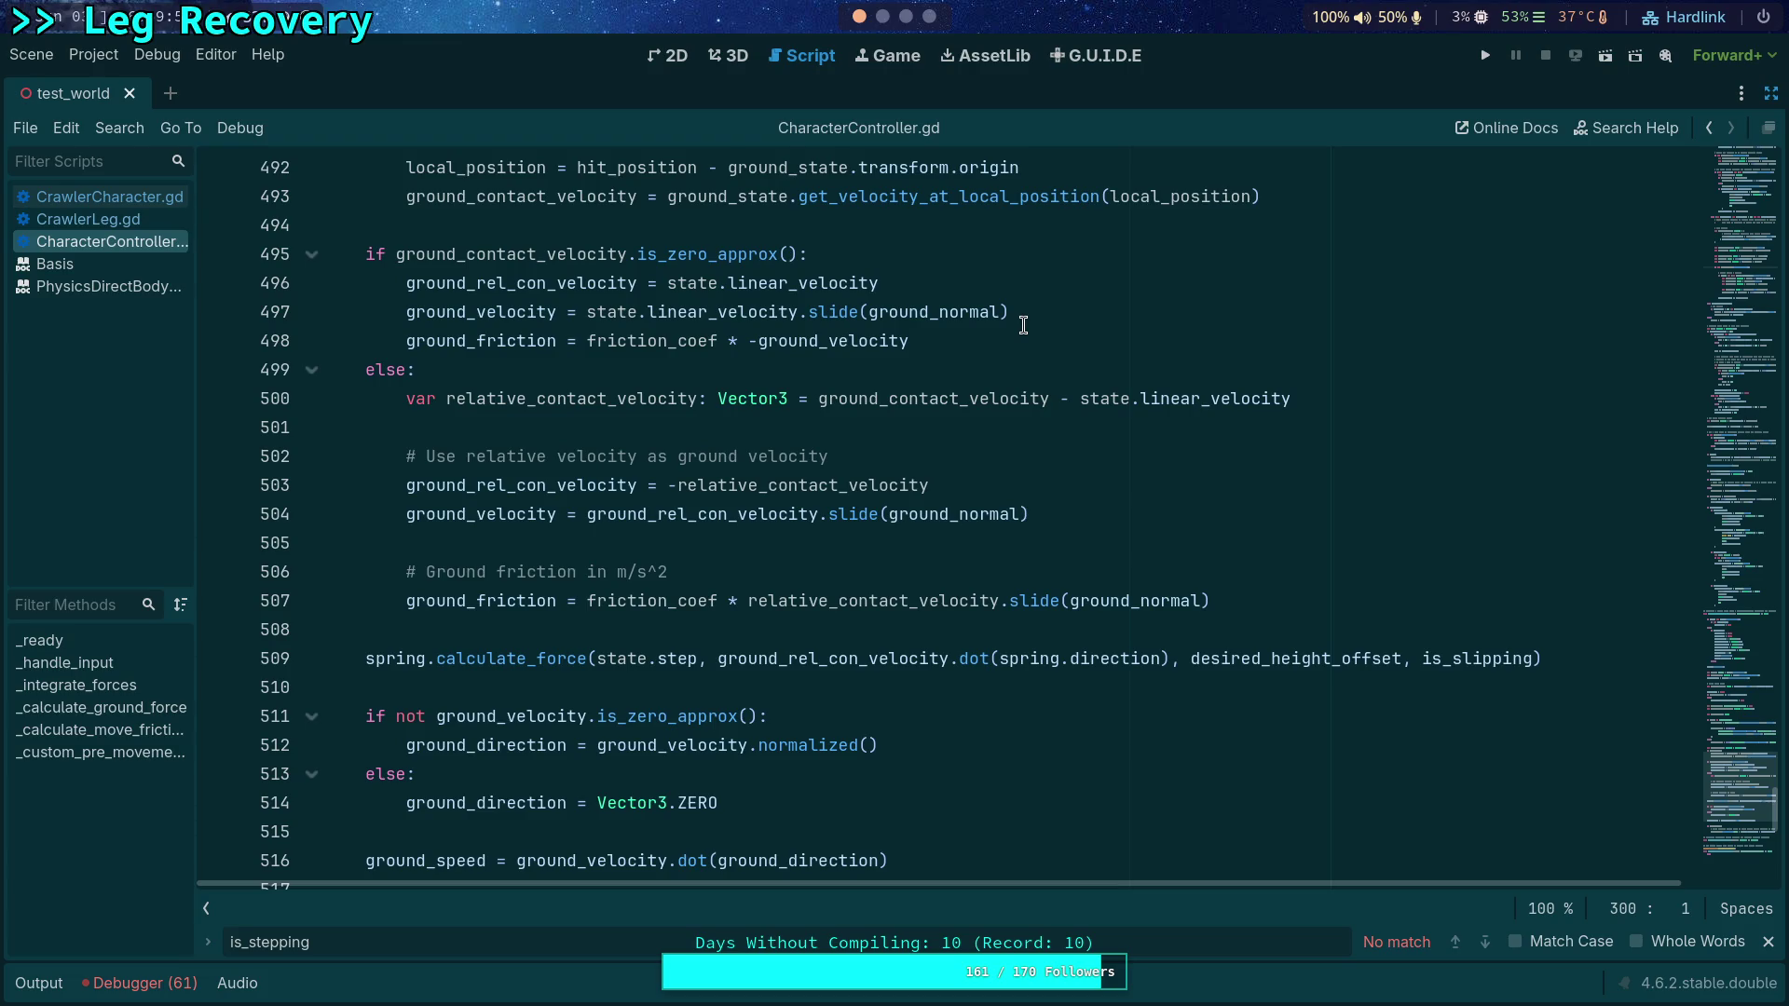
{"action": "left_click", "coordinate": [102, 196]}
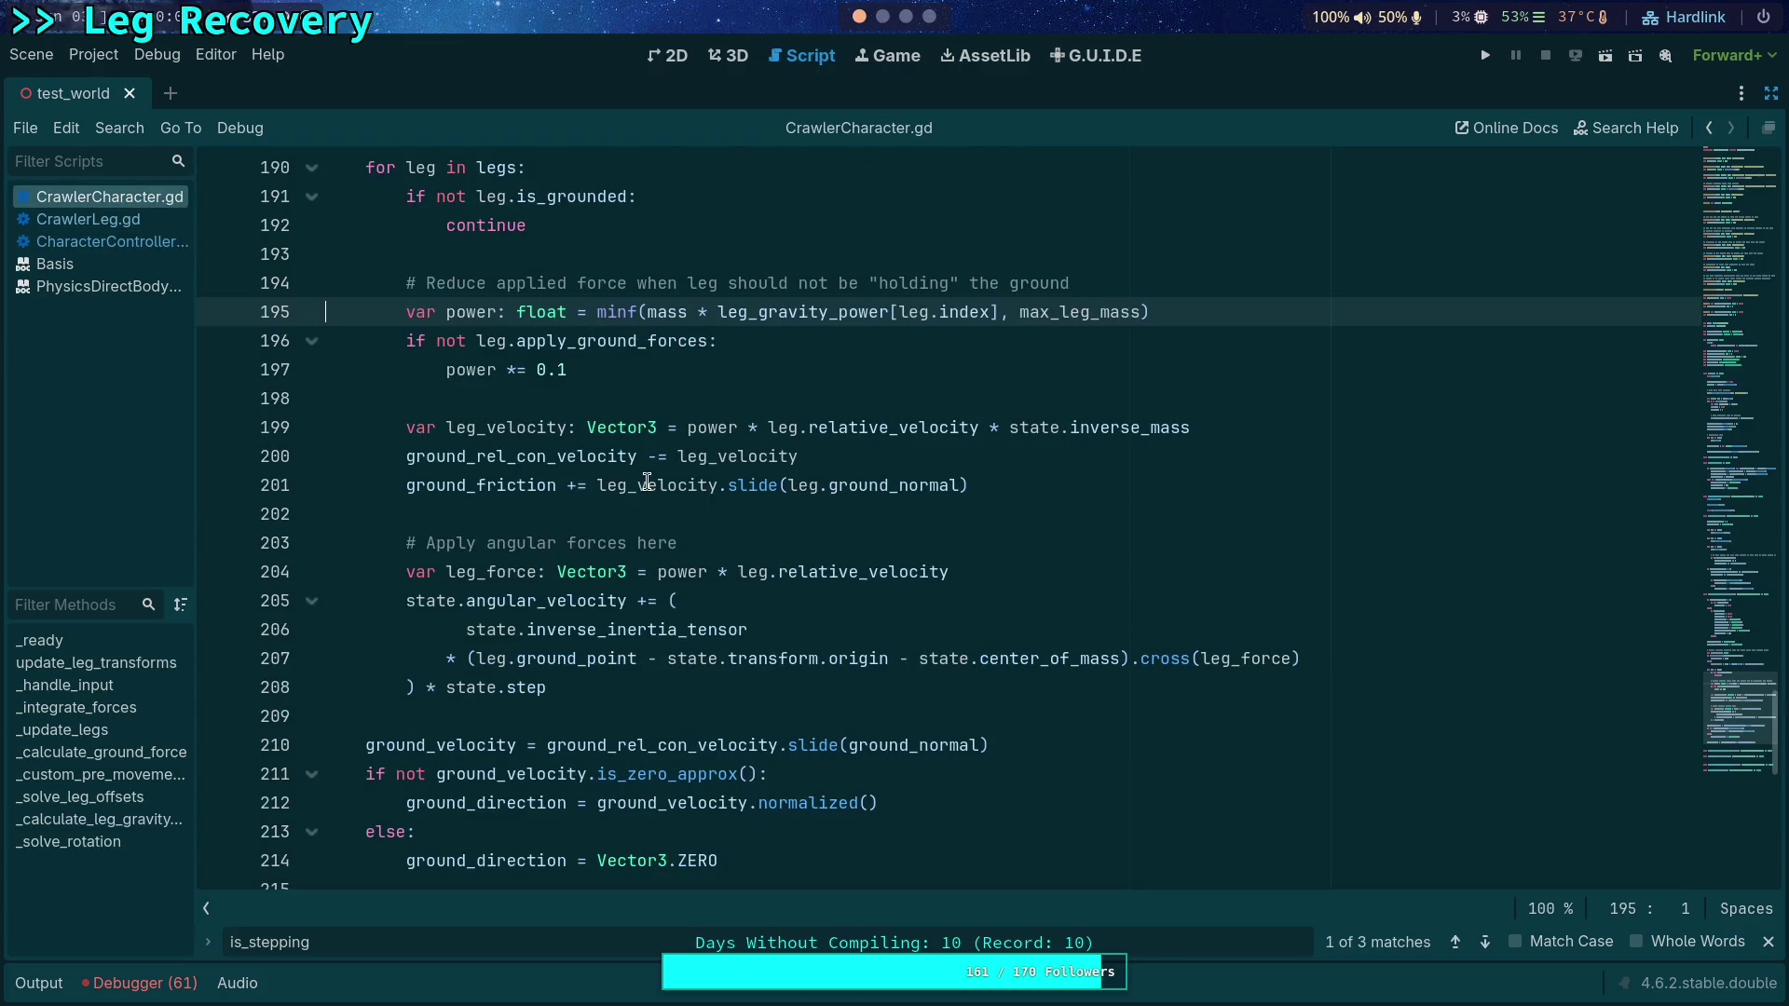
Step: Highlight ground_contact_velocity in CharacterController.gd, then move on to CrawlerLeg.gd's relative_velocity code
{"action": "left_click", "coordinate": [102, 242]}
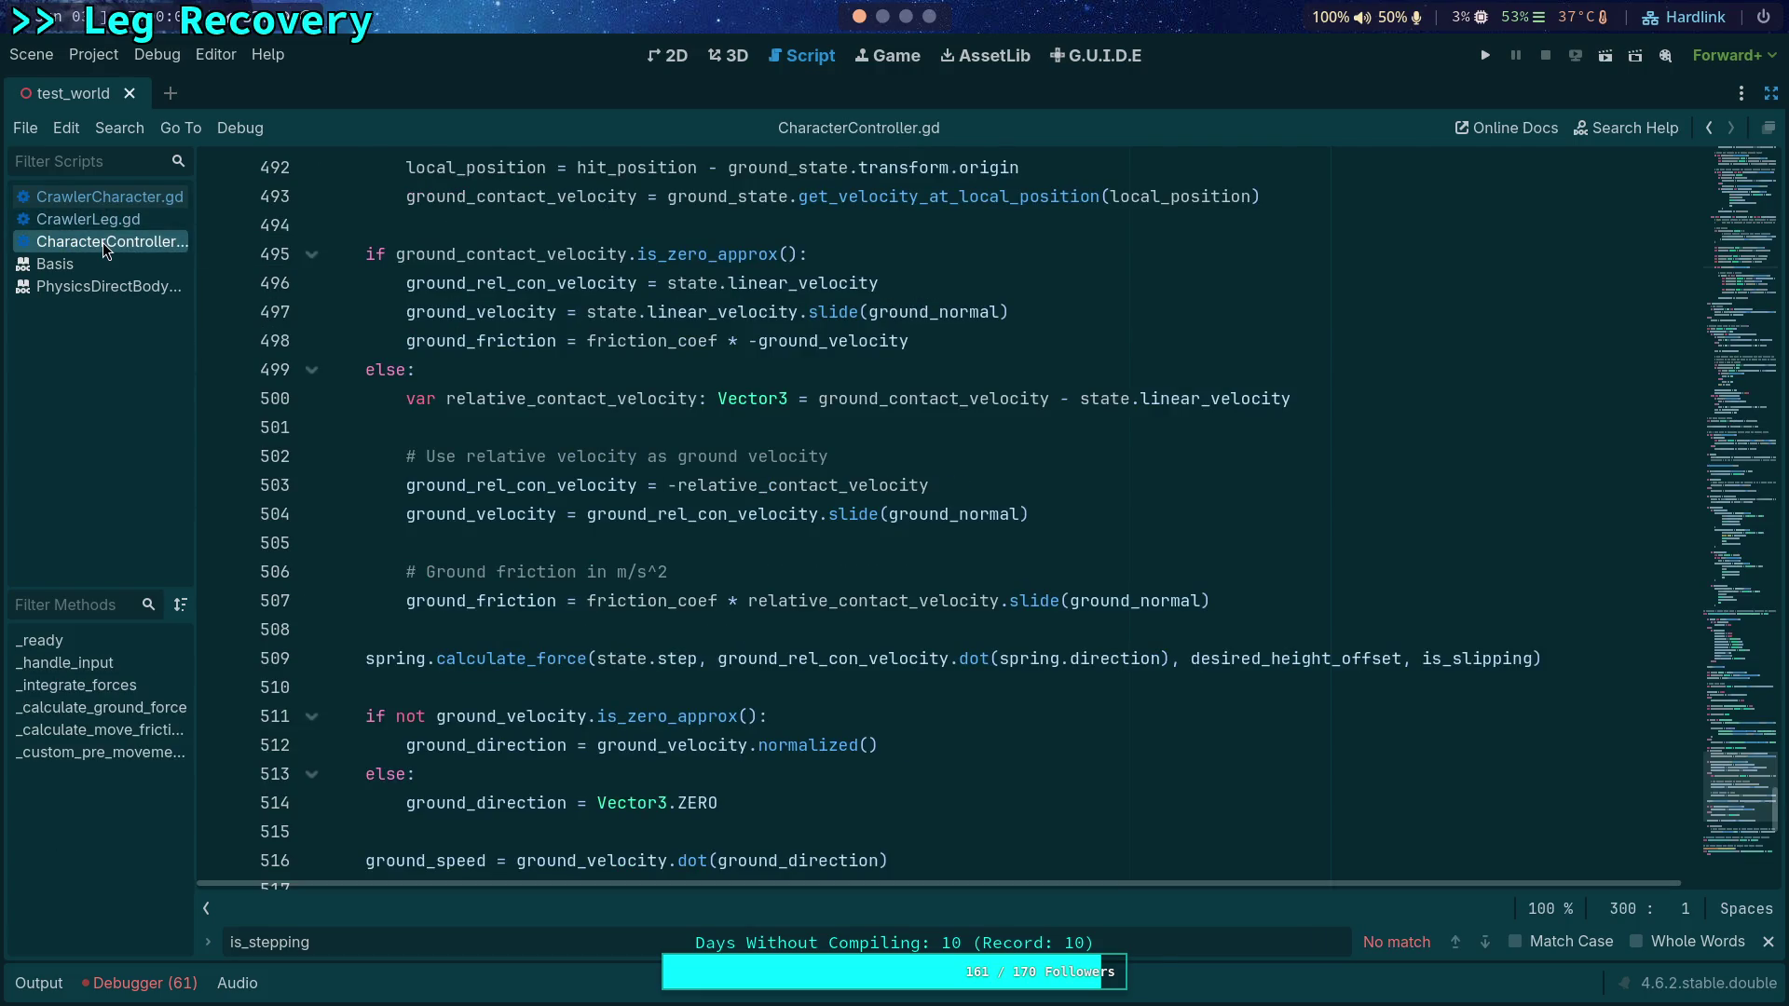
{"action": "double_click", "coordinate": [973, 398]}
{"action": "scroll", "coordinate": [816, 459], "scroll_direction": "up", "scroll_amount": 2}
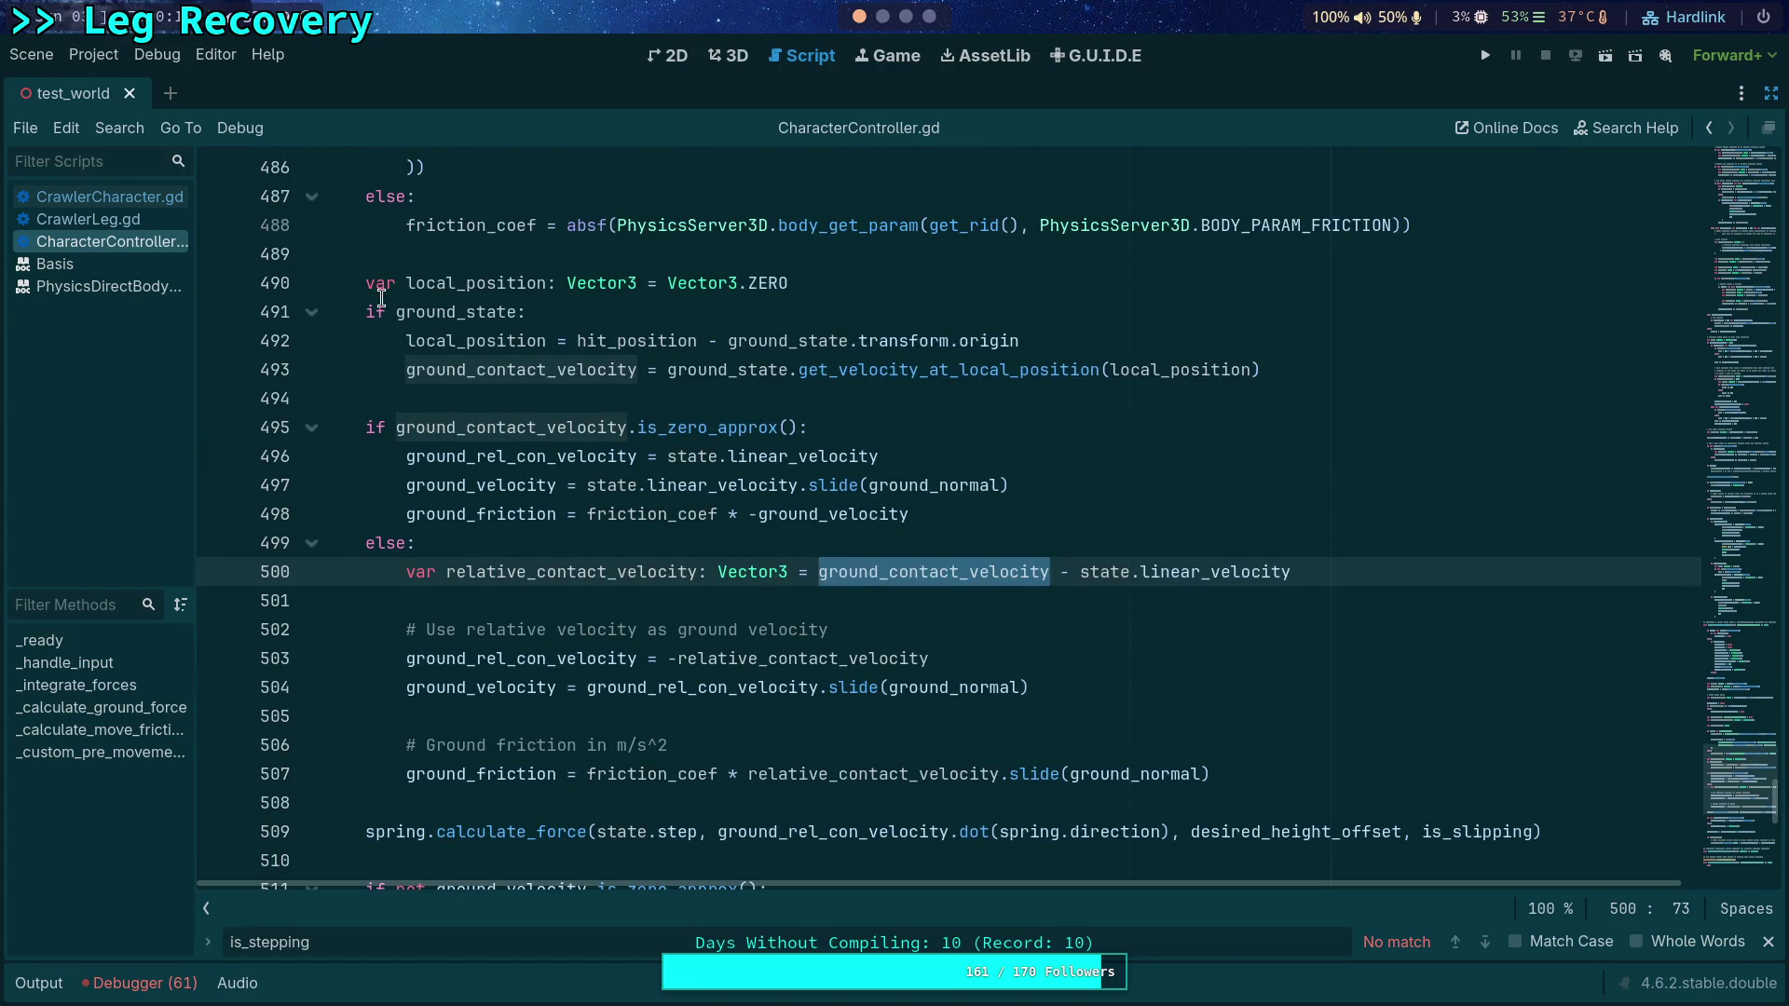
{"action": "left_click", "coordinate": [135, 200]}
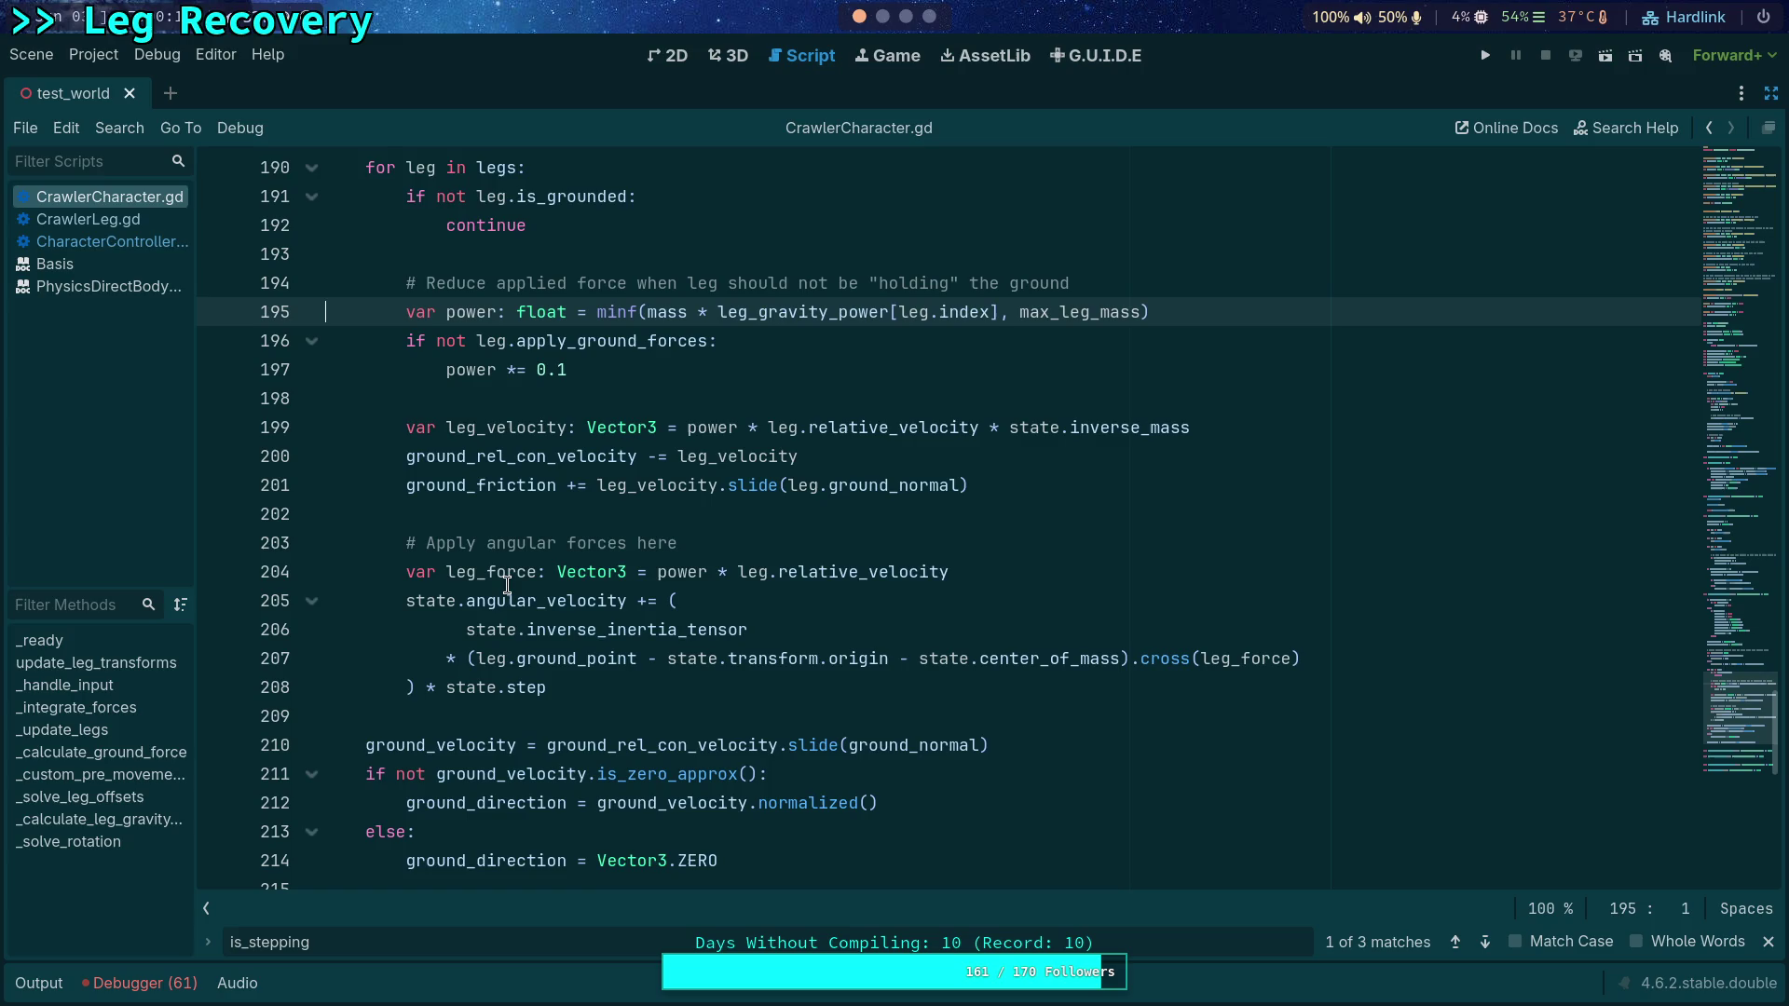
{"action": "left_click", "coordinate": [110, 216]}
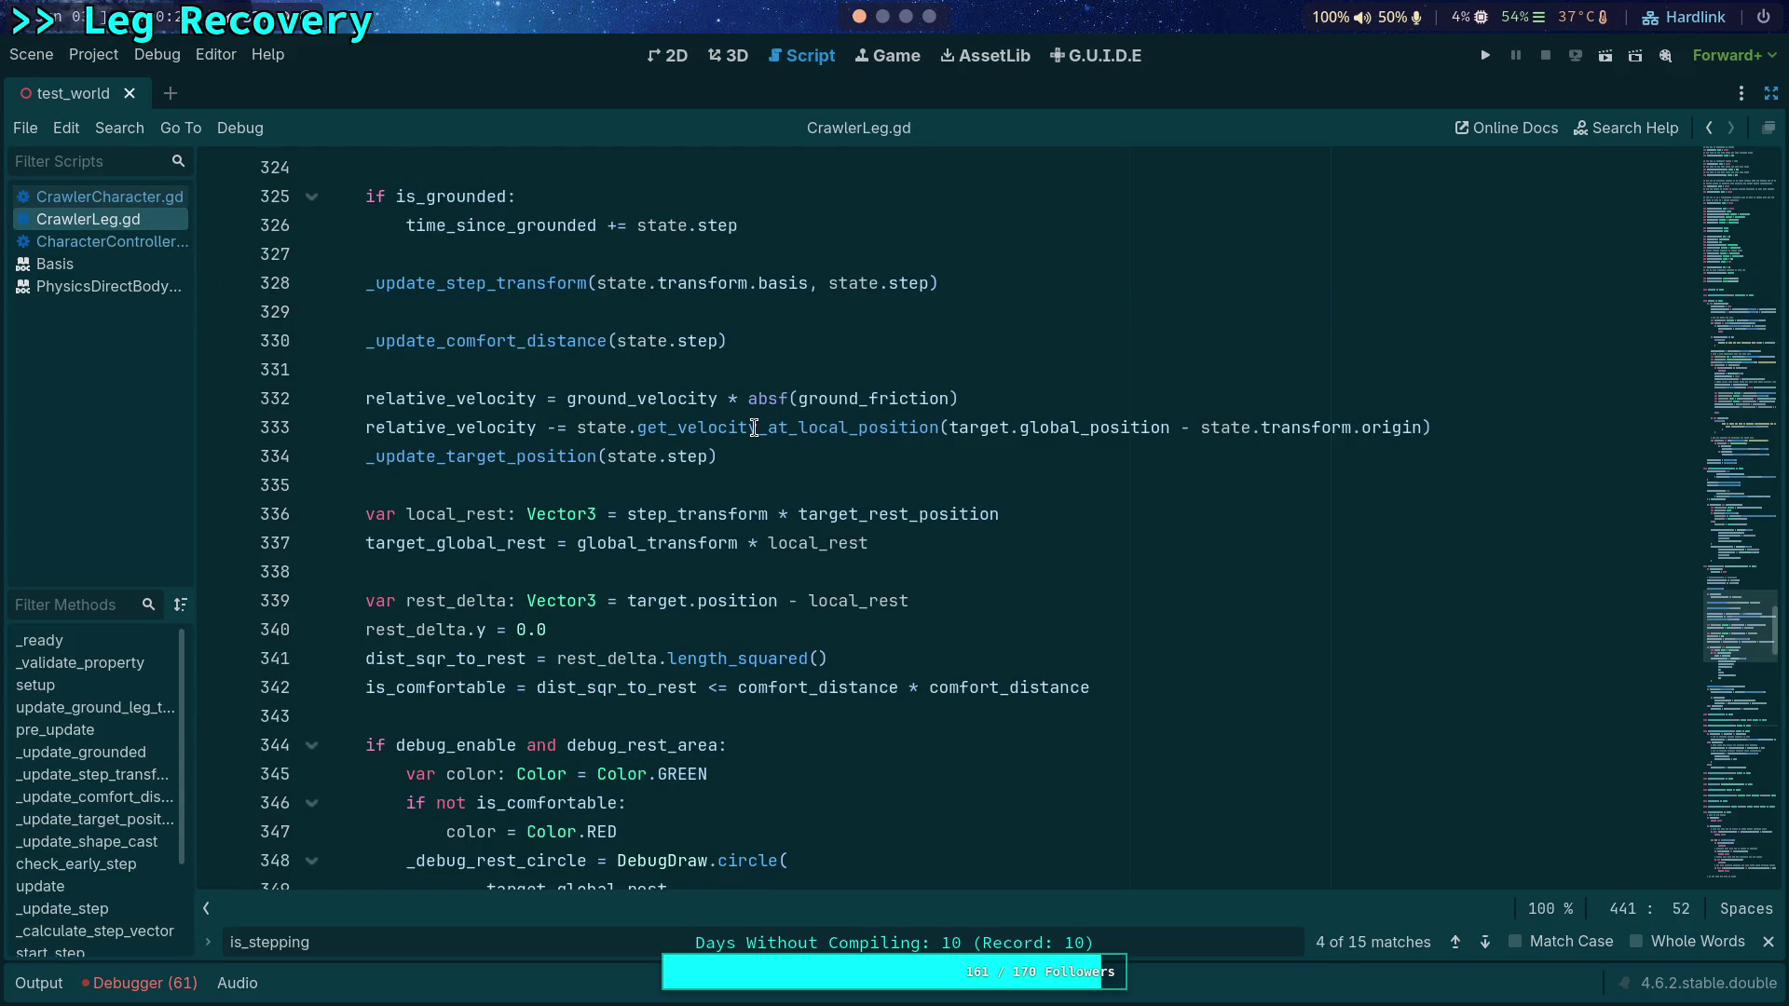
{"action": "left_click", "coordinate": [624, 401]}
{"action": "double_click", "coordinate": [624, 400]}
{"action": "scroll", "coordinate": [643, 448], "scroll_direction": "up", "scroll_amount": 6}
{"action": "scroll", "coordinate": [629, 471], "scroll_direction": "down", "scroll_amount": 15}
{"action": "scroll", "coordinate": [617, 474], "scroll_direction": "down", "scroll_amount": 4}
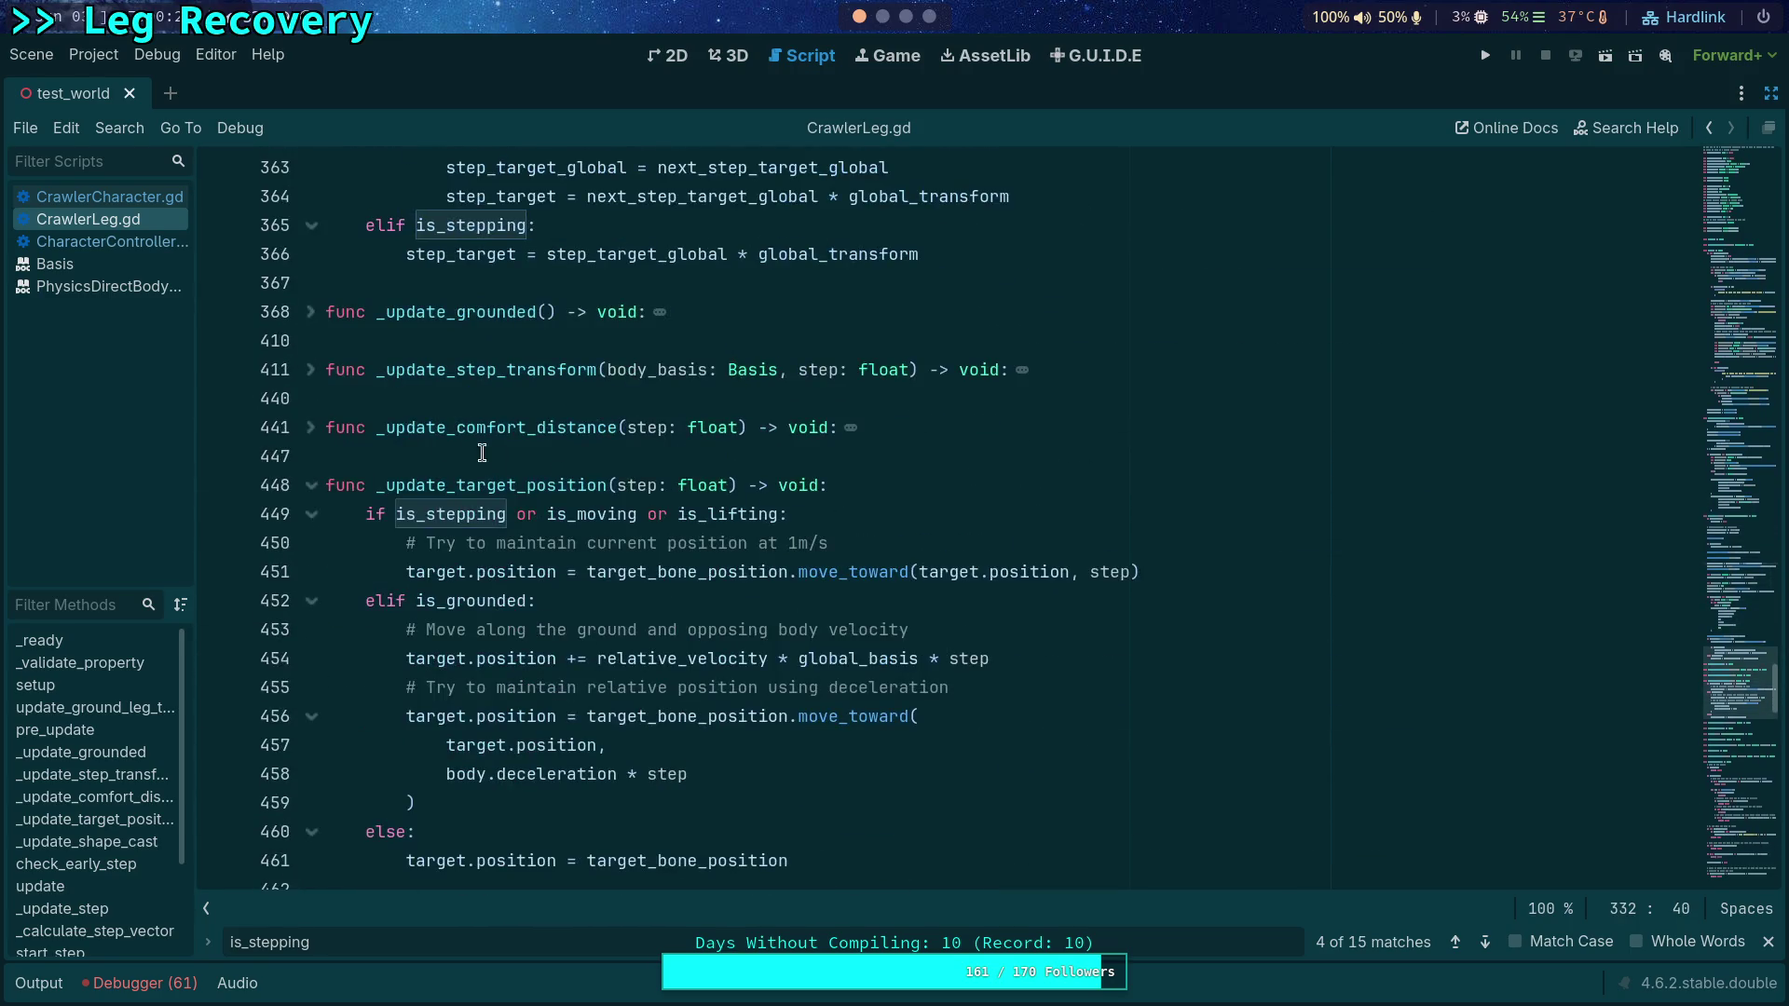
{"action": "left_click", "coordinate": [310, 316]}
{"action": "scroll", "coordinate": [612, 466], "scroll_direction": "down", "scroll_amount": 2}
{"action": "scroll", "coordinate": [624, 625], "scroll_direction": "down", "scroll_amount": 1}
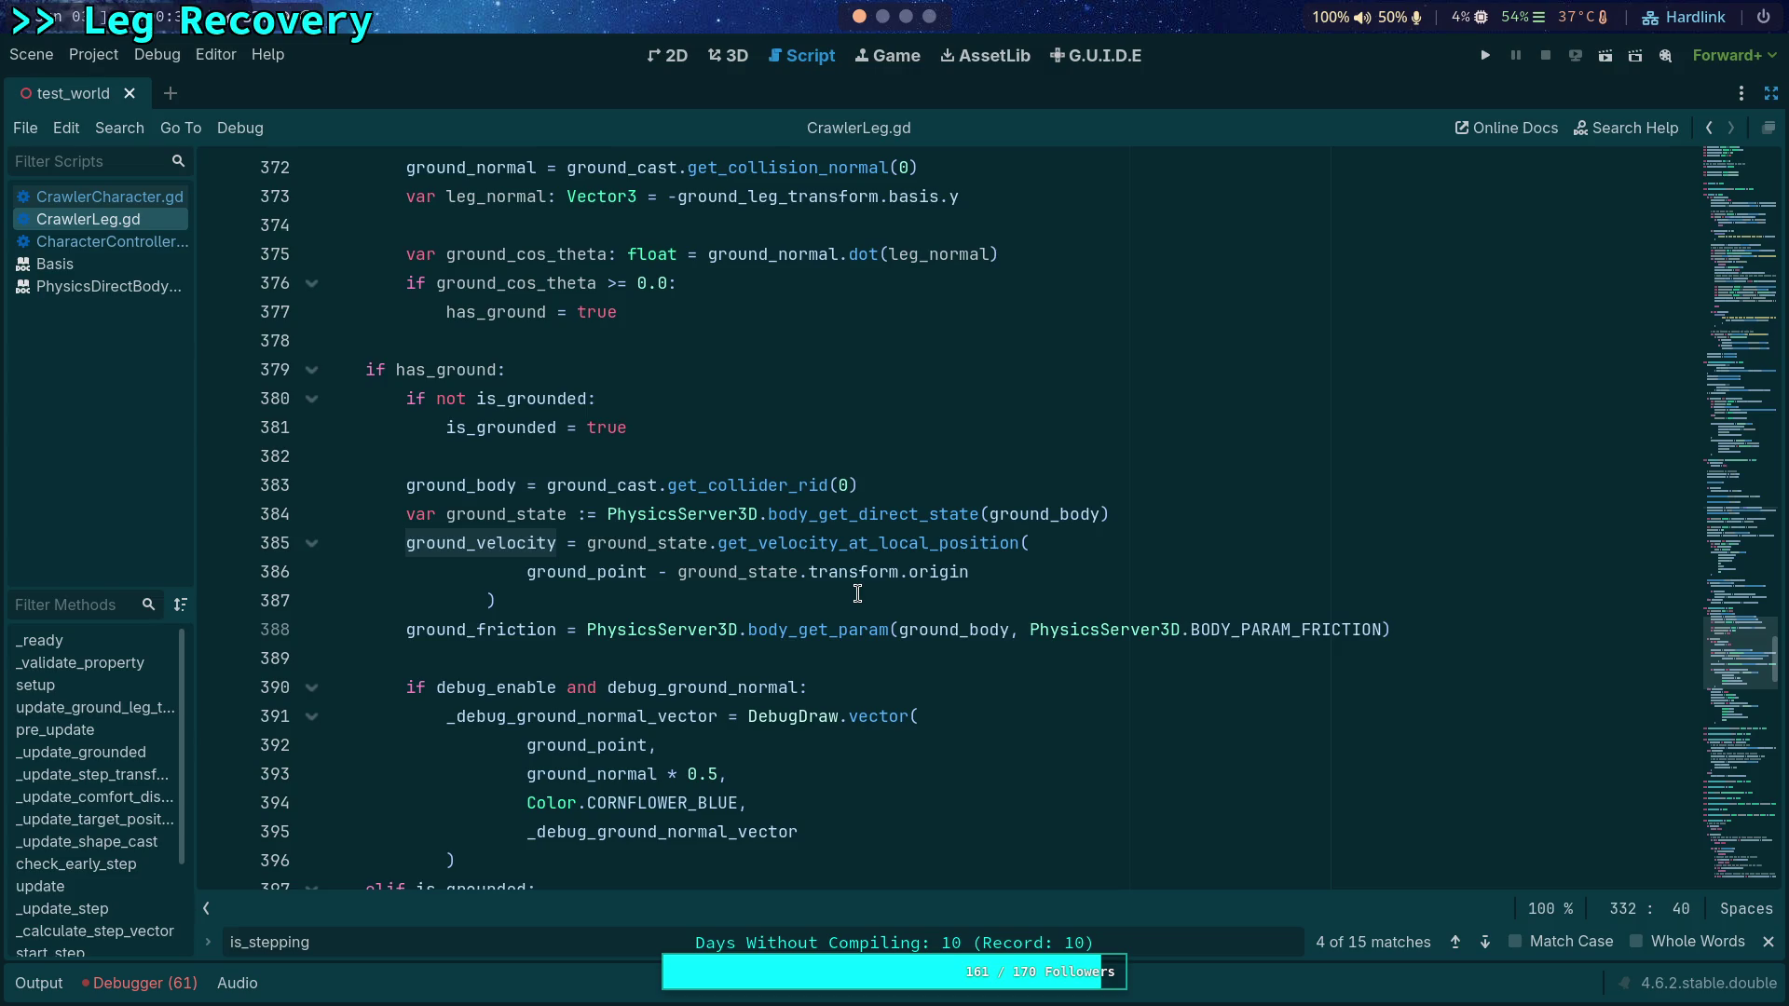
{"action": "left_click", "coordinate": [127, 242]}
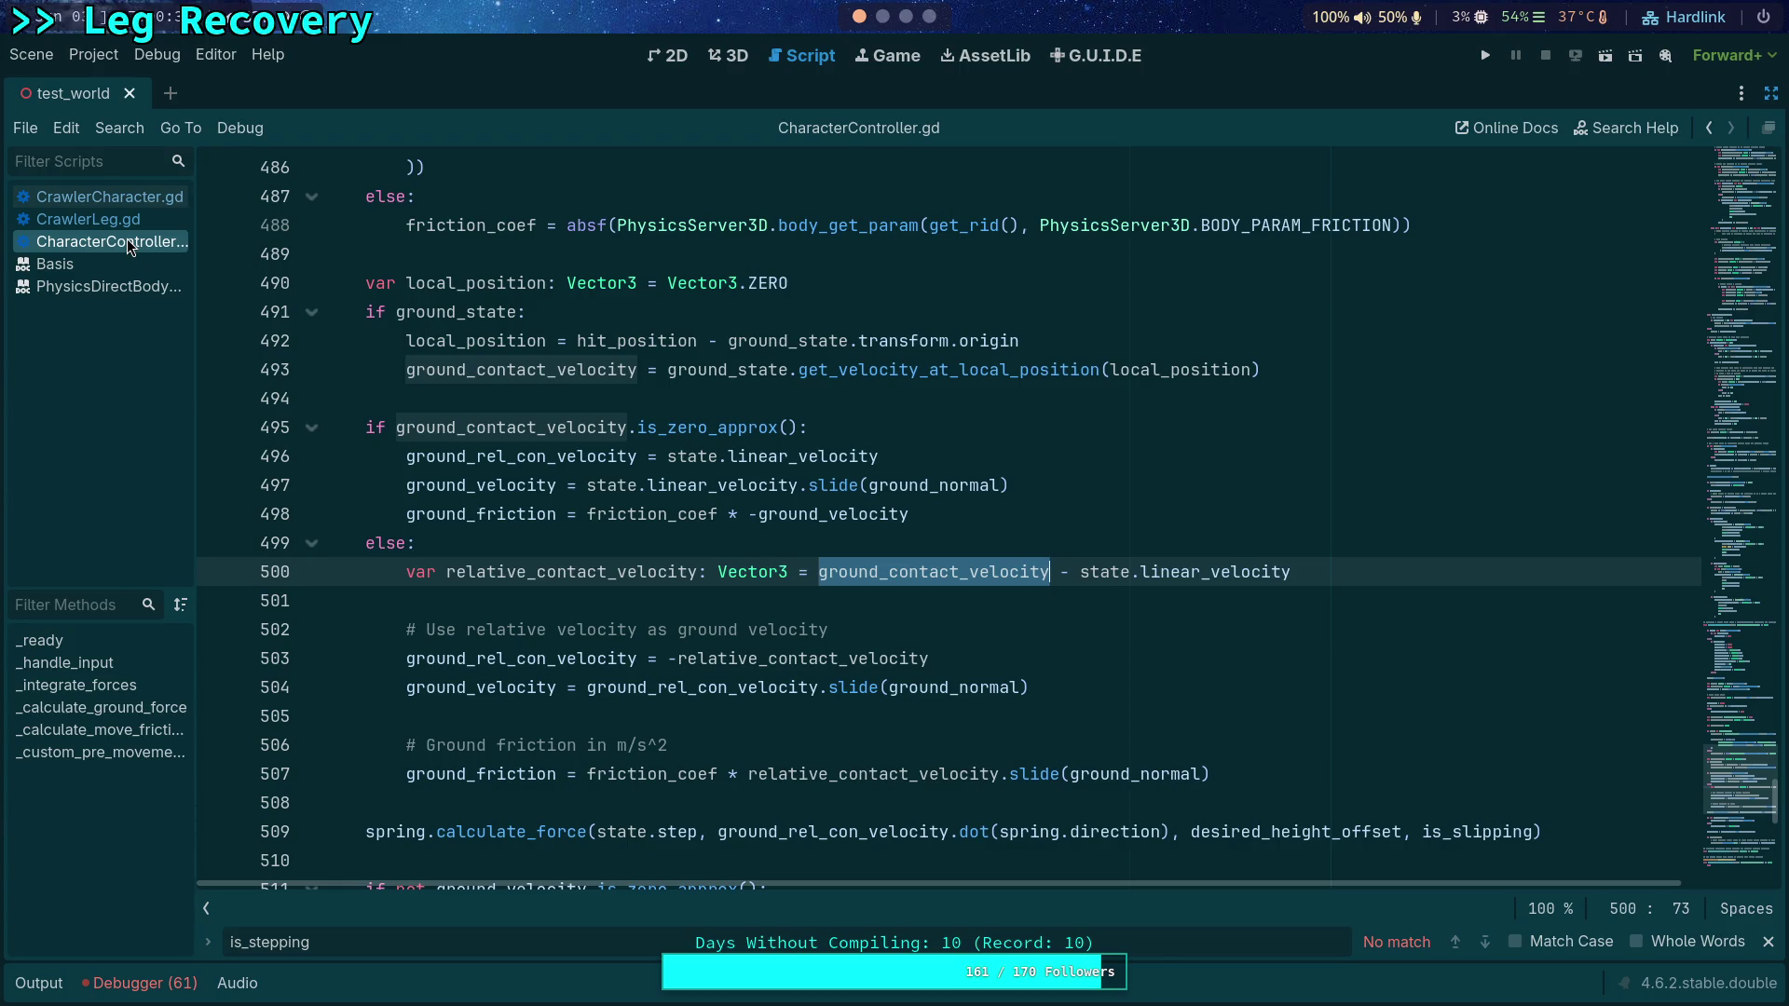
{"action": "left_click", "coordinate": [155, 201]}
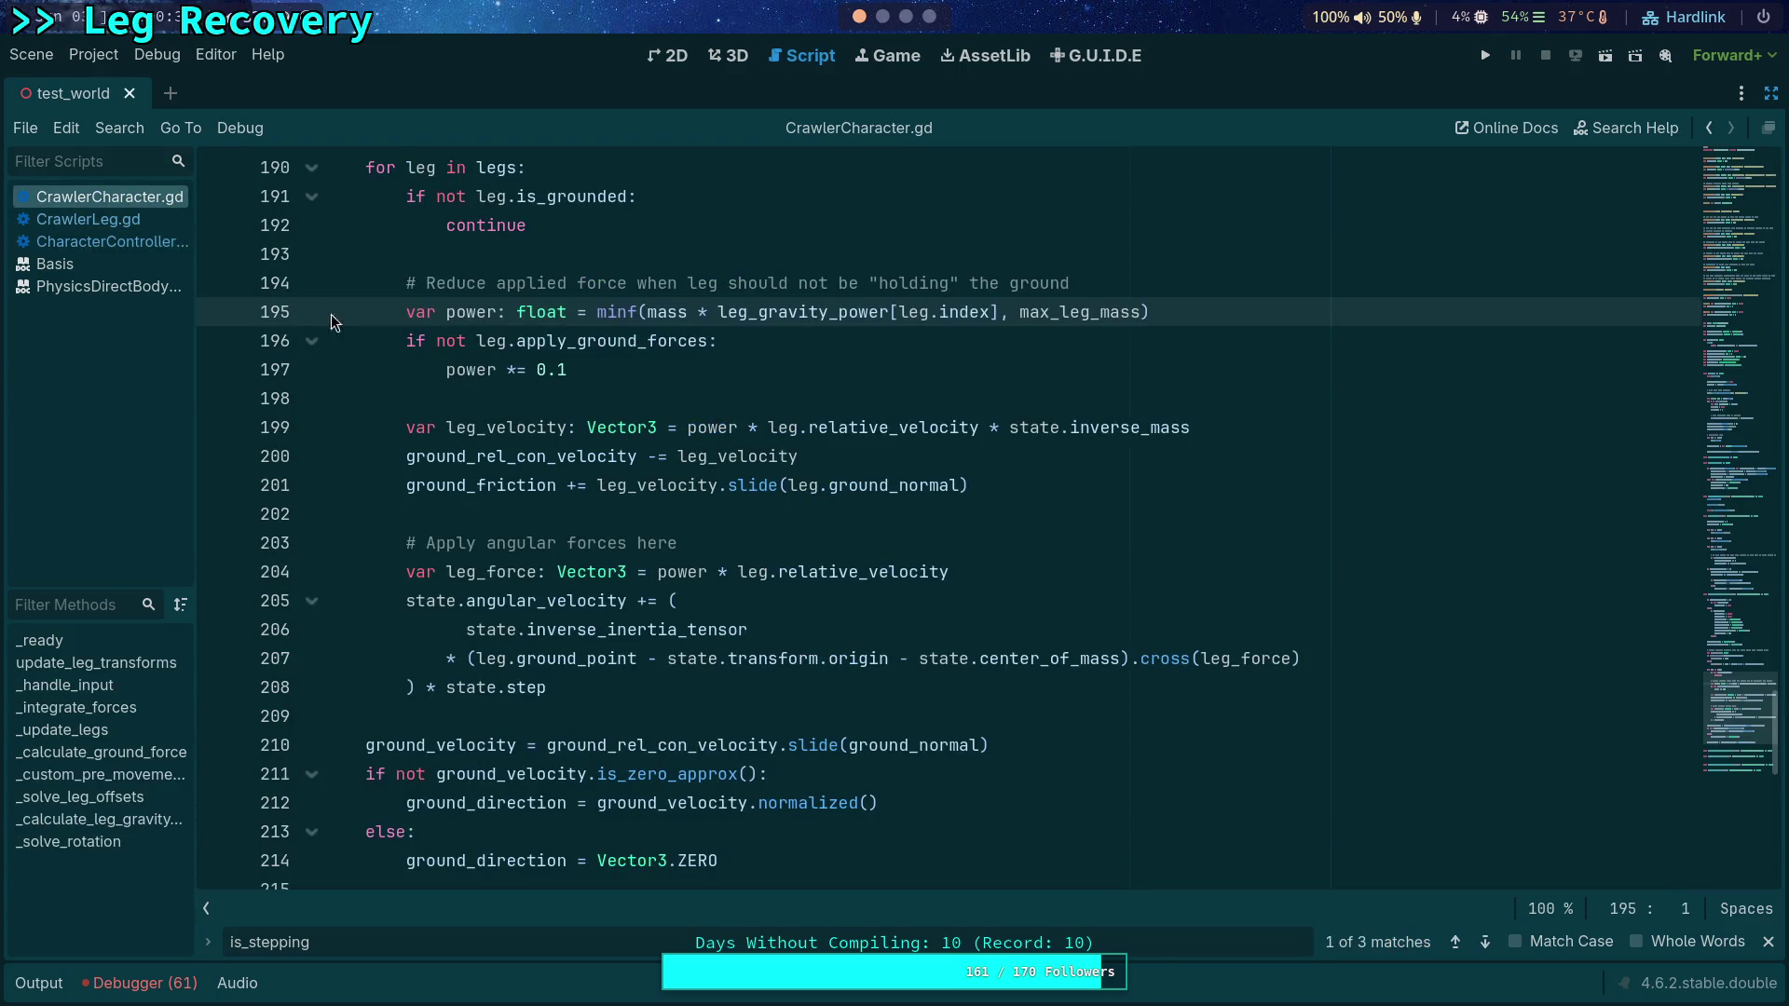
{"action": "mouse_move", "coordinate": [826, 560]}
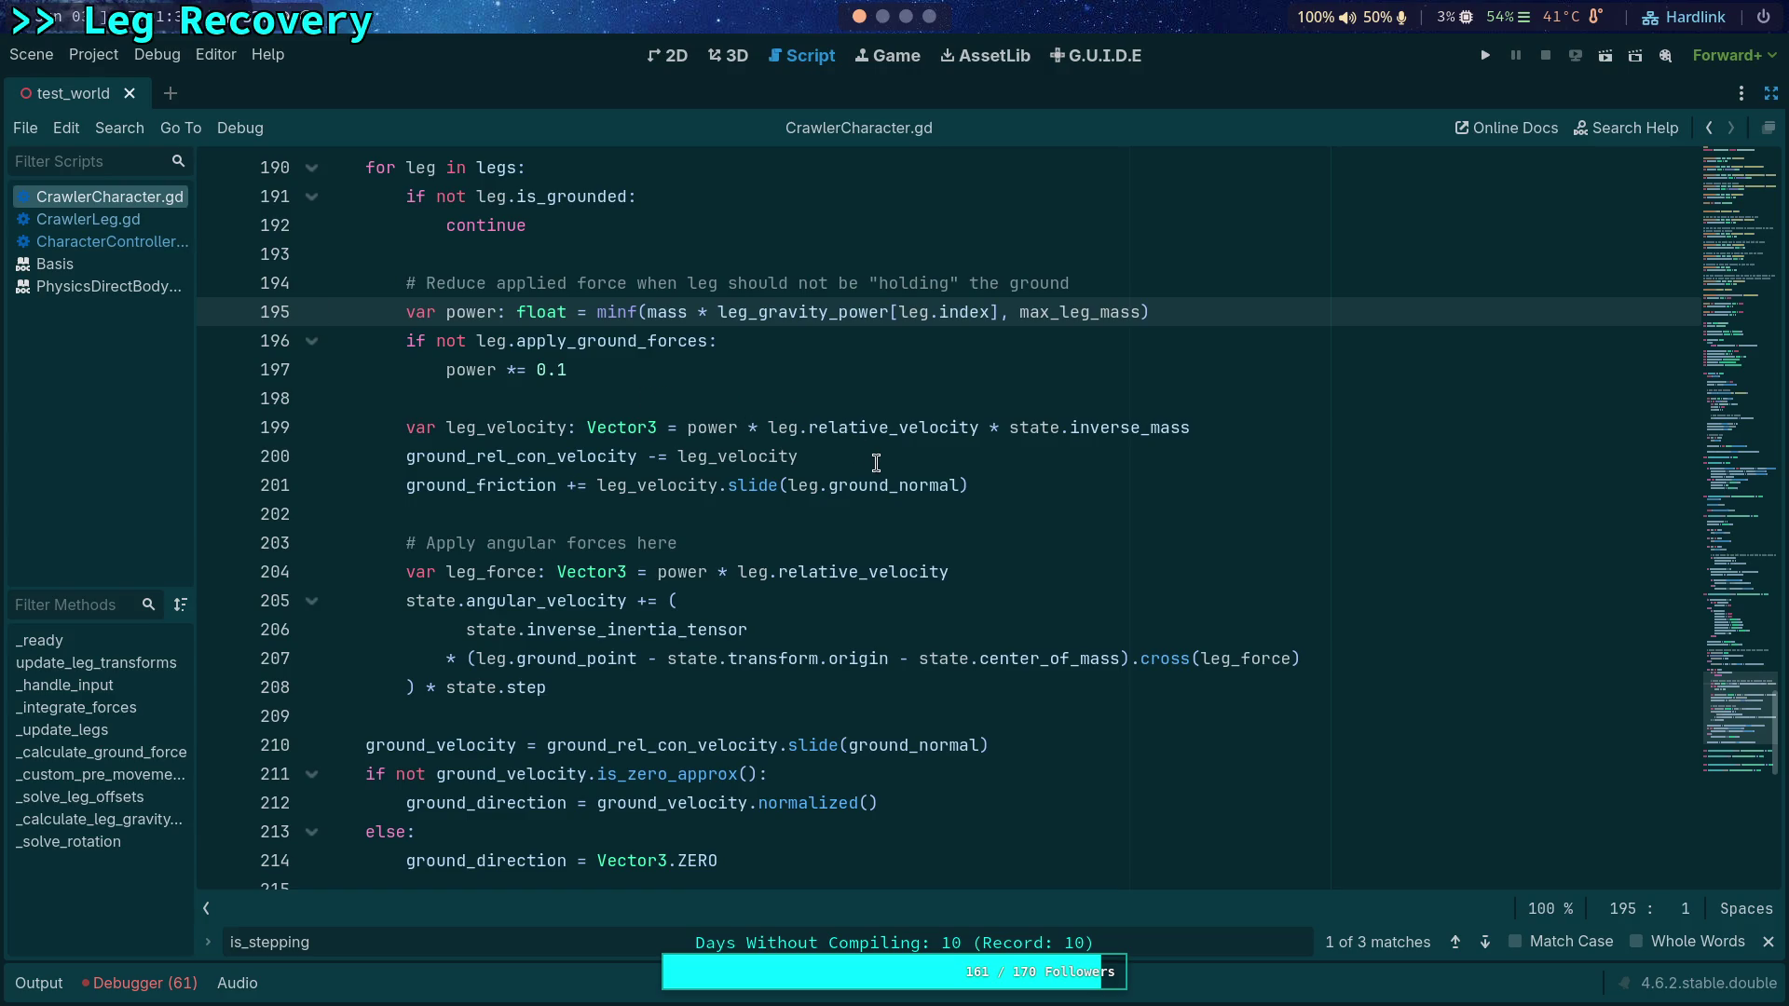
{"action": "mouse_move", "coordinate": [892, 431]}
{"action": "left_click", "coordinate": [154, 214]}
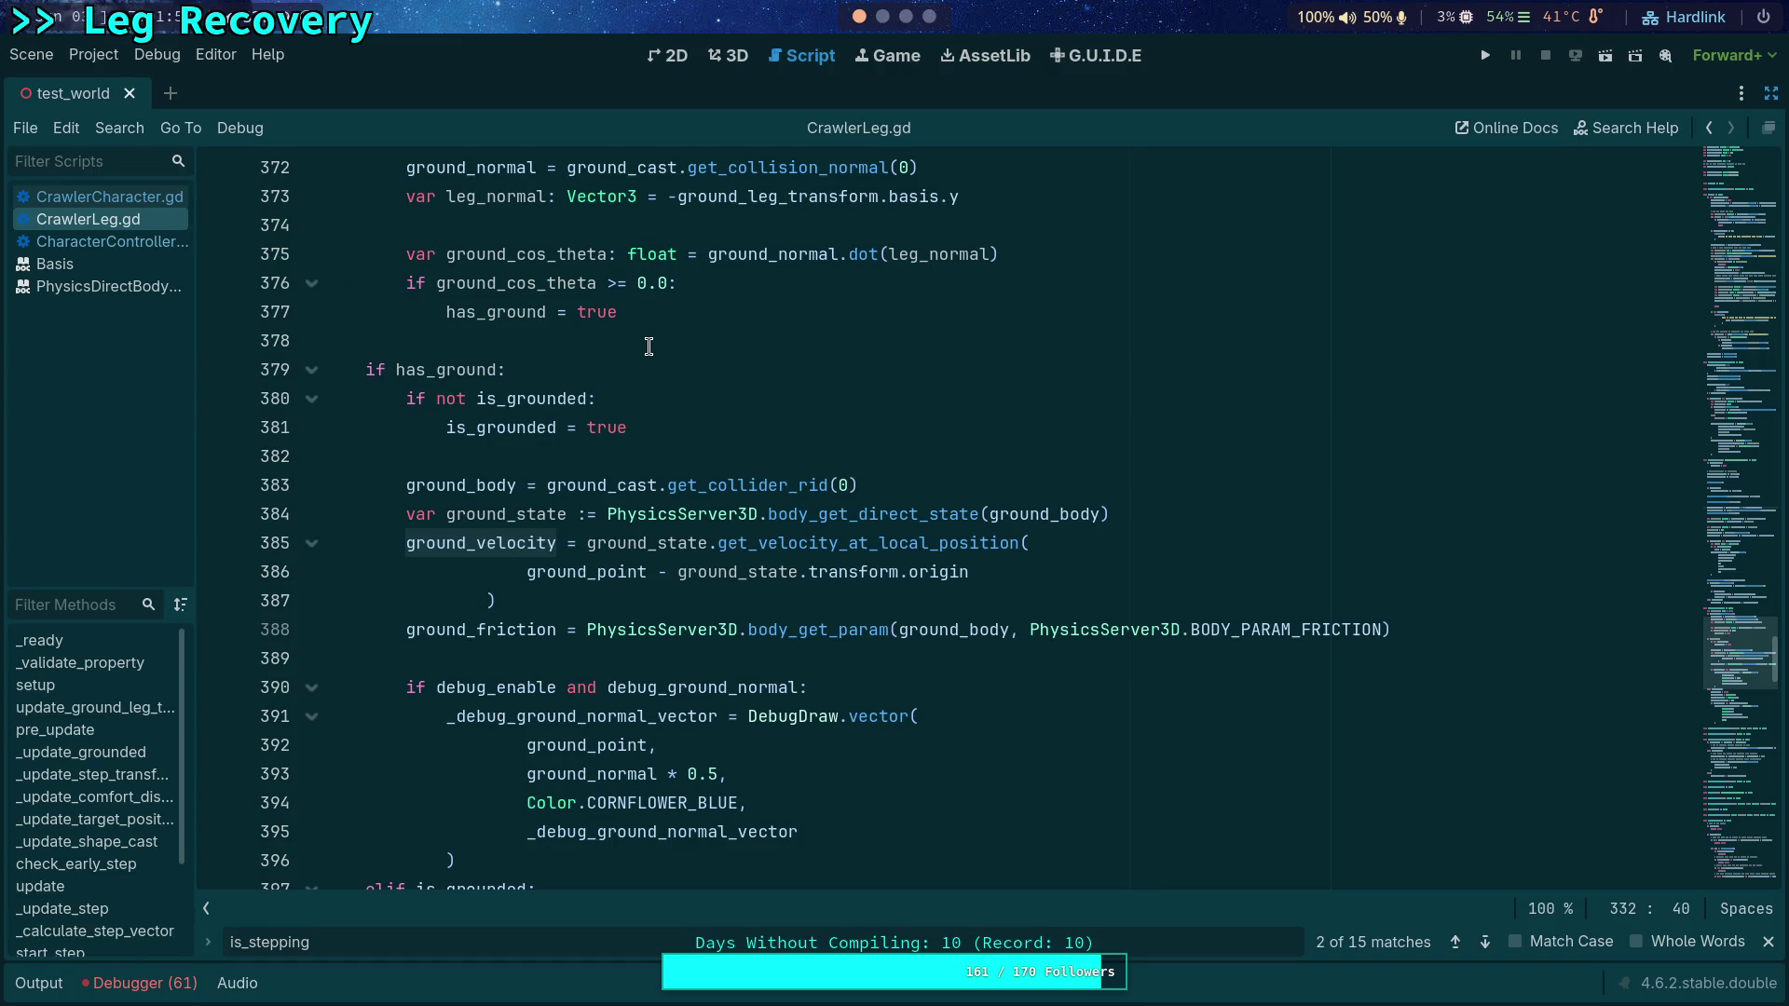
Step: Skim CrawlerLeg.gd's _update_grounded code, then switch to CharacterController.gd's ground friction code
{"action": "scroll", "coordinate": [649, 346], "scroll_direction": "down", "scroll_amount": 9}
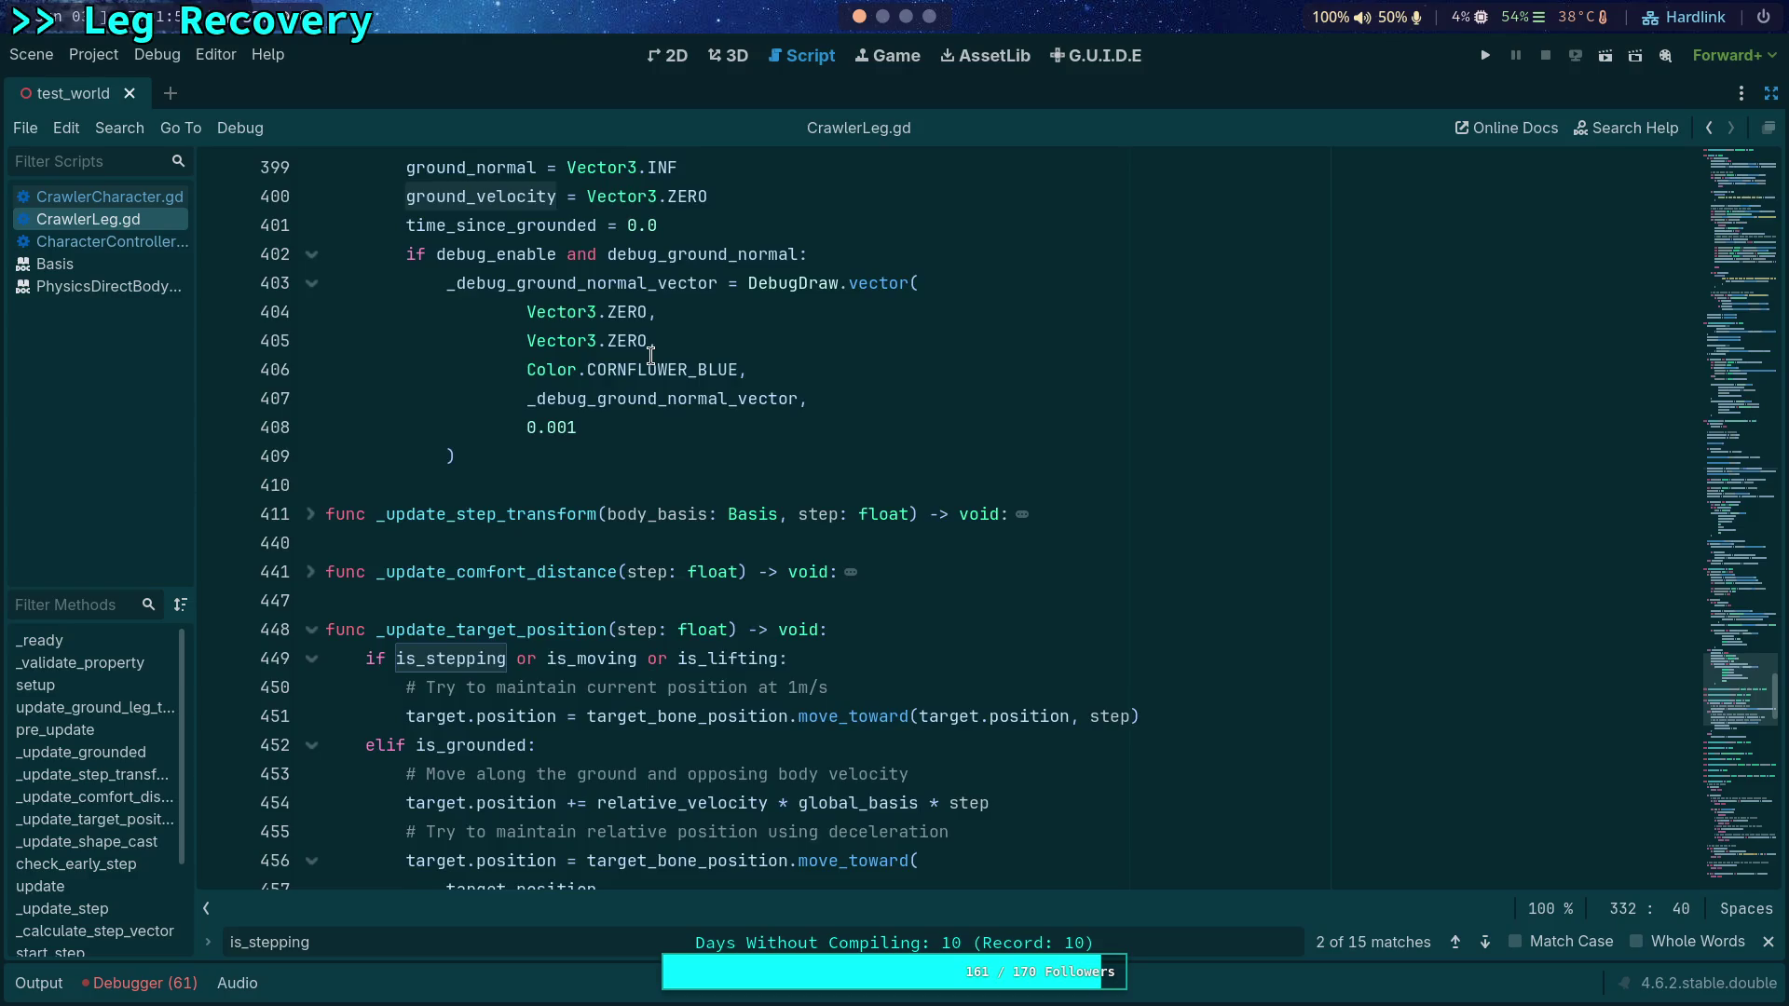
{"action": "scroll", "coordinate": [649, 354], "scroll_direction": "up", "scroll_amount": 10}
{"action": "left_click", "coordinate": [110, 244]}
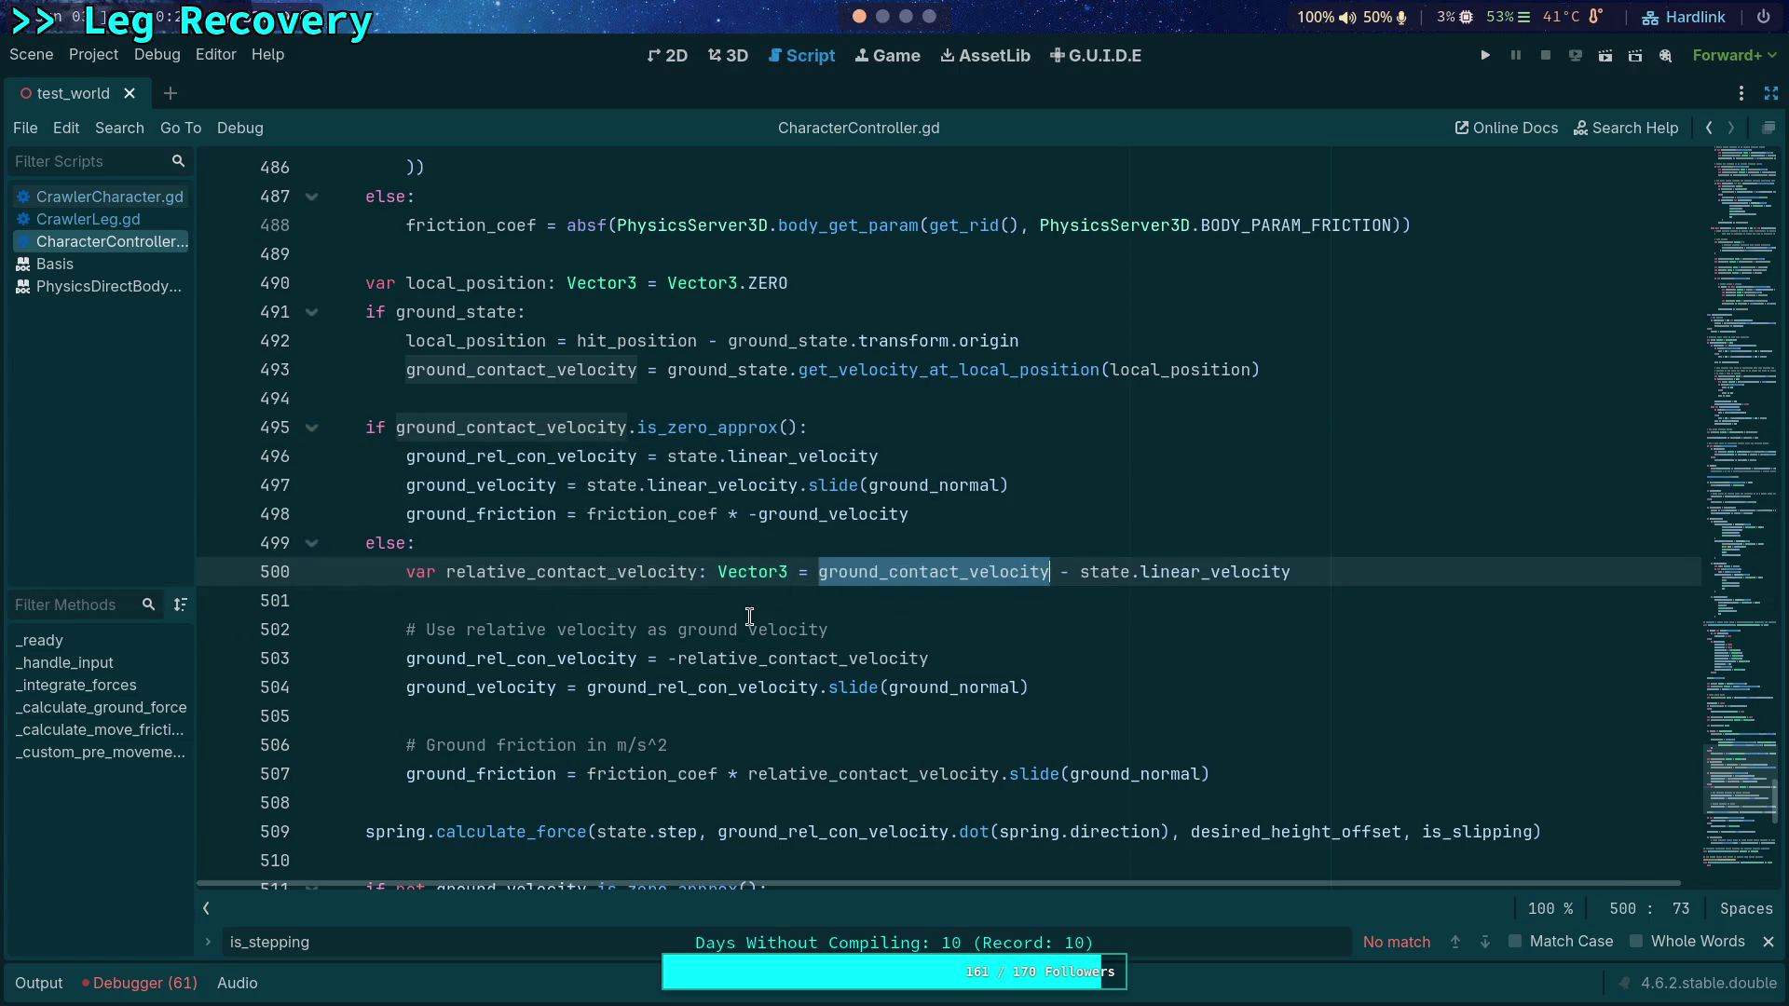
{"action": "left_click", "coordinate": [748, 619]}
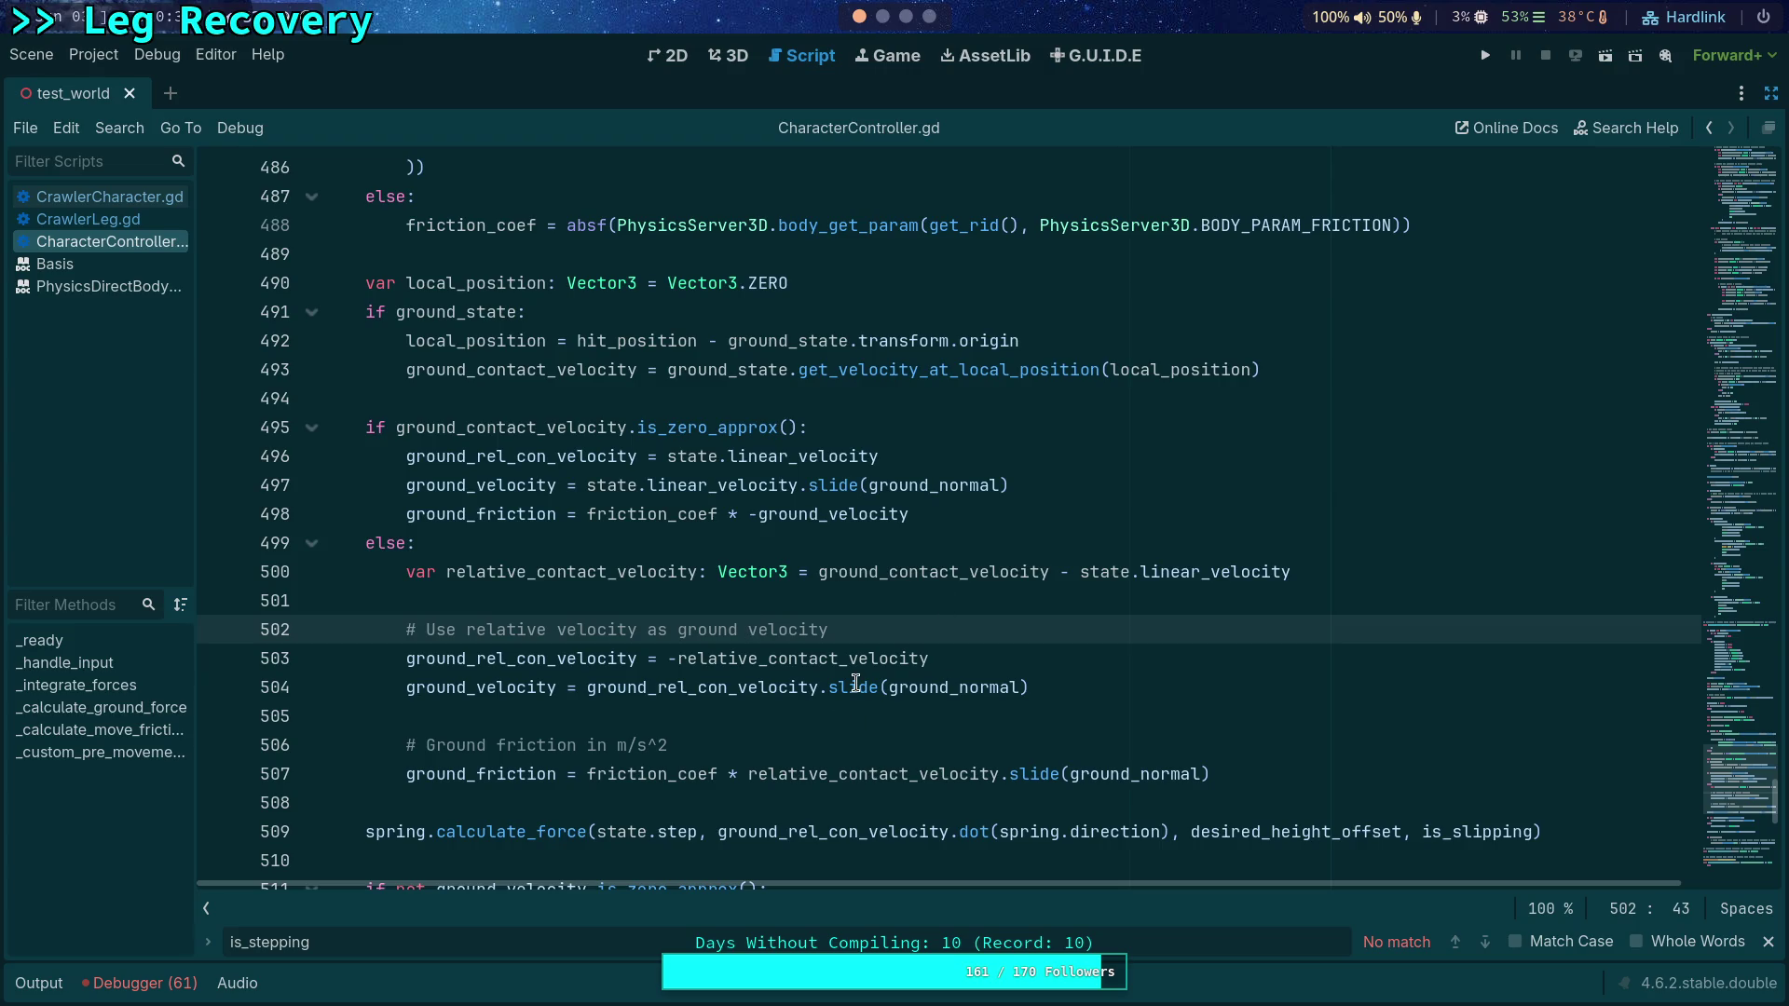
{"action": "scroll", "coordinate": [774, 545], "scroll_direction": "down", "scroll_amount": 1}
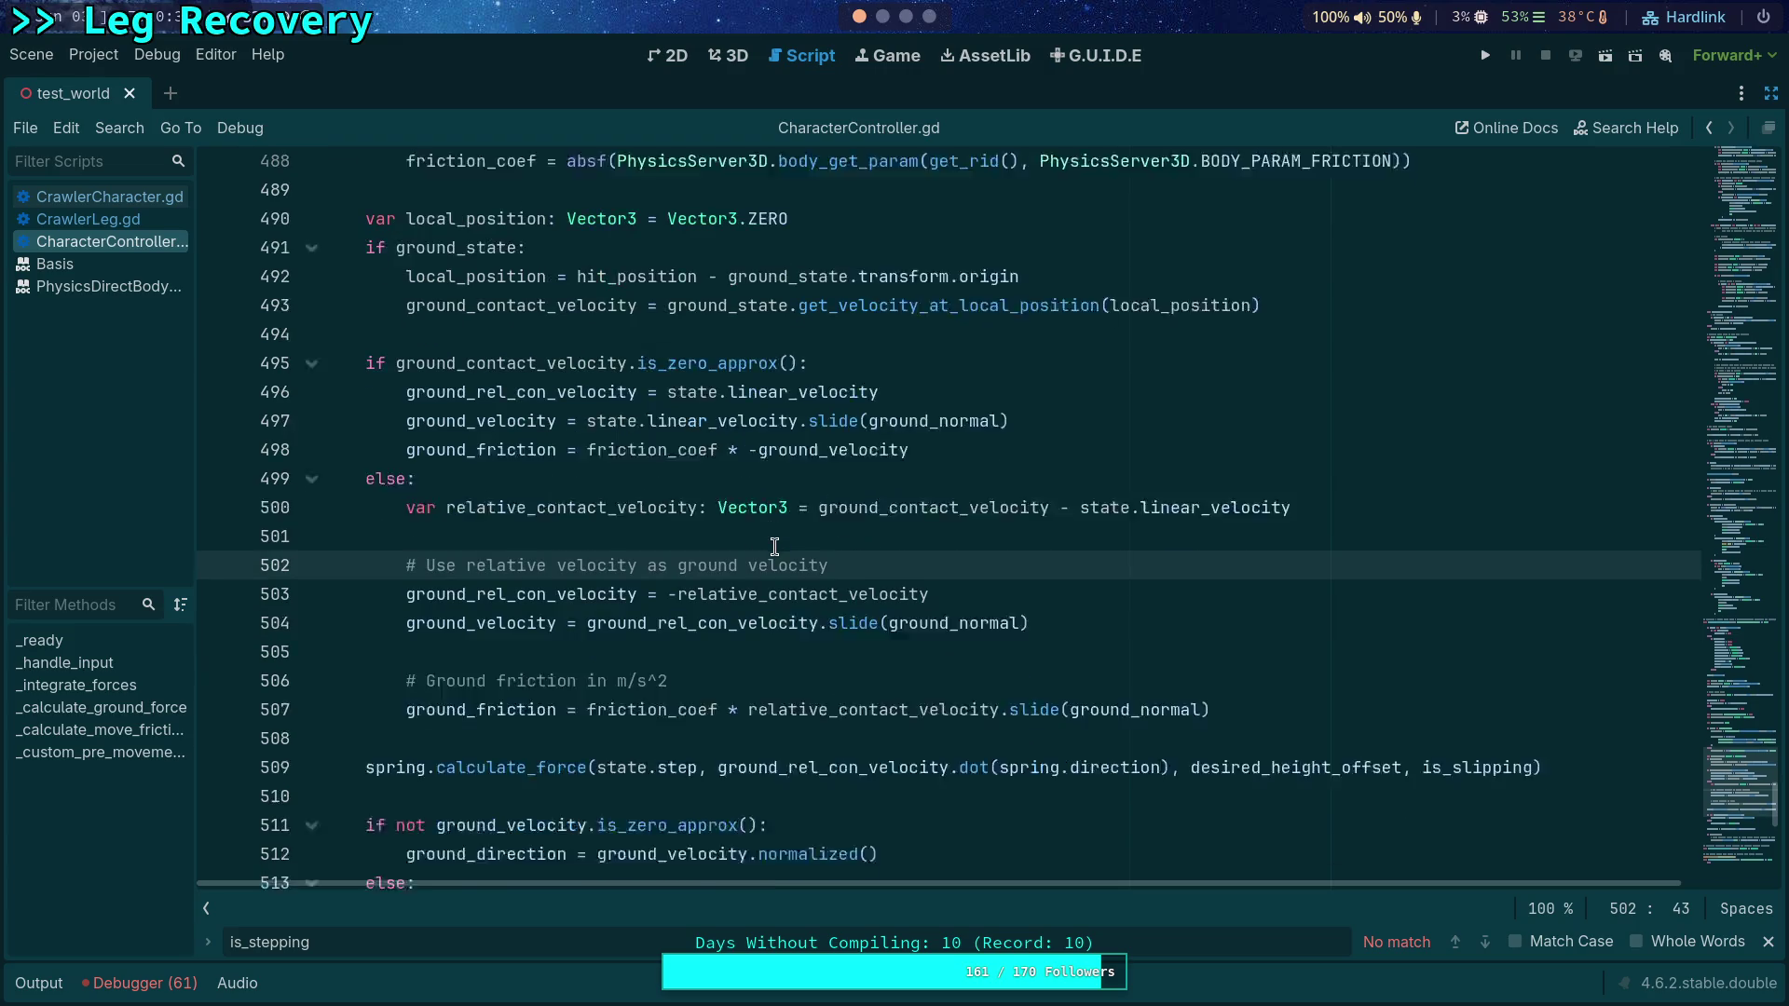
{"action": "left_click_drag", "start_coordinate": [679, 572], "coordinate": [928, 572]}
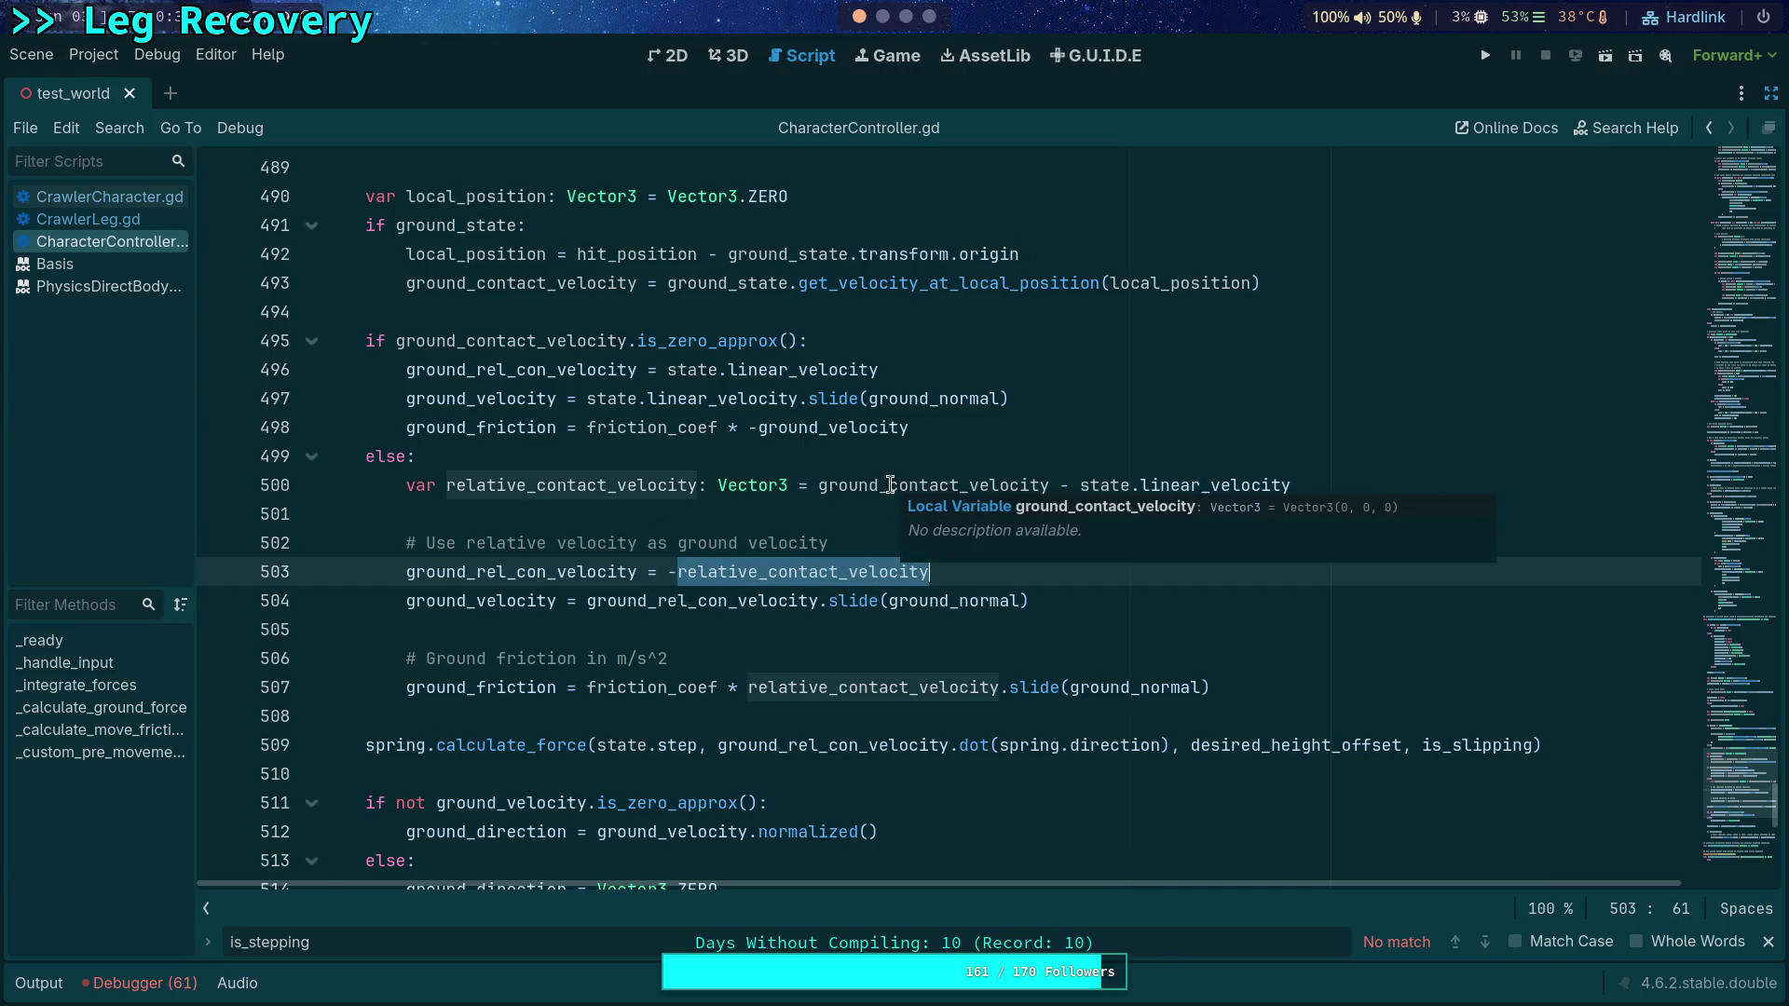
{"action": "left_click", "coordinate": [116, 198]}
{"action": "left_click", "coordinate": [76, 243]}
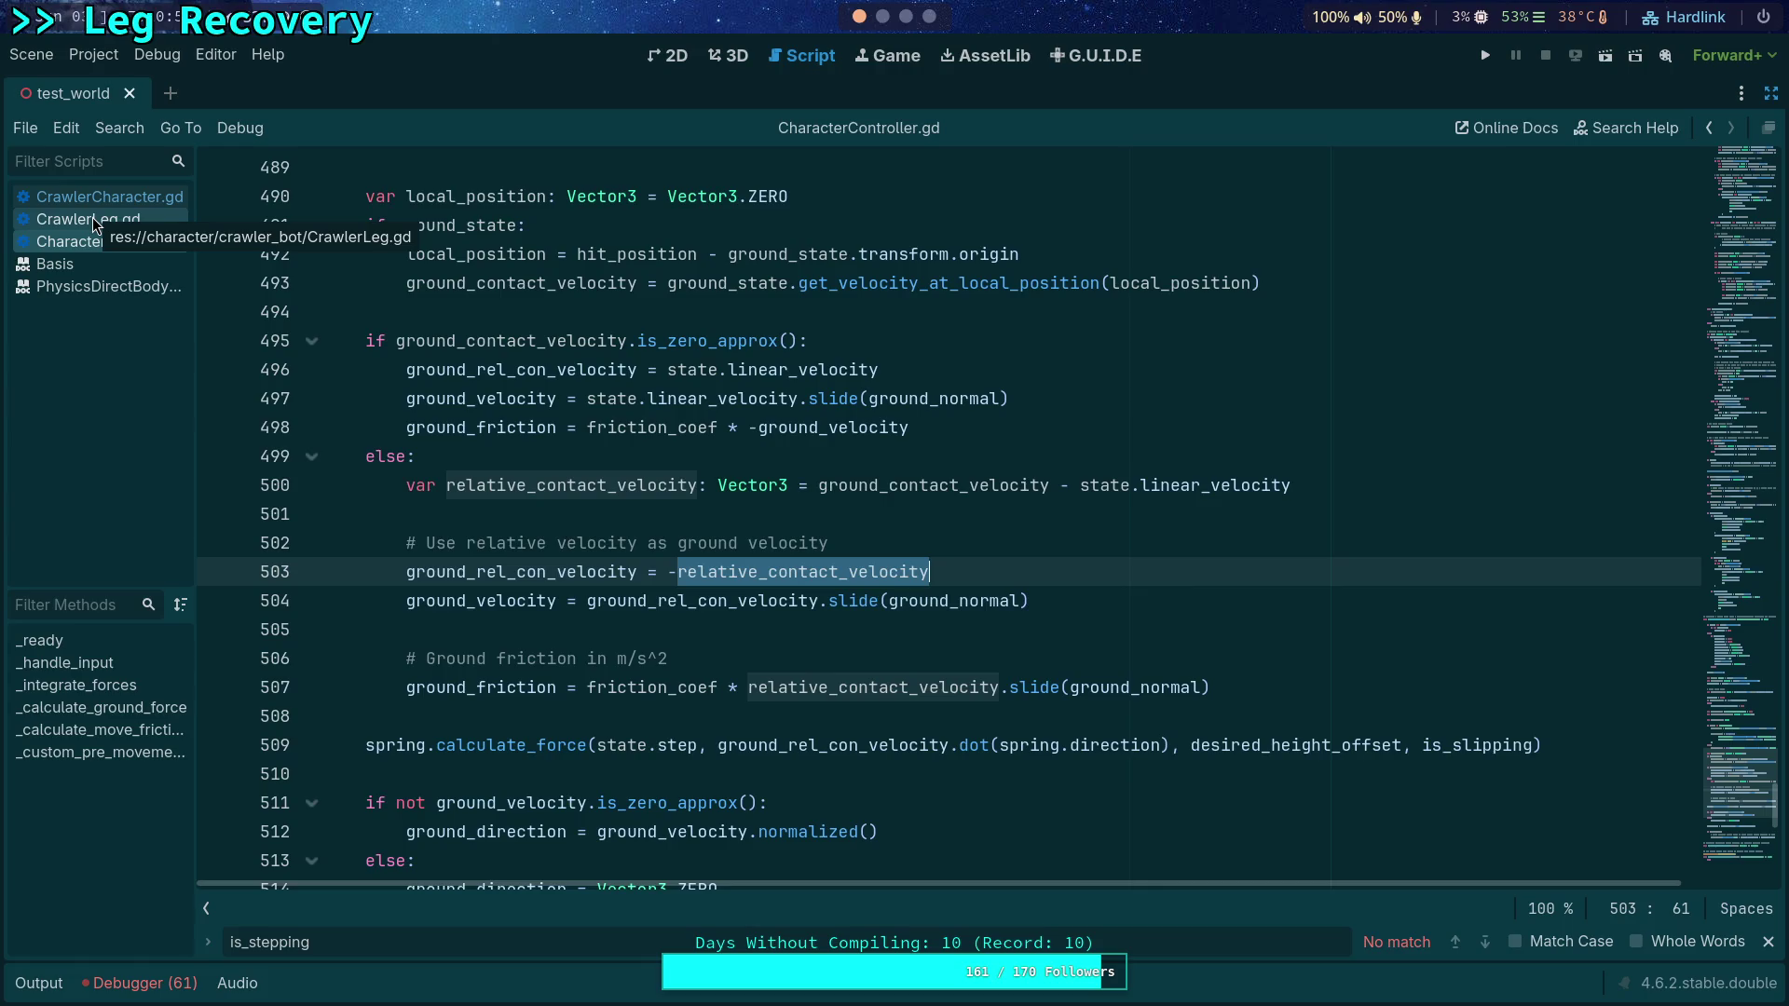
{"action": "left_click", "coordinate": [93, 219]}
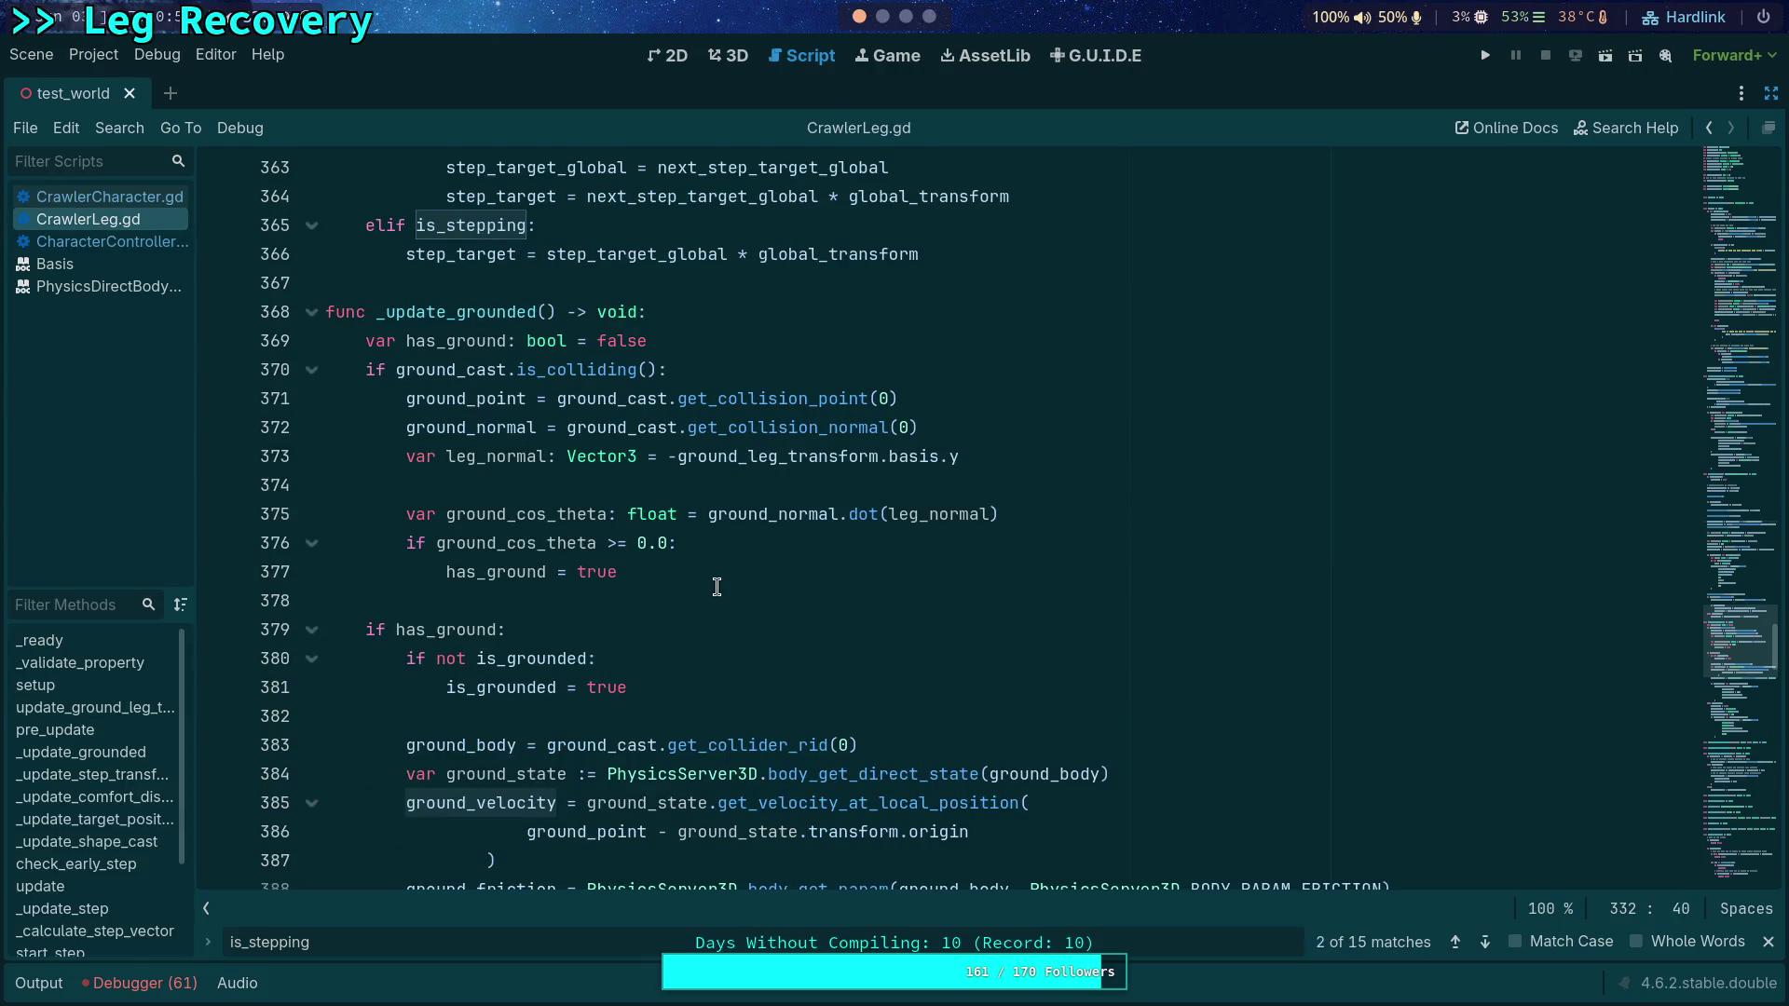
Step: Review CrawlerLeg.gd's _update_grounded and relative_velocity code, then return to CrawlerCharacter.gd
{"action": "scroll", "coordinate": [716, 586], "scroll_direction": "down", "scroll_amount": 1}
{"action": "scroll", "coordinate": [606, 577], "scroll_direction": "up", "scroll_amount": 3}
{"action": "scroll", "coordinate": [607, 566], "scroll_direction": "down", "scroll_amount": 2}
{"action": "scroll", "coordinate": [596, 541], "scroll_direction": "down", "scroll_amount": 3}
{"action": "scroll", "coordinate": [559, 510], "scroll_direction": "down", "scroll_amount": 2}
{"action": "scroll", "coordinate": [538, 510], "scroll_direction": "up", "scroll_amount": 5}
{"action": "scroll", "coordinate": [538, 510], "scroll_direction": "up", "scroll_amount": 1}
{"action": "scroll", "coordinate": [540, 511], "scroll_direction": "down", "scroll_amount": 4}
{"action": "scroll", "coordinate": [577, 487], "scroll_direction": "down", "scroll_amount": 2}
{"action": "scroll", "coordinate": [577, 487], "scroll_direction": "down", "scroll_amount": 20}
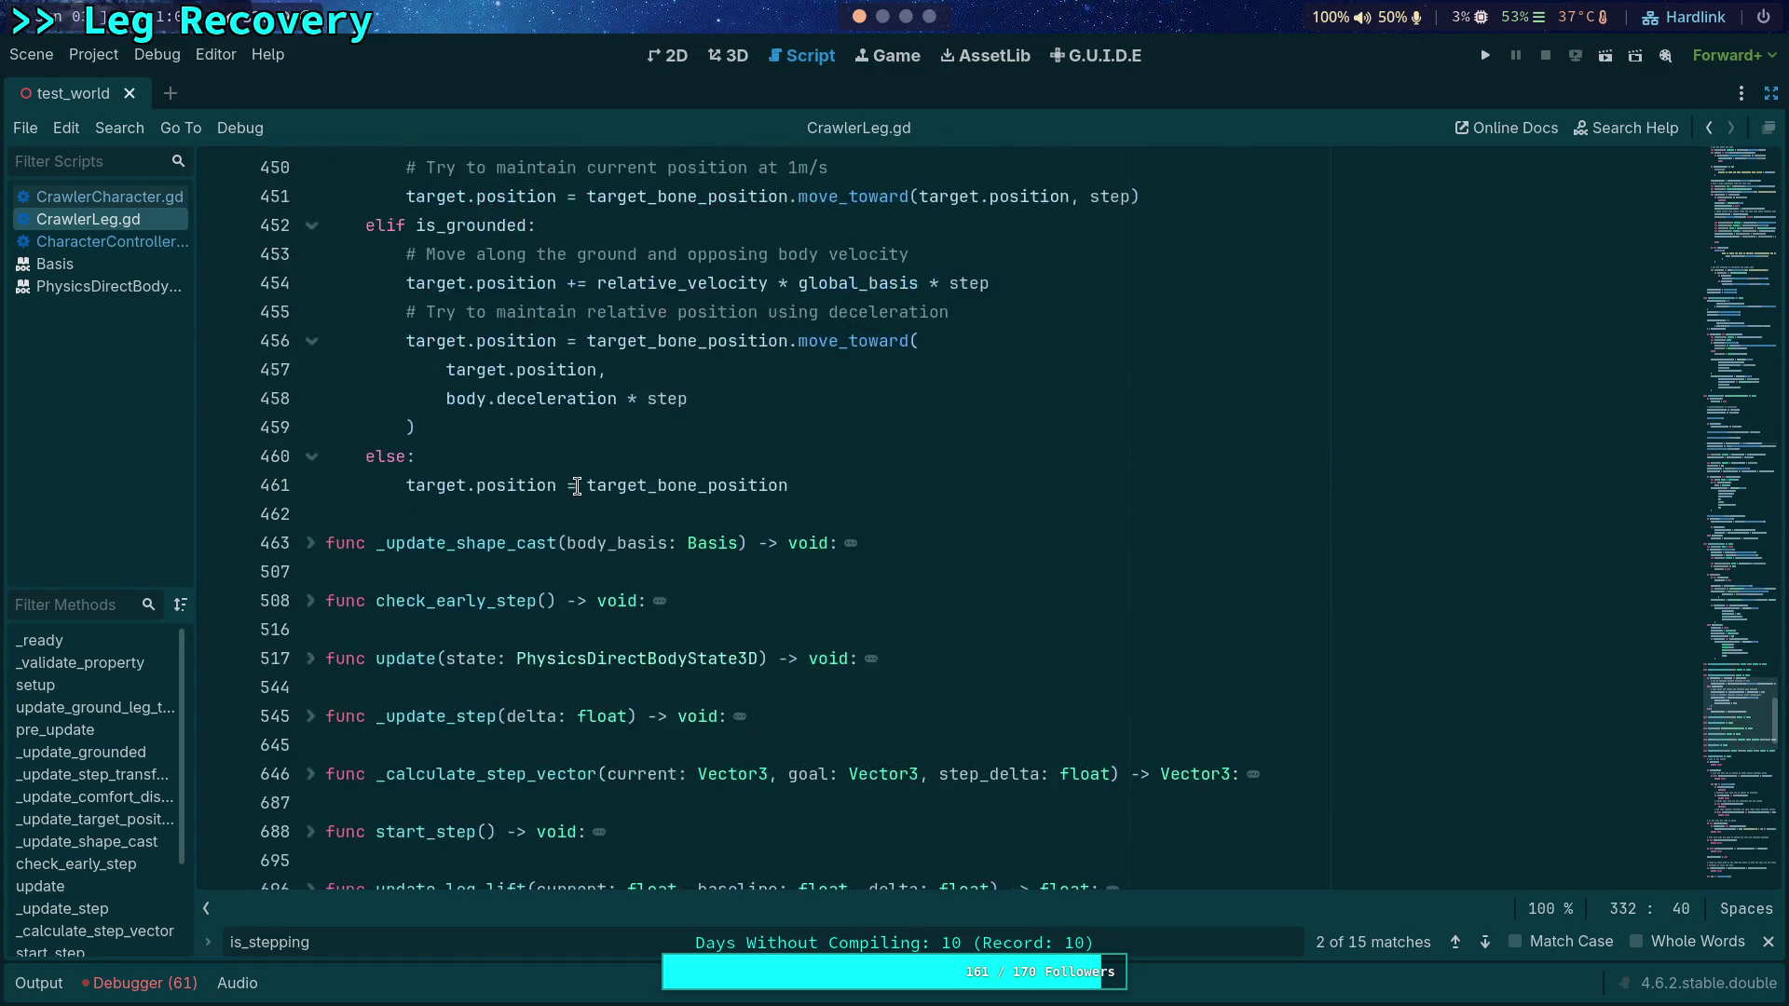
{"action": "scroll", "coordinate": [577, 487], "scroll_direction": "up", "scroll_amount": 2}
{"action": "scroll", "coordinate": [577, 488], "scroll_direction": "up", "scroll_amount": 20}
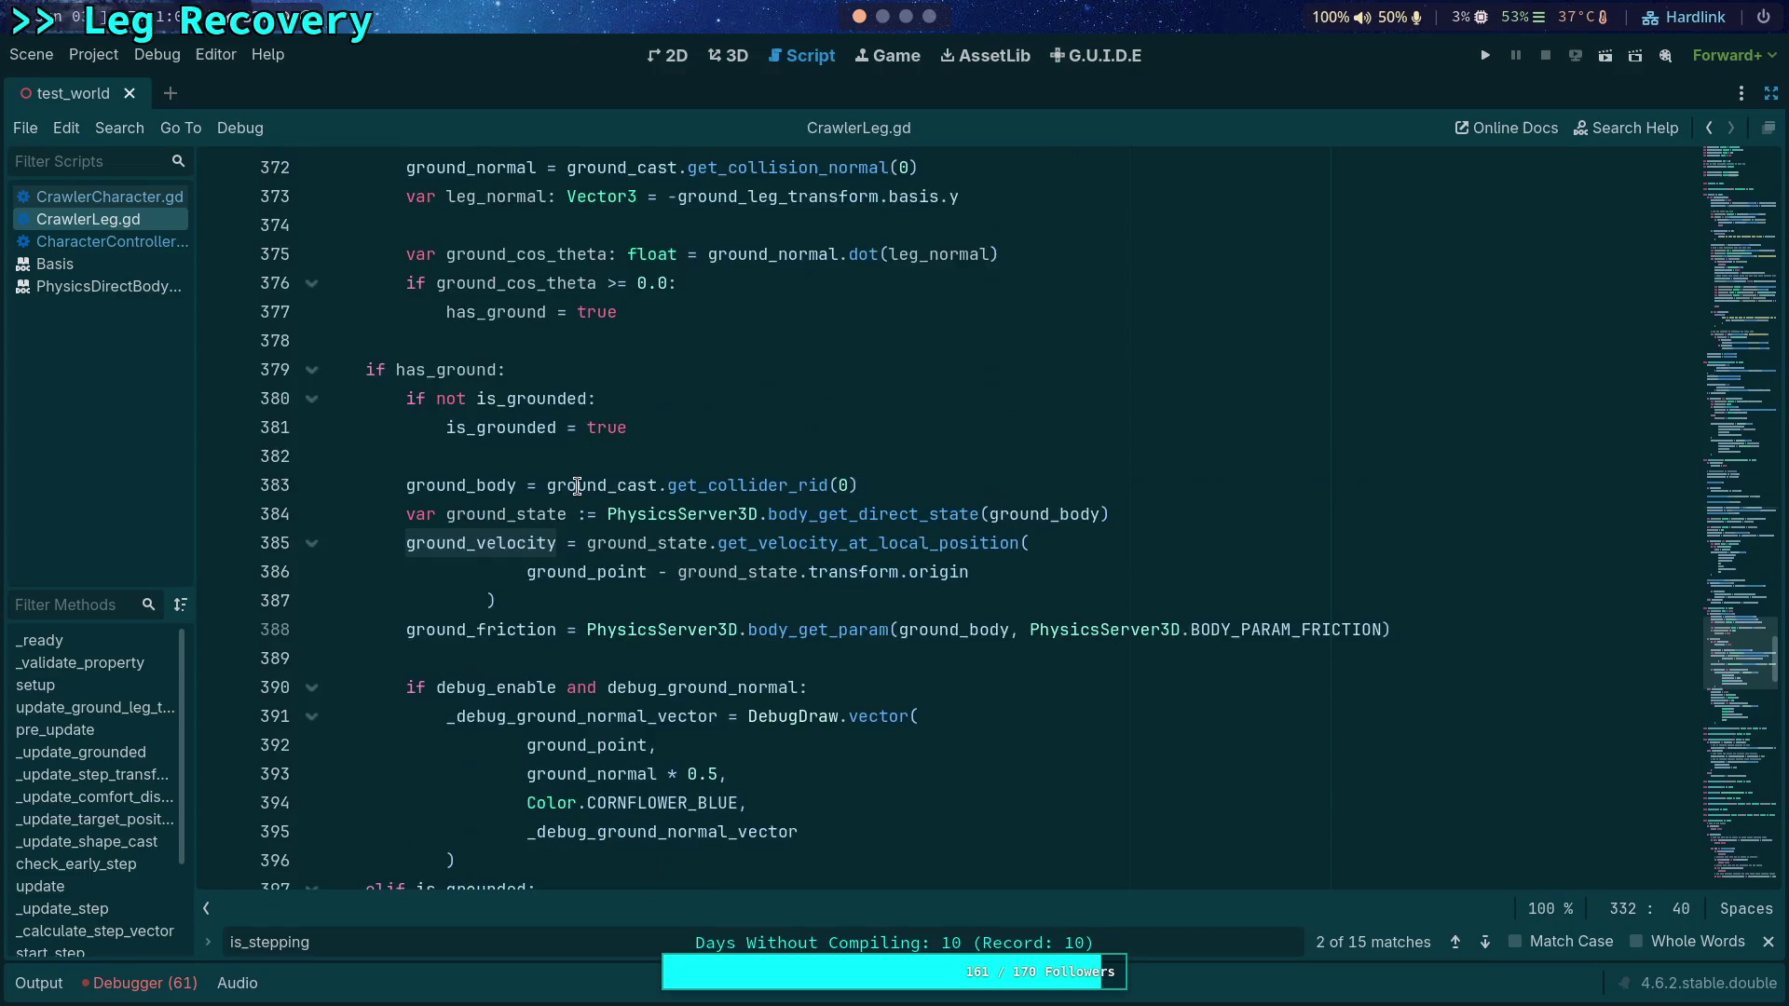
{"action": "scroll", "coordinate": [576, 485], "scroll_direction": "up", "scroll_amount": 6}
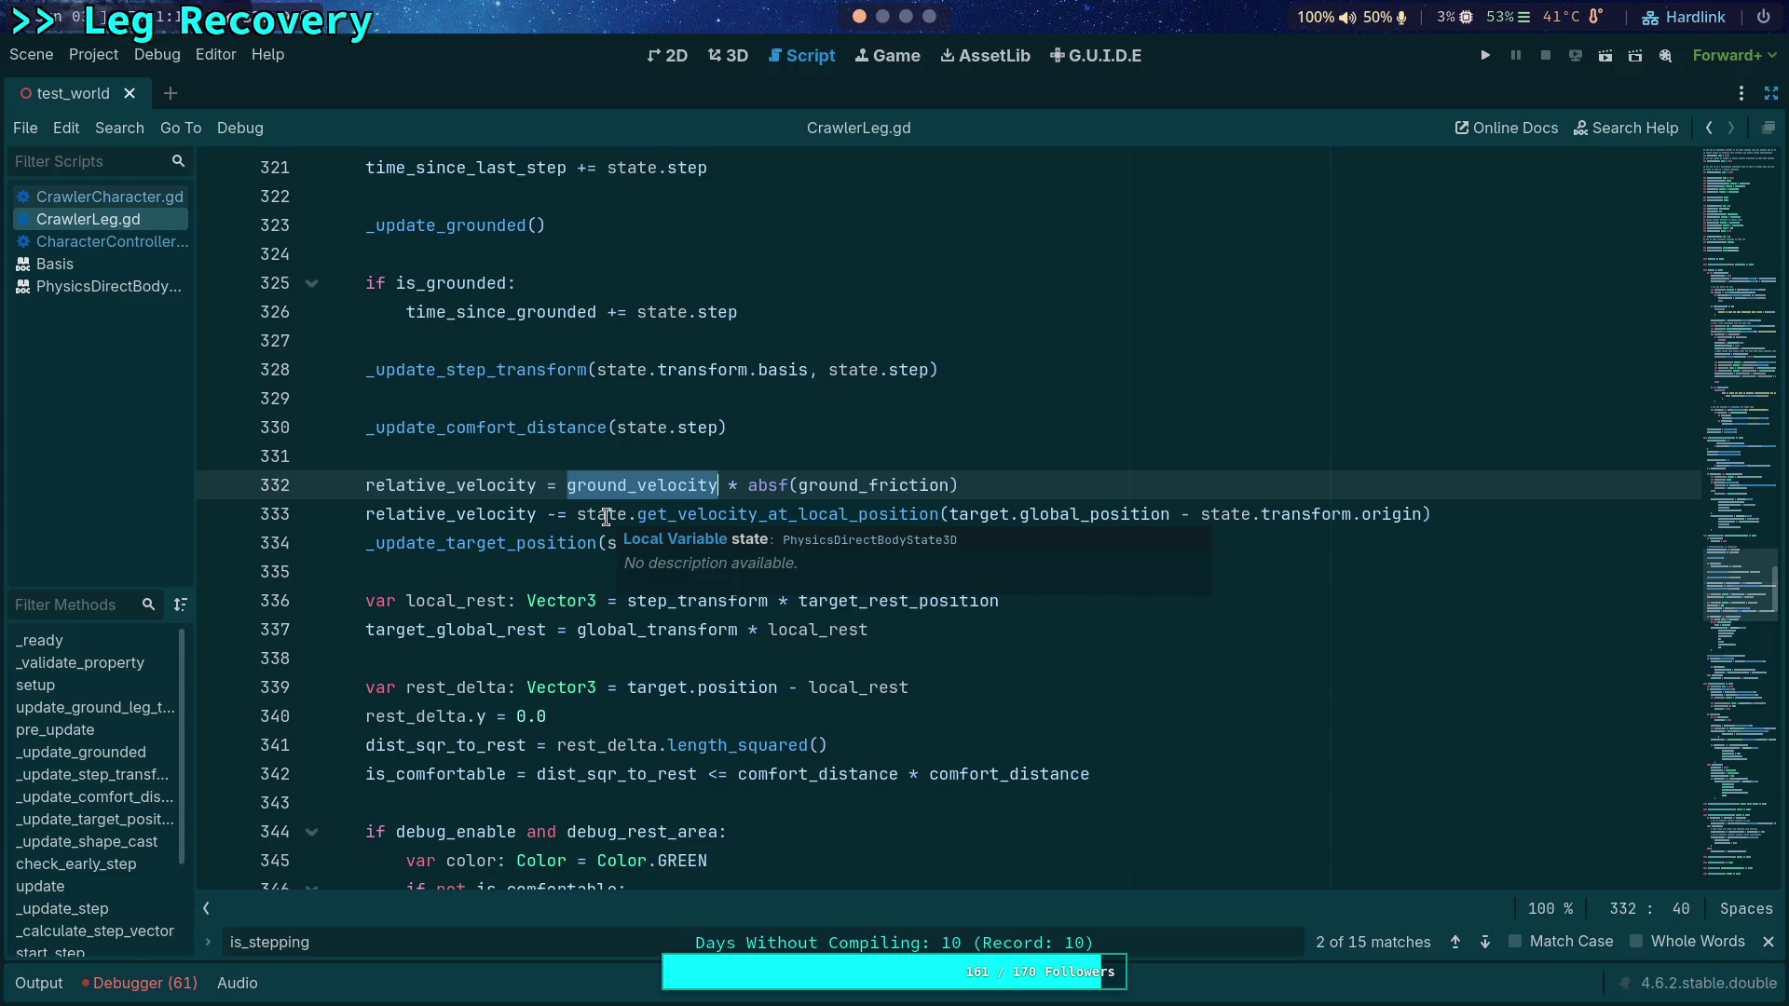
{"action": "left_click", "coordinate": [114, 197]}
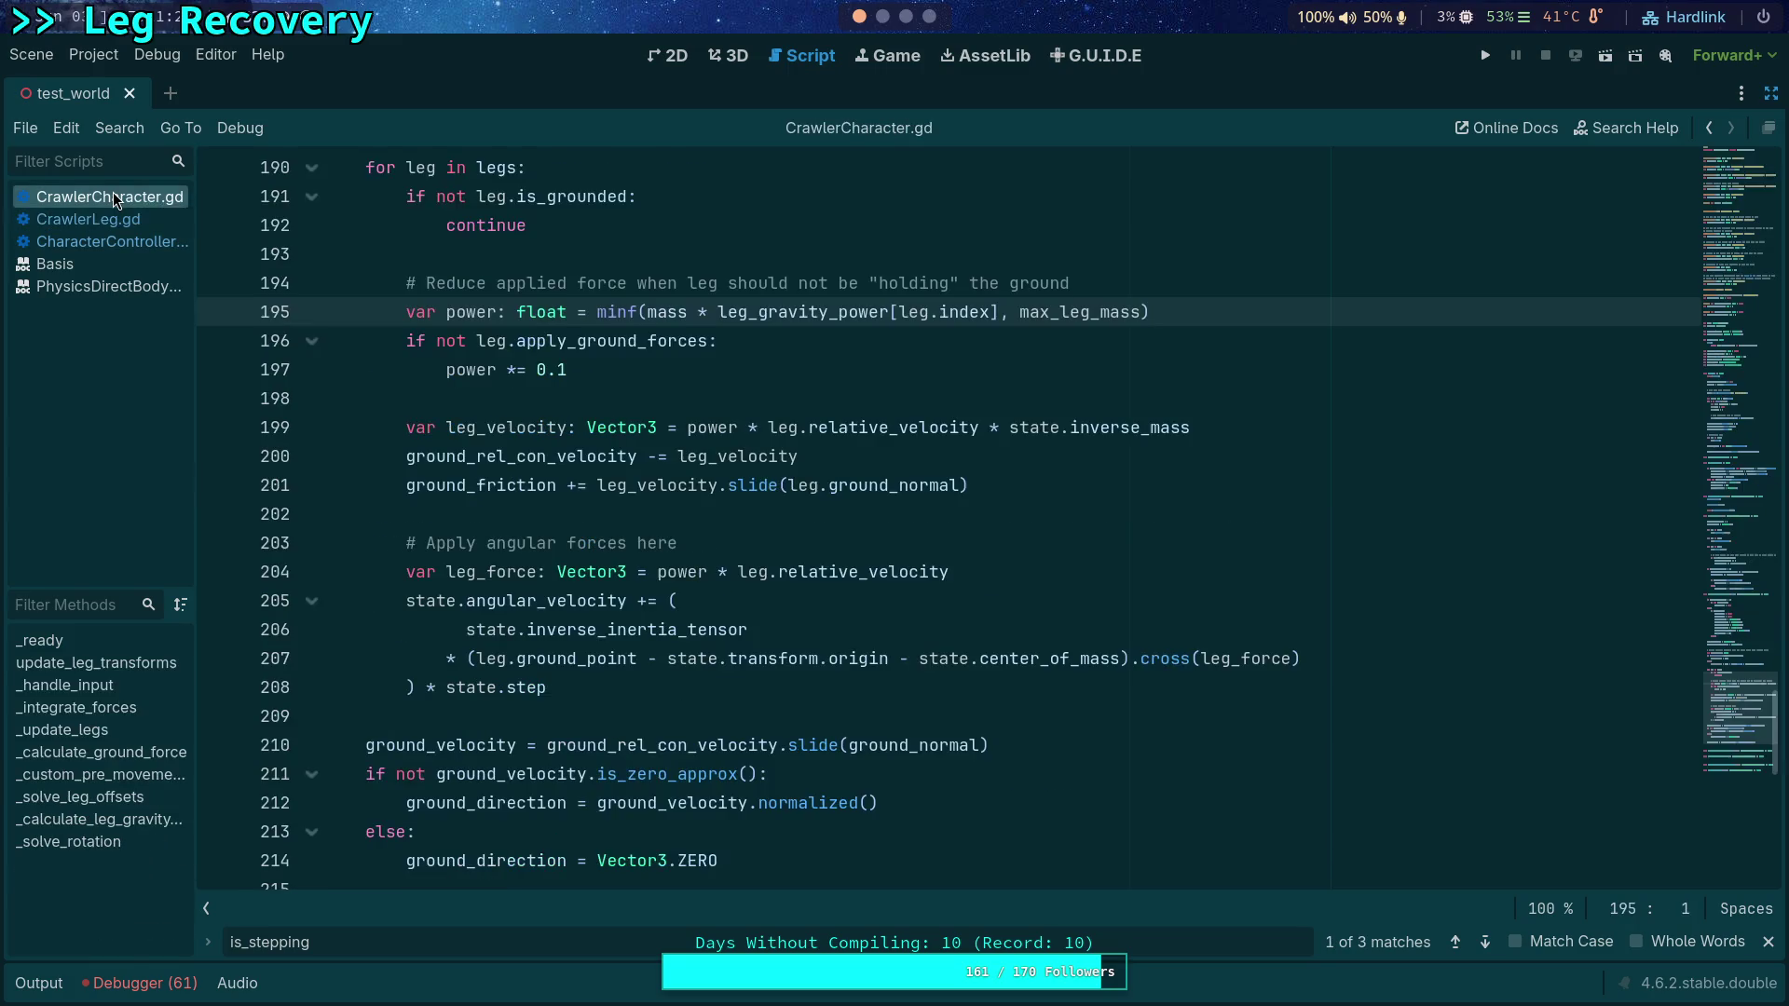
Step: Compare leg_velocity in CrawlerCharacter.gd's loop with CrawlerLeg.gd and CharacterController.gd's velocity code
{"action": "left_click", "coordinate": [110, 219]}
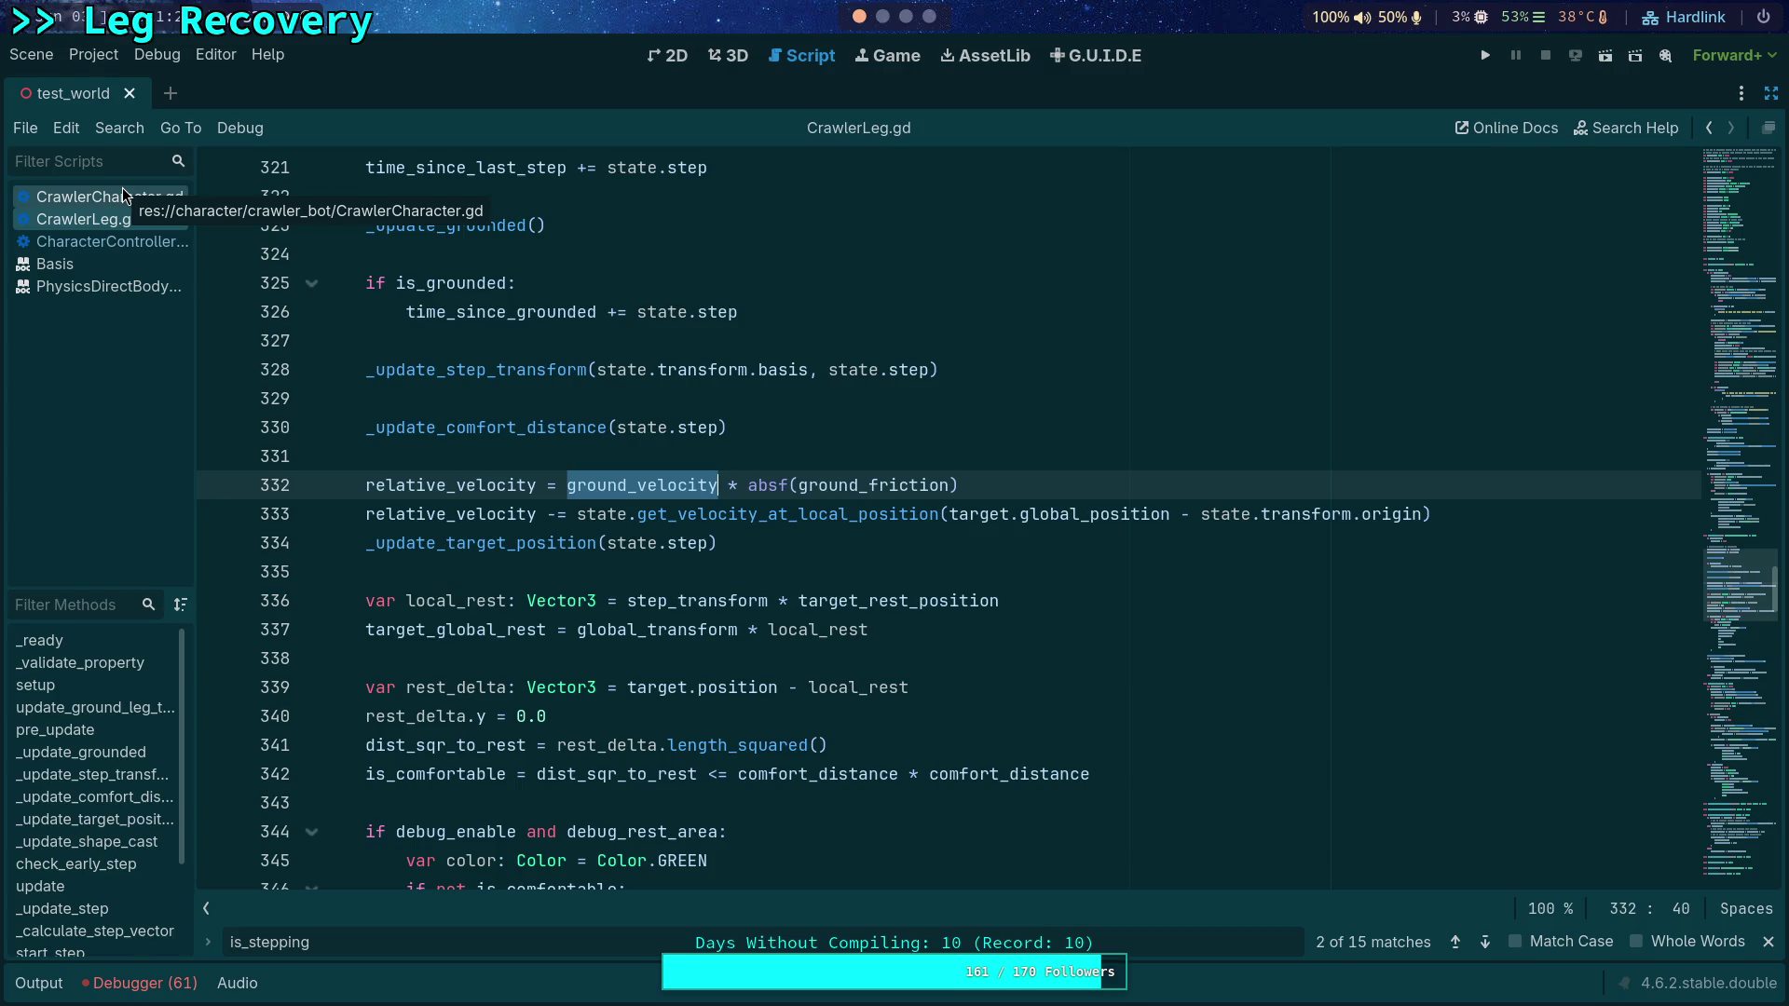
{"action": "left_click", "coordinate": [121, 195]}
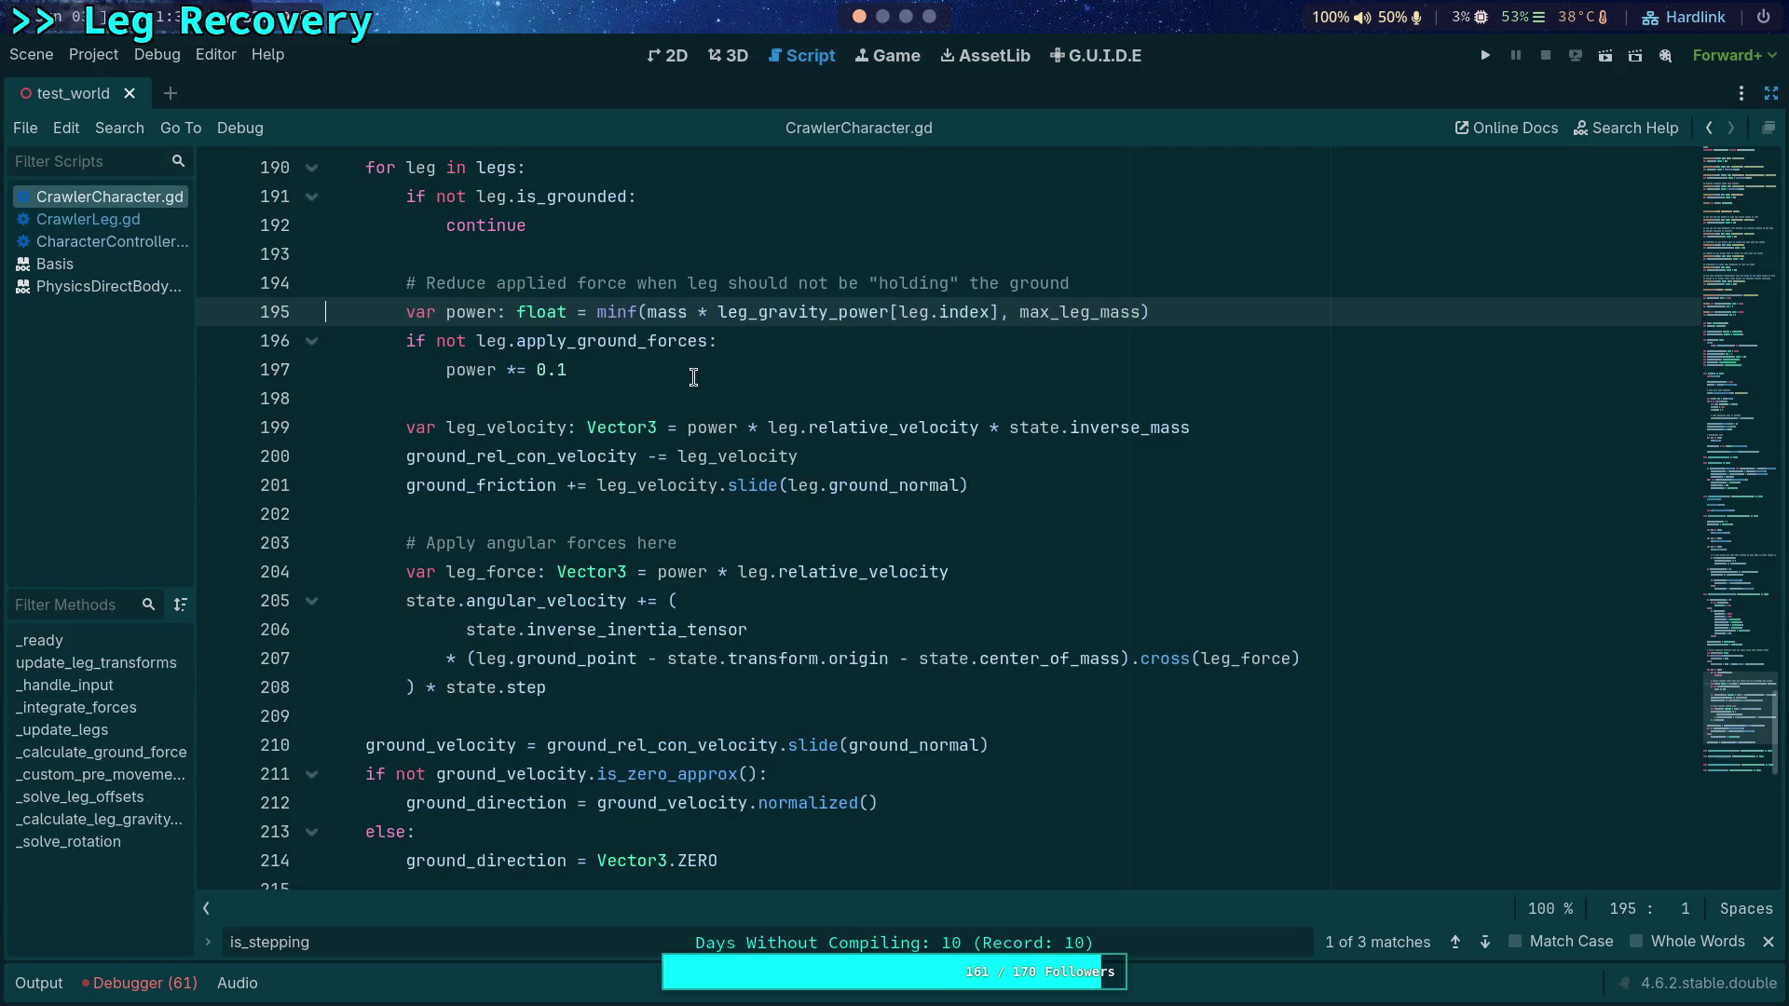
{"action": "left_click", "coordinate": [121, 241]}
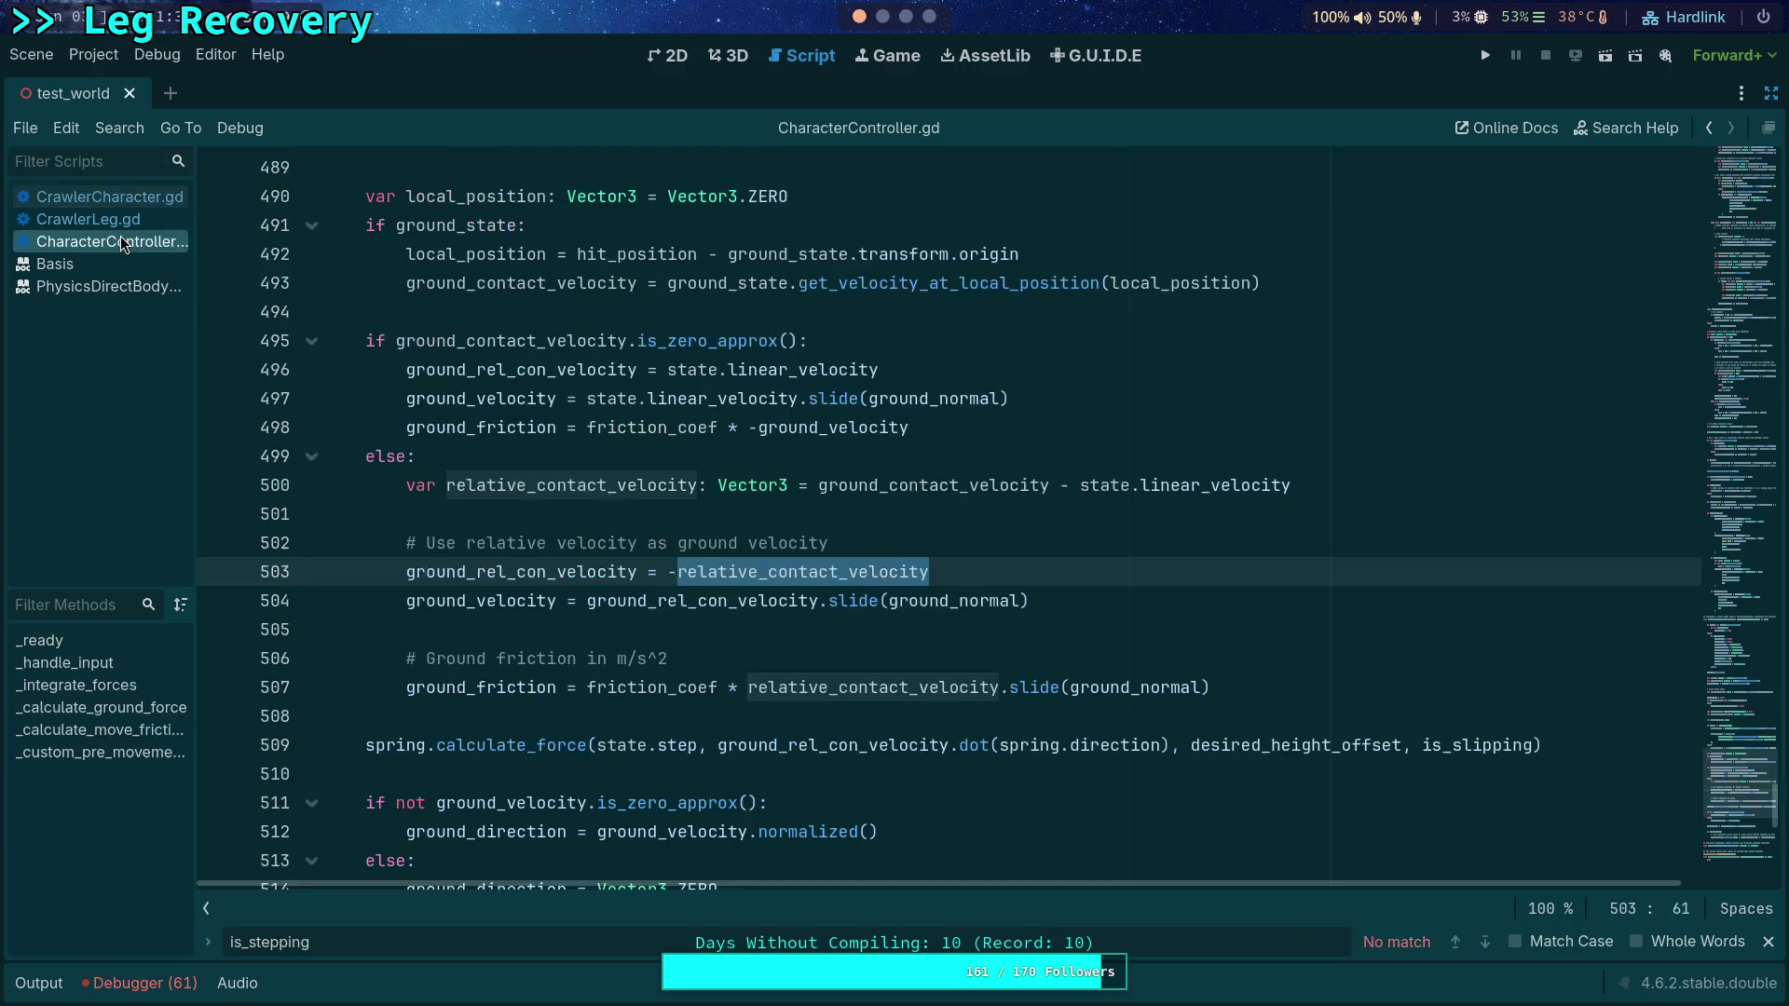
{"action": "left_click", "coordinate": [114, 200]}
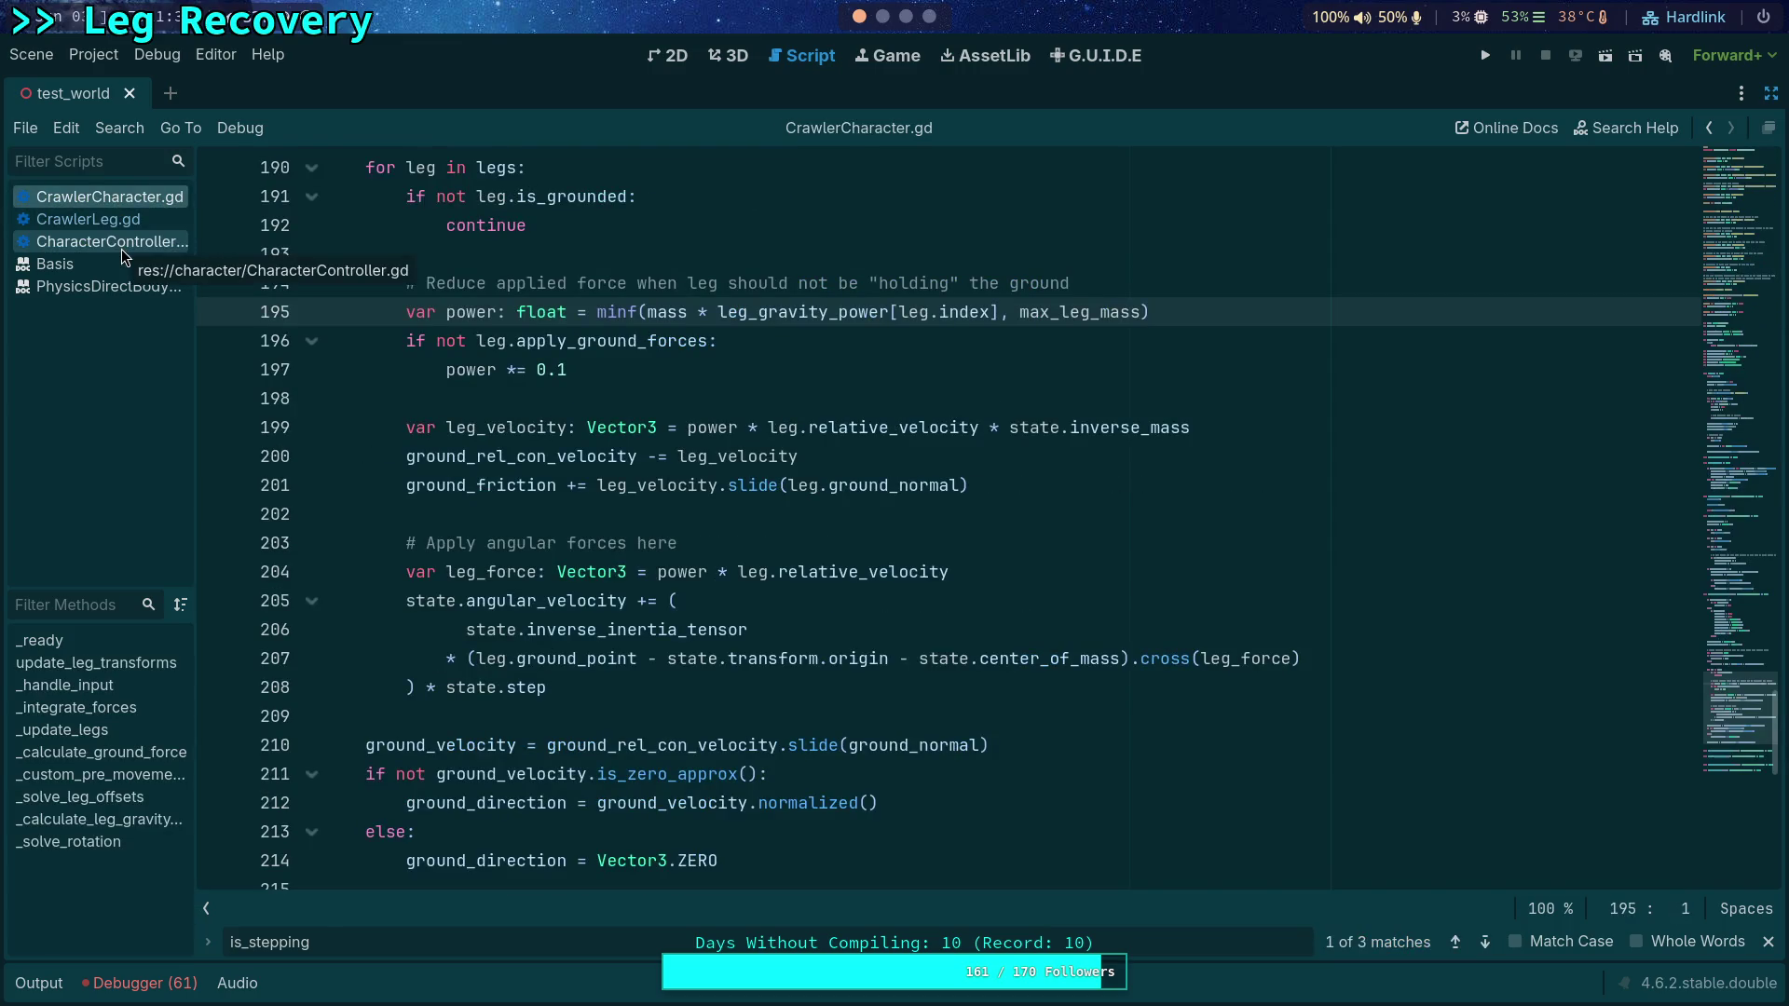
{"action": "double_click", "coordinate": [745, 456]}
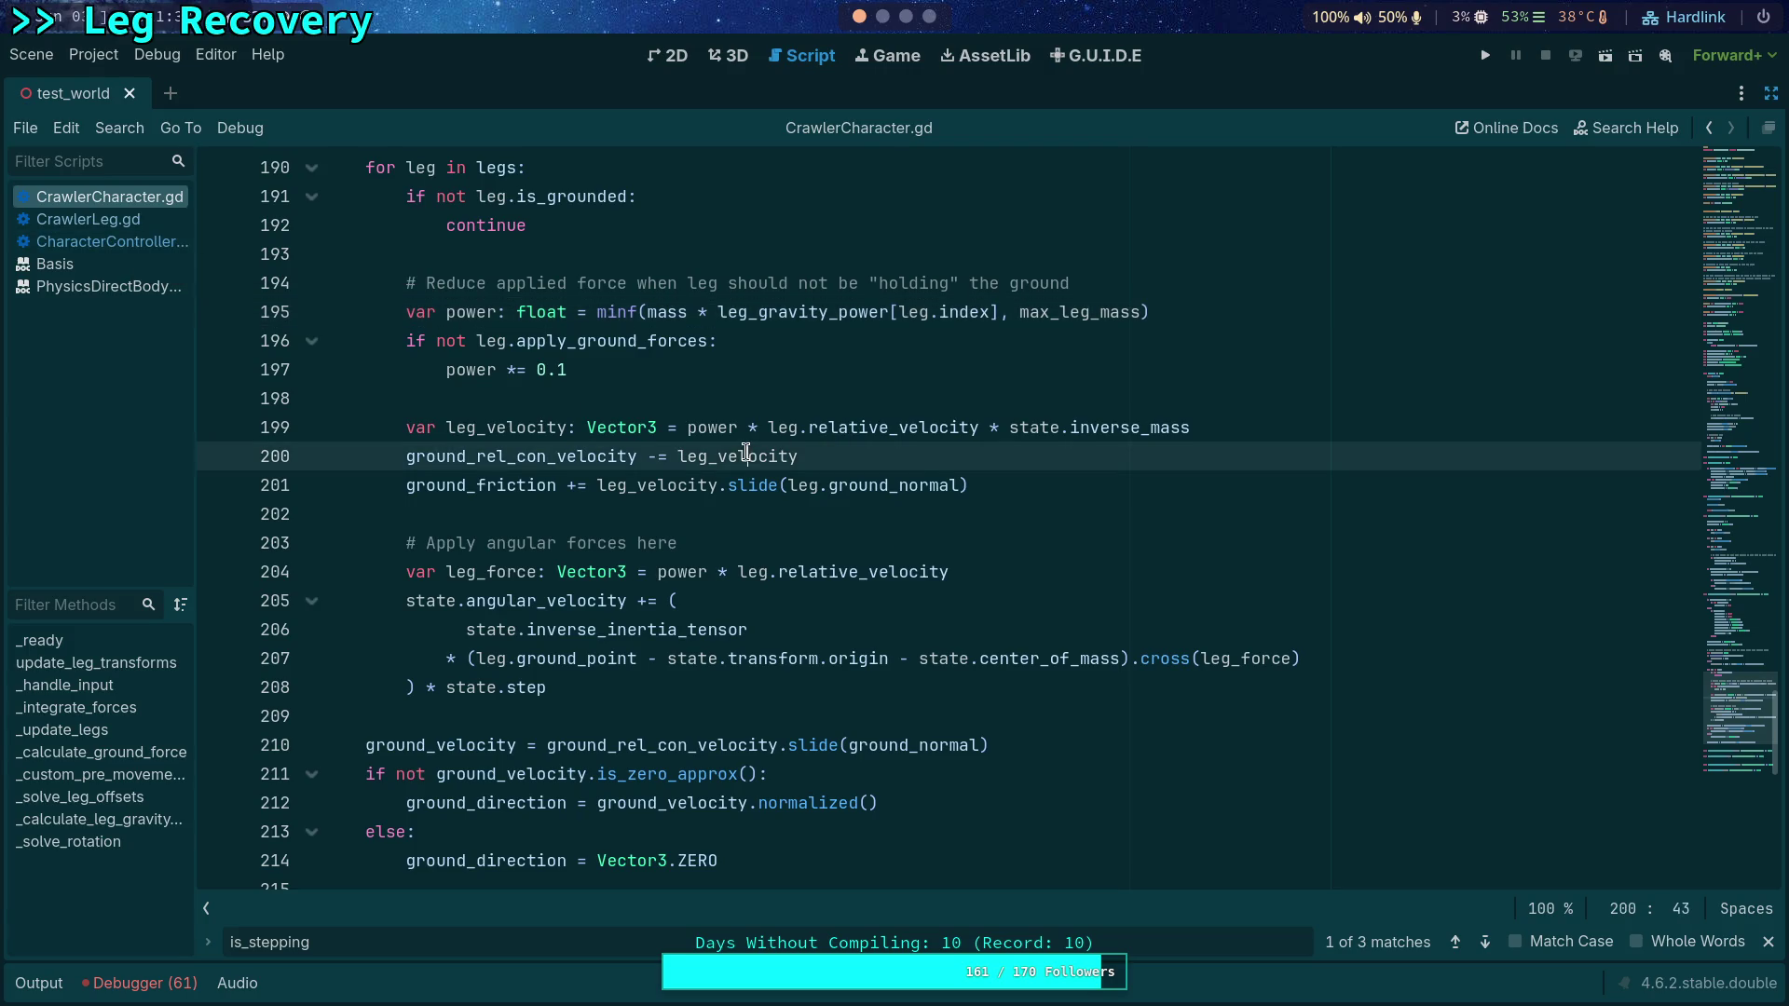
{"action": "left_click", "coordinate": [118, 221]}
{"action": "left_click", "coordinate": [114, 242]}
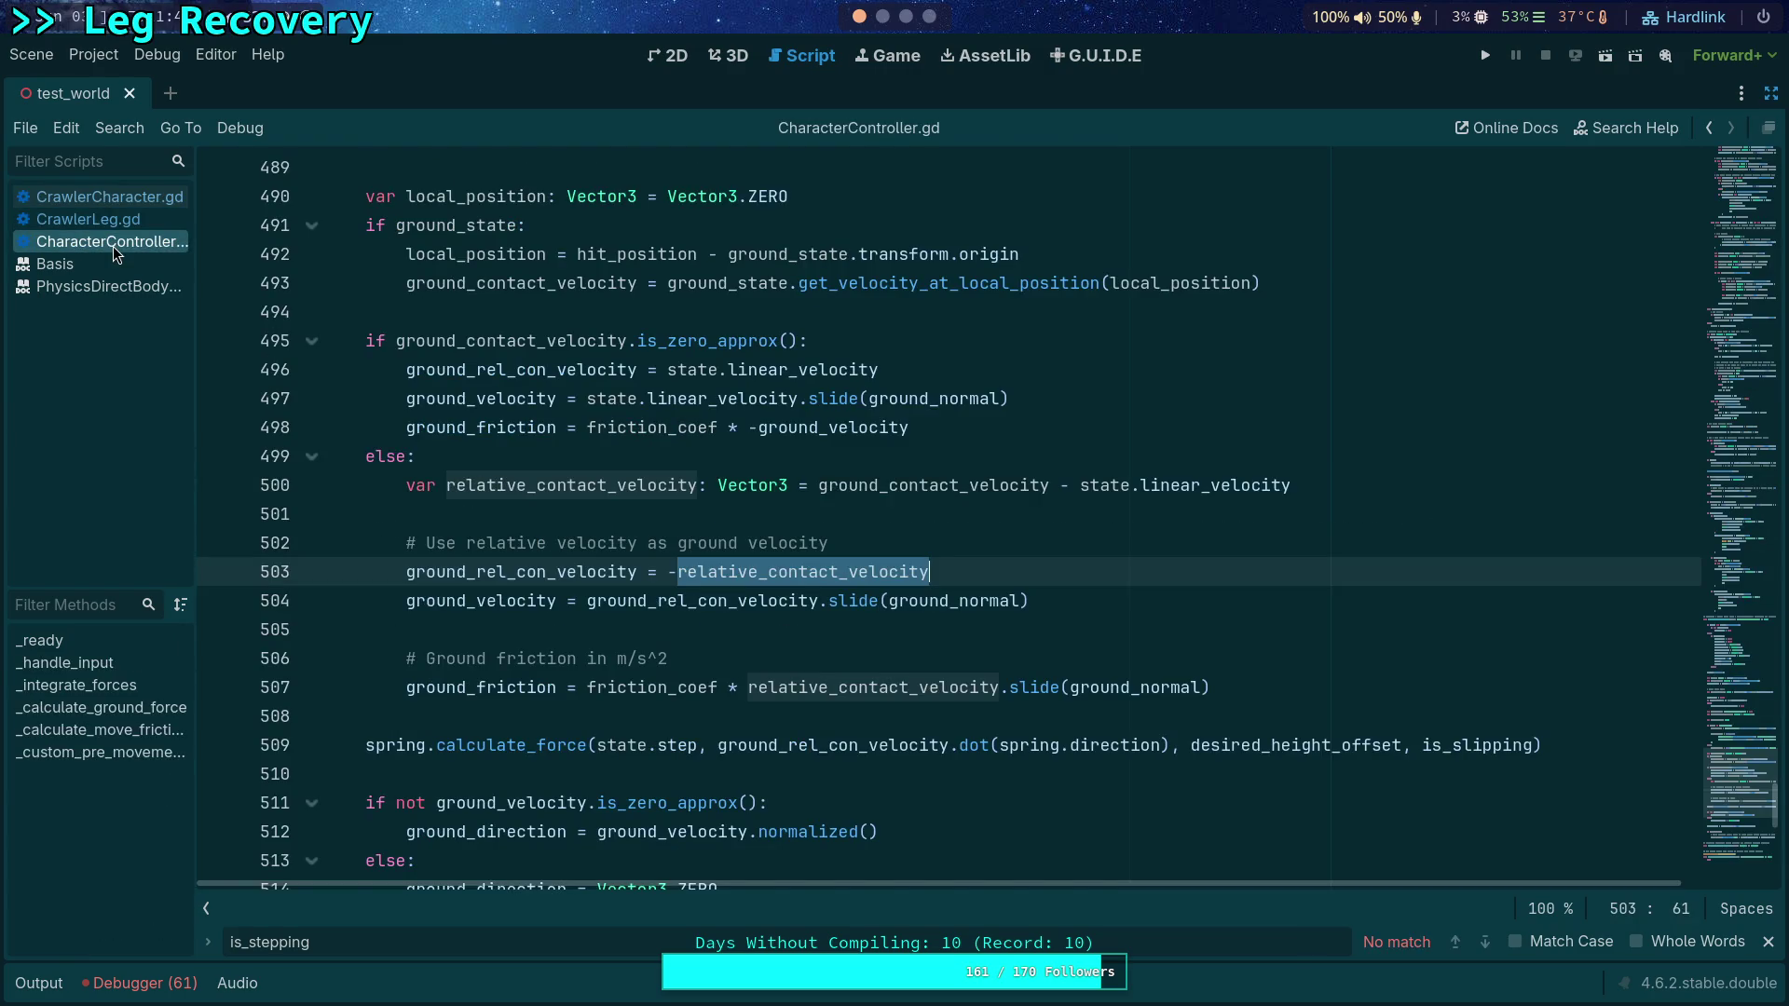
{"action": "left_click", "coordinate": [136, 193]}
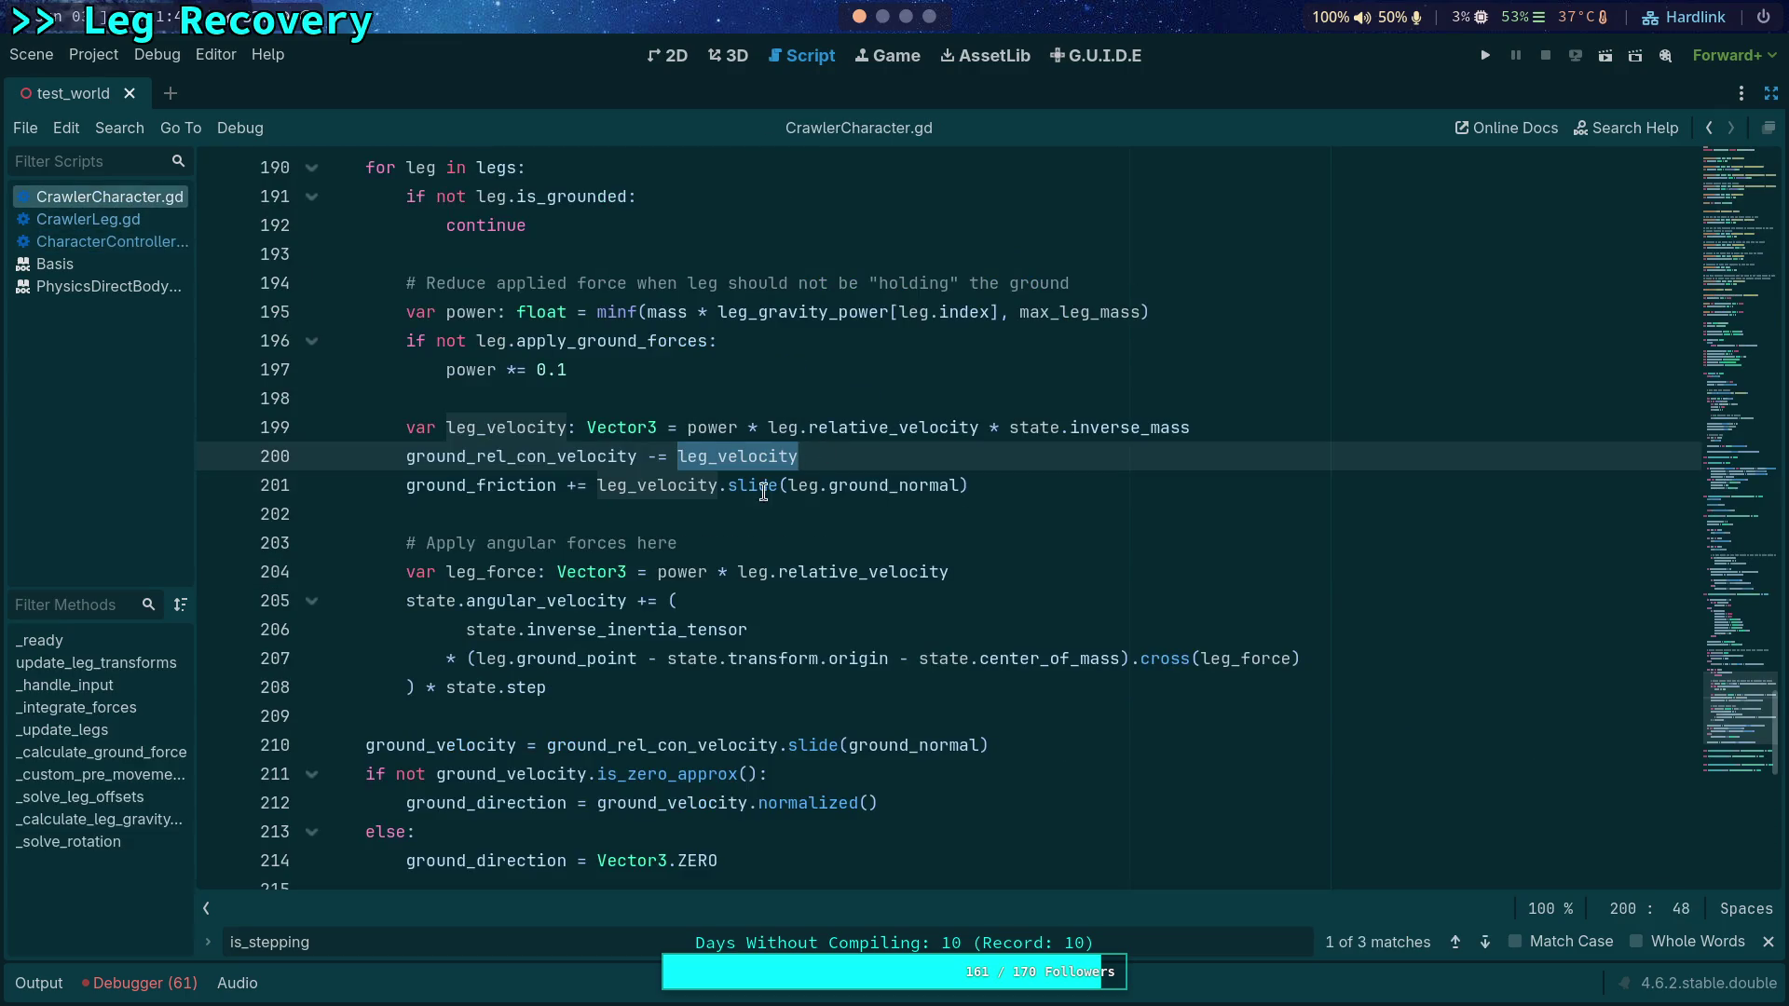
Step: Mark where ground_velocity is assigned, recheck CharacterController.gd, and place the cursor after line 200
{"action": "mouse_move", "coordinate": [843, 563]}
{"action": "mouse_move", "coordinate": [587, 567]}
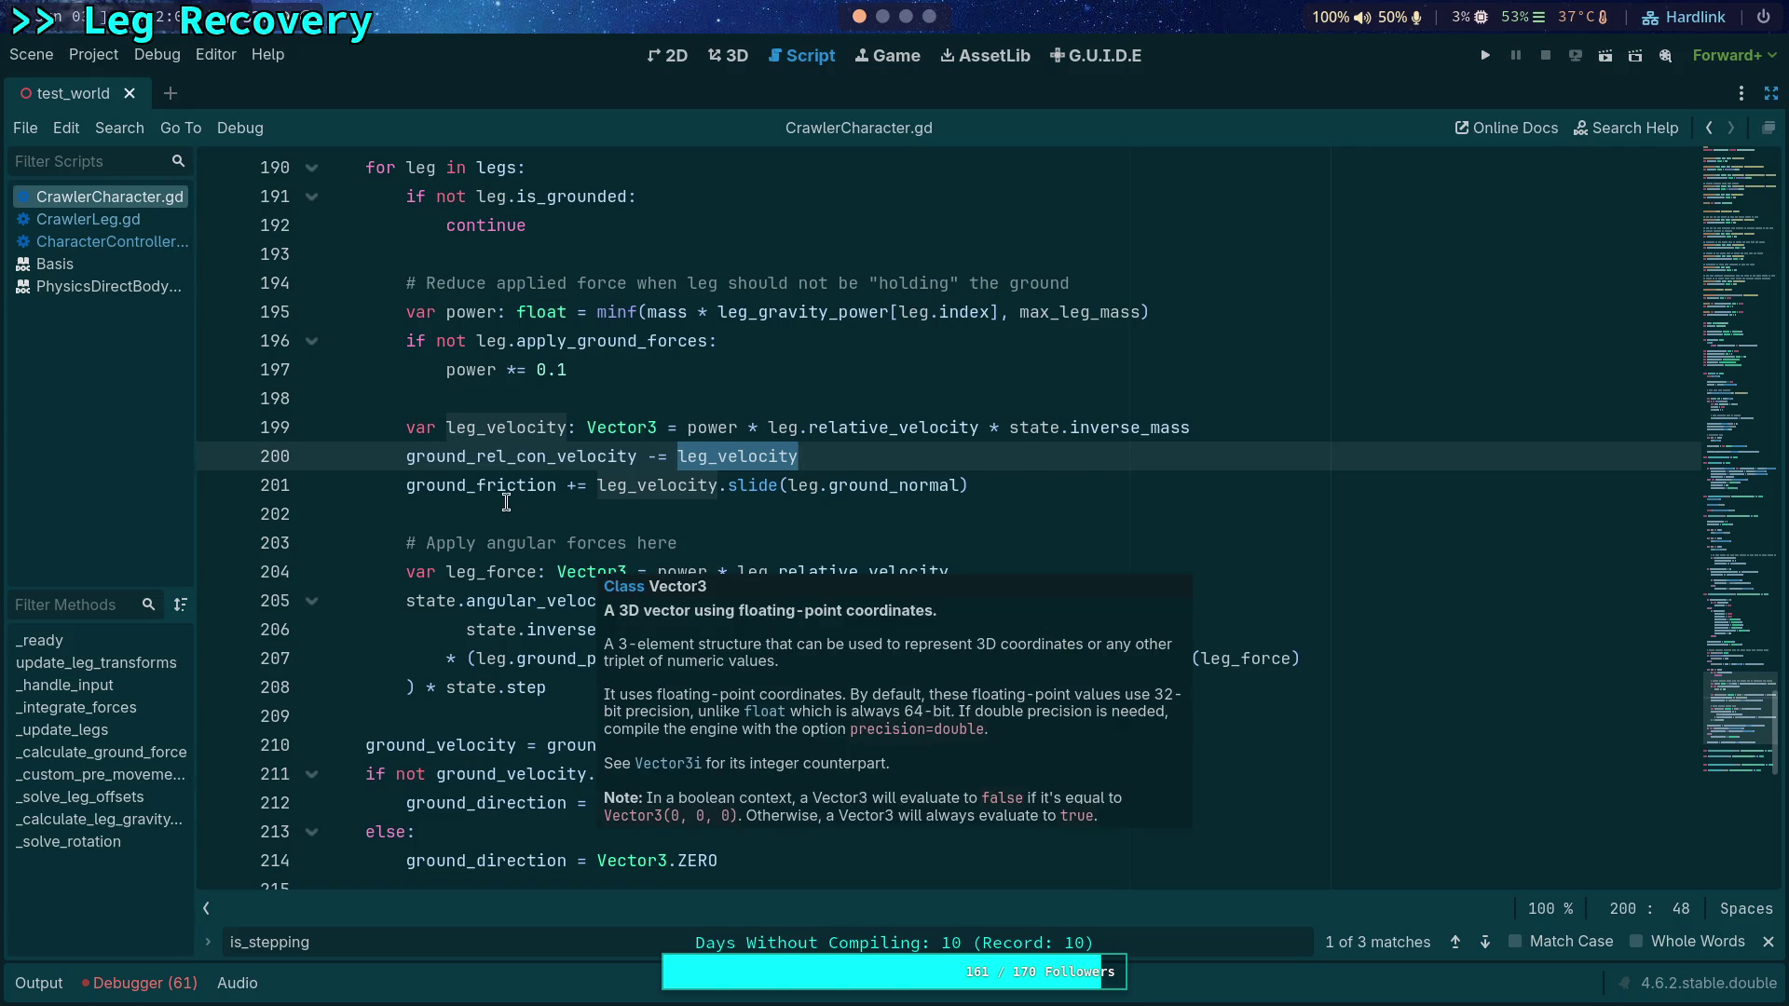
{"action": "left_click", "coordinate": [123, 240]}
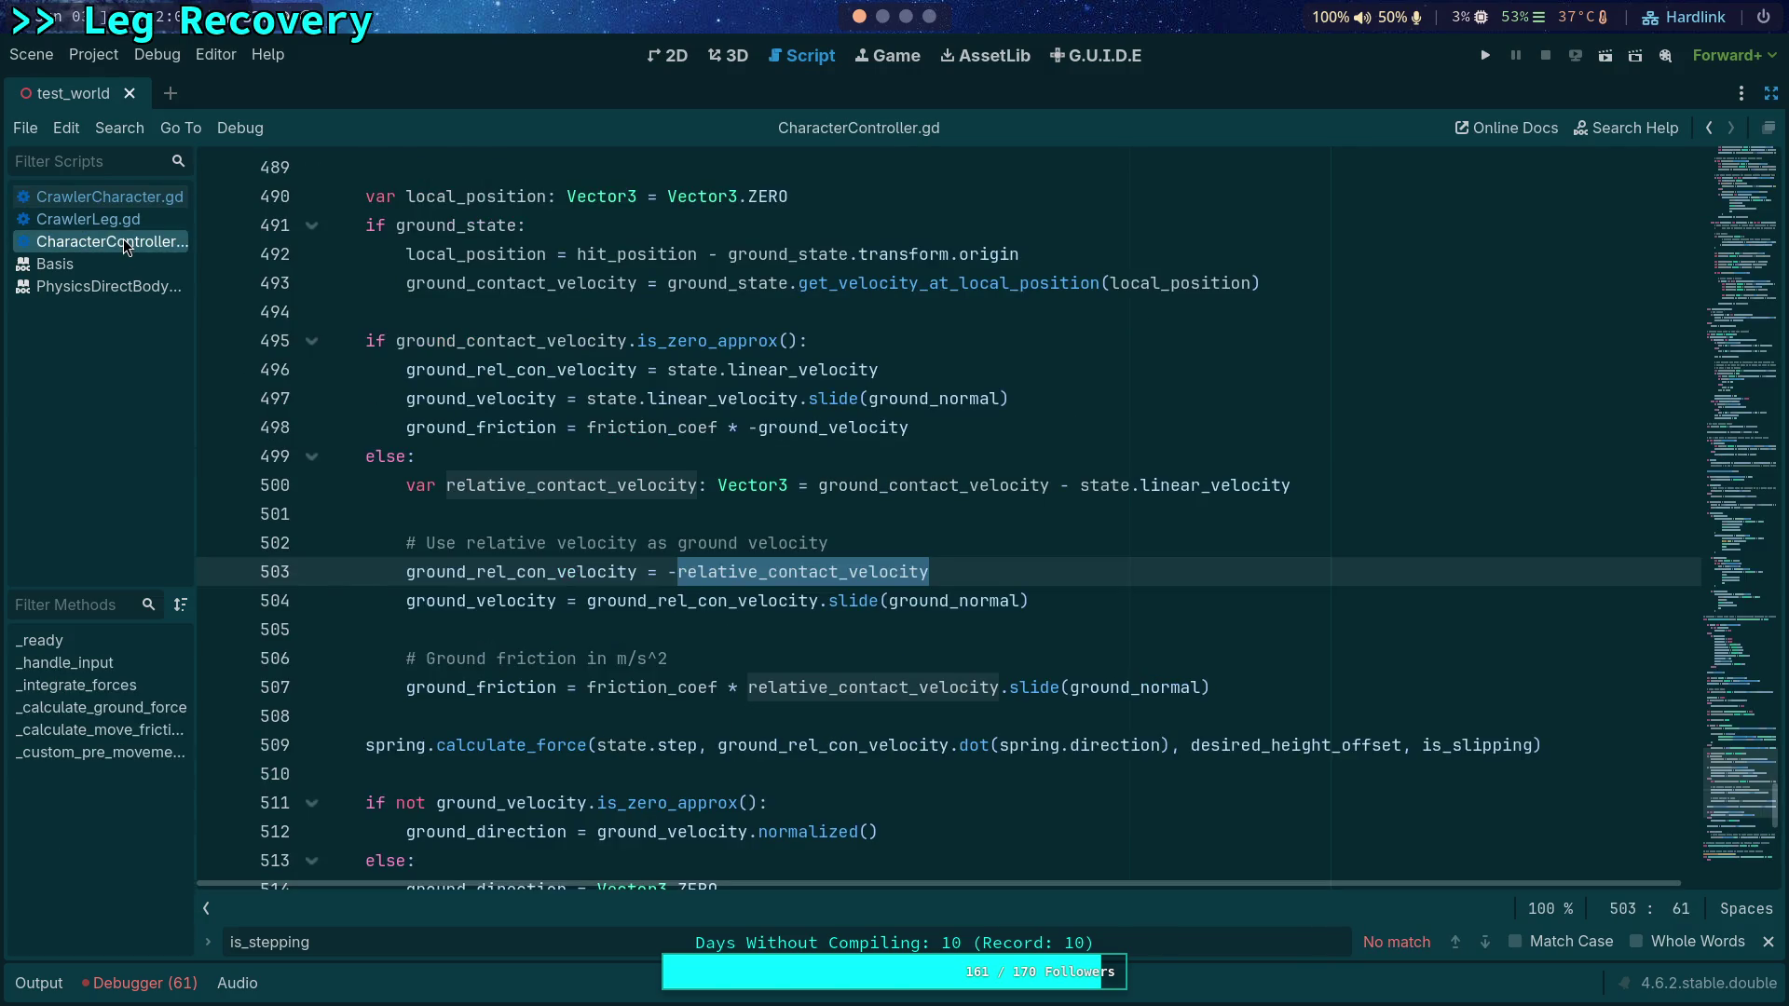
{"action": "left_click", "coordinate": [130, 196]}
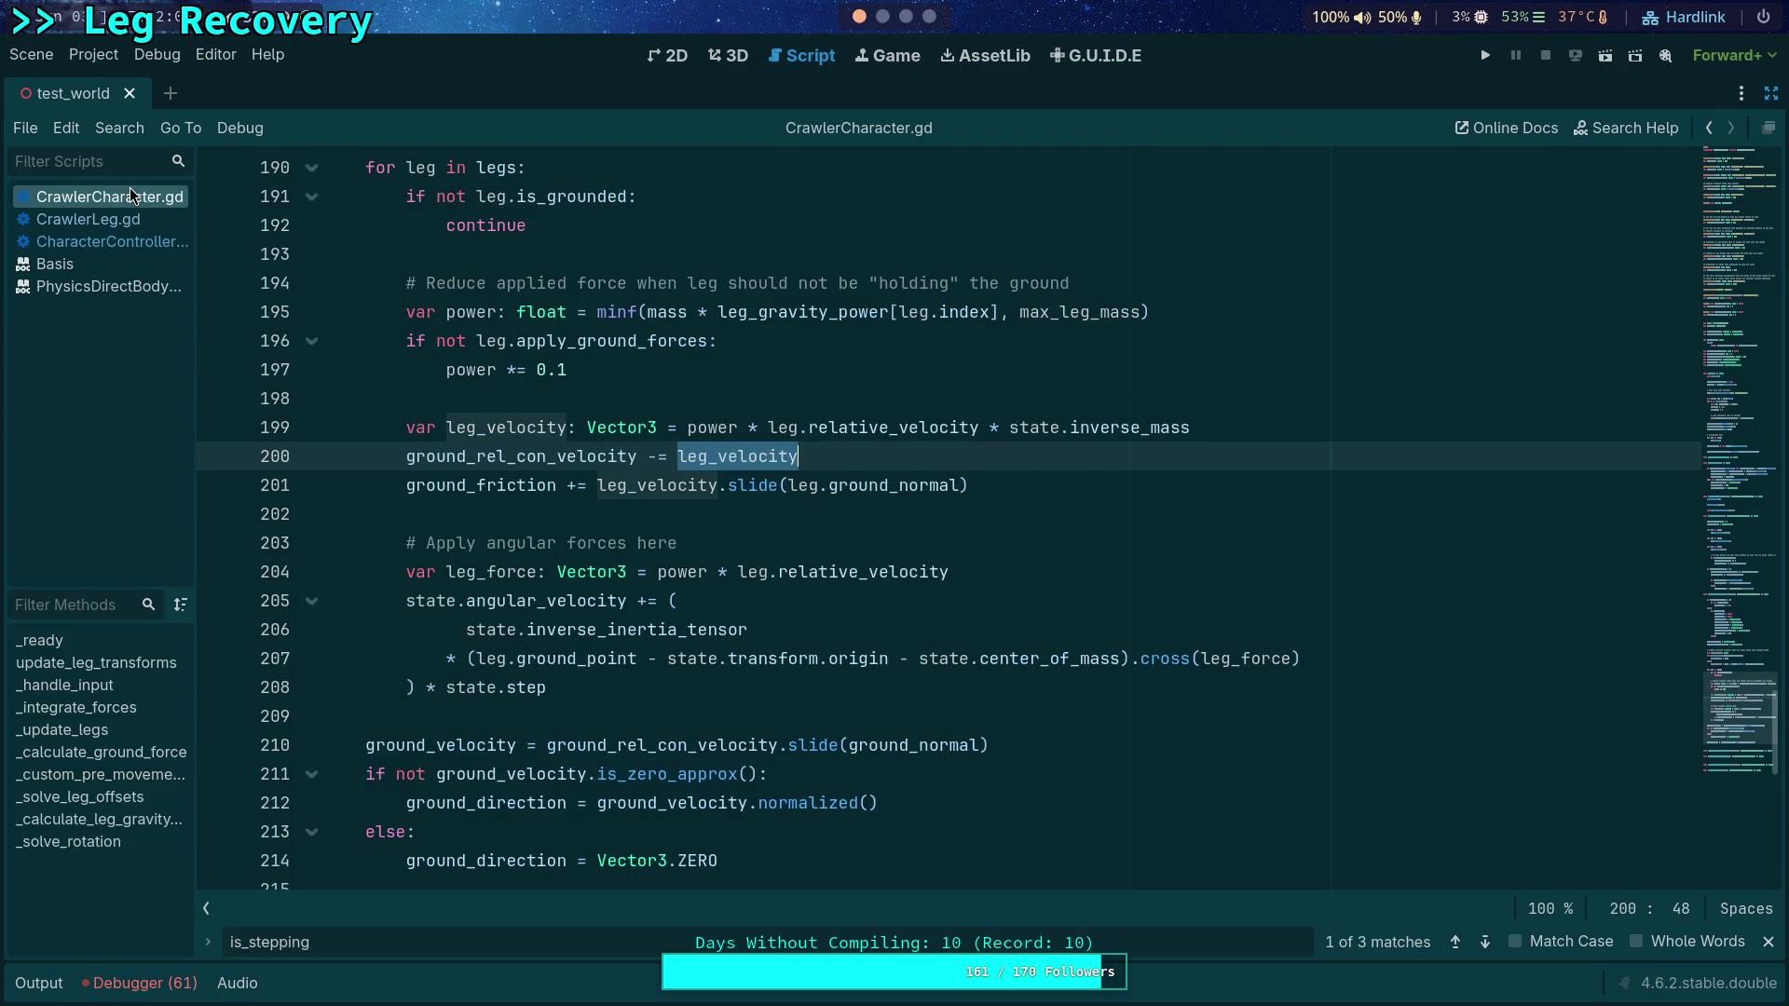
{"action": "double_click", "coordinate": [455, 745]}
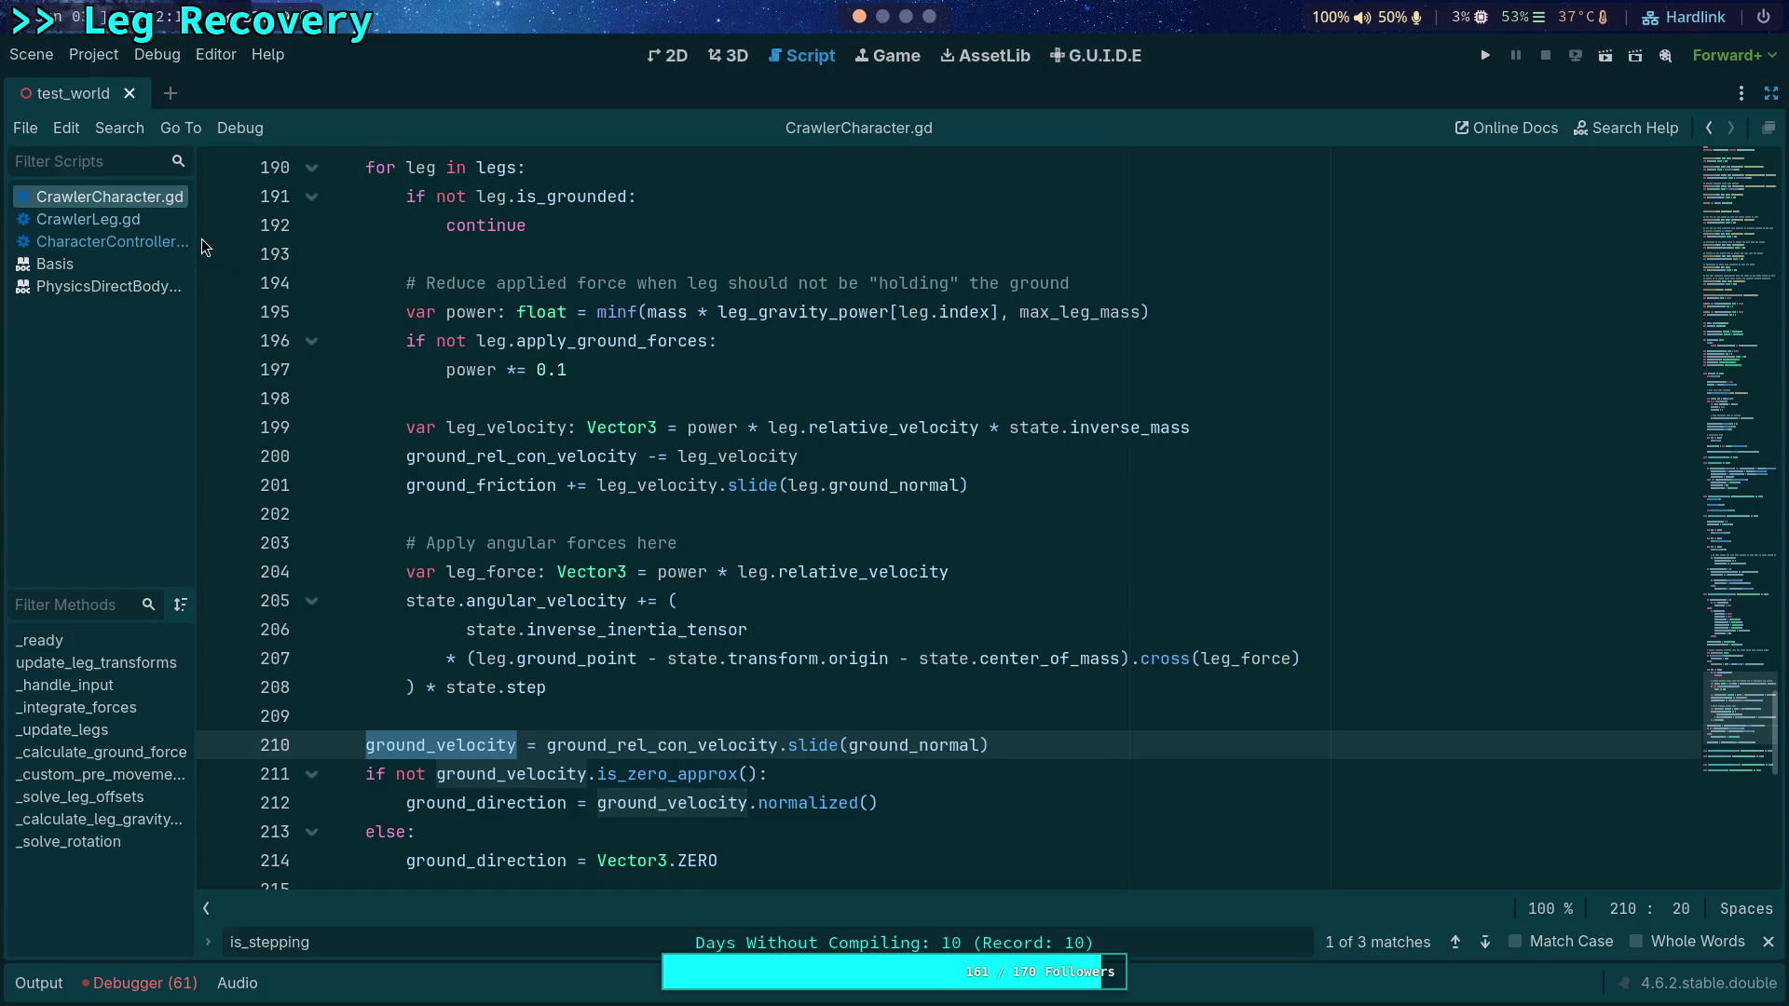
{"action": "left_click", "coordinate": [125, 239]}
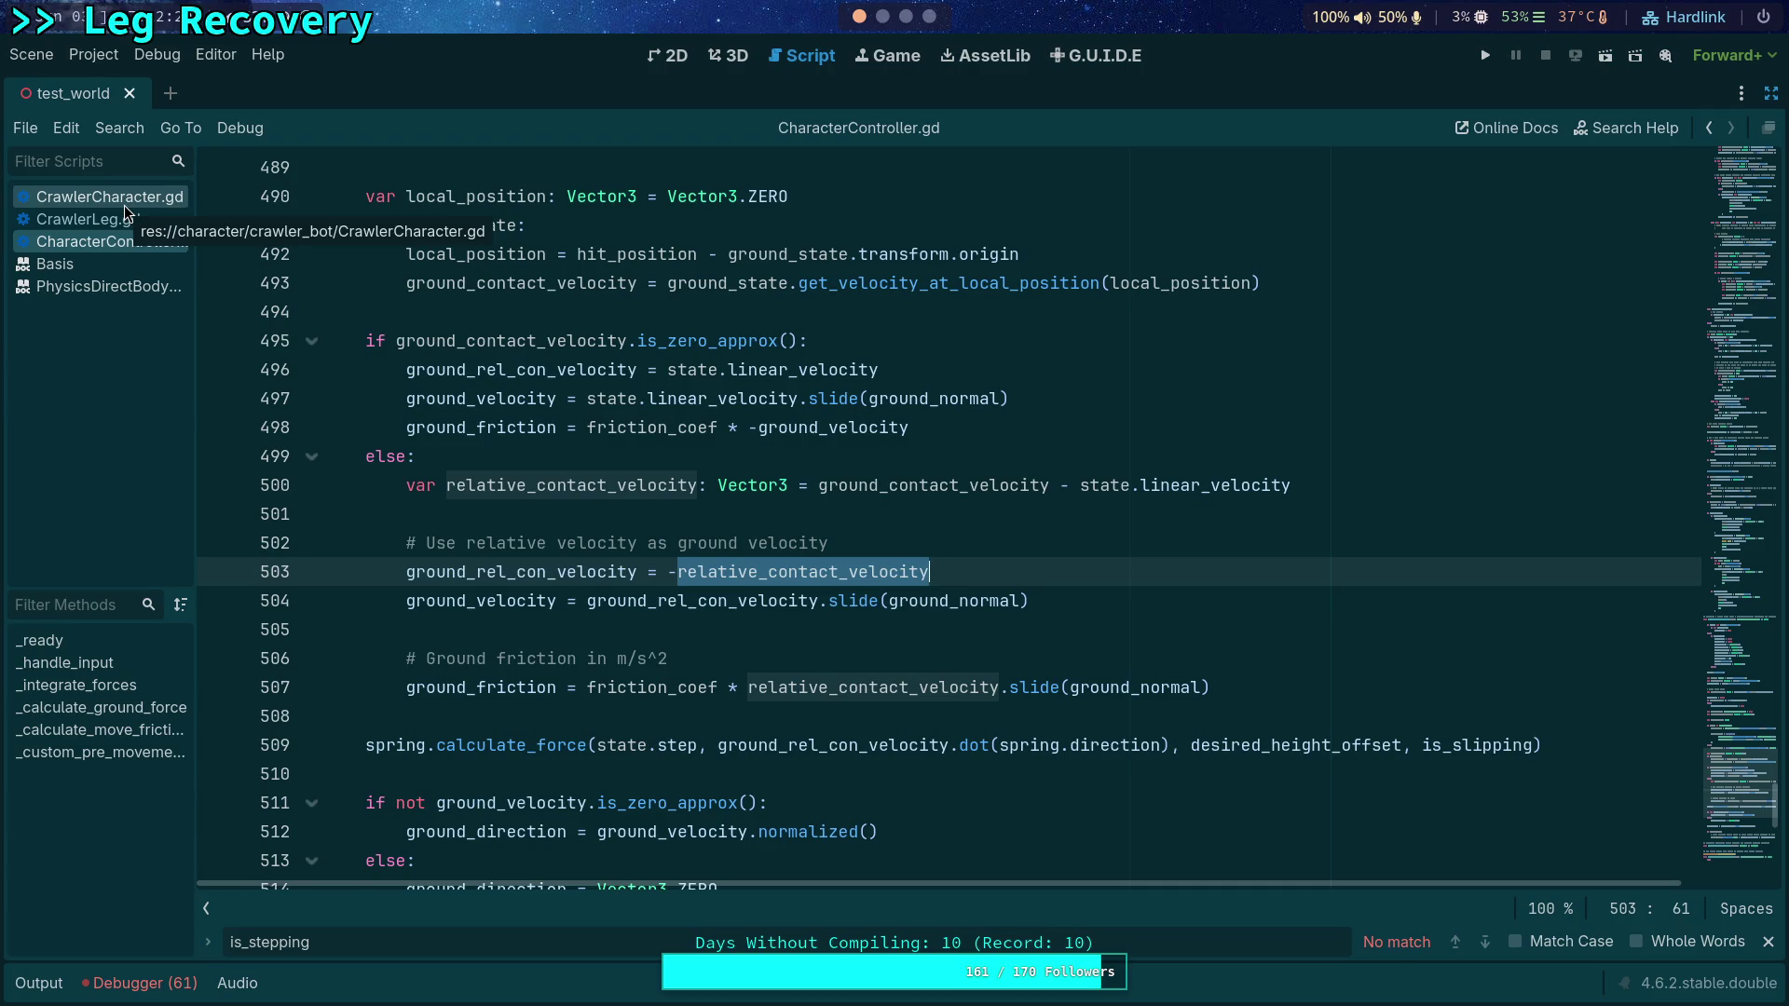
{"action": "left_click", "coordinate": [125, 205]}
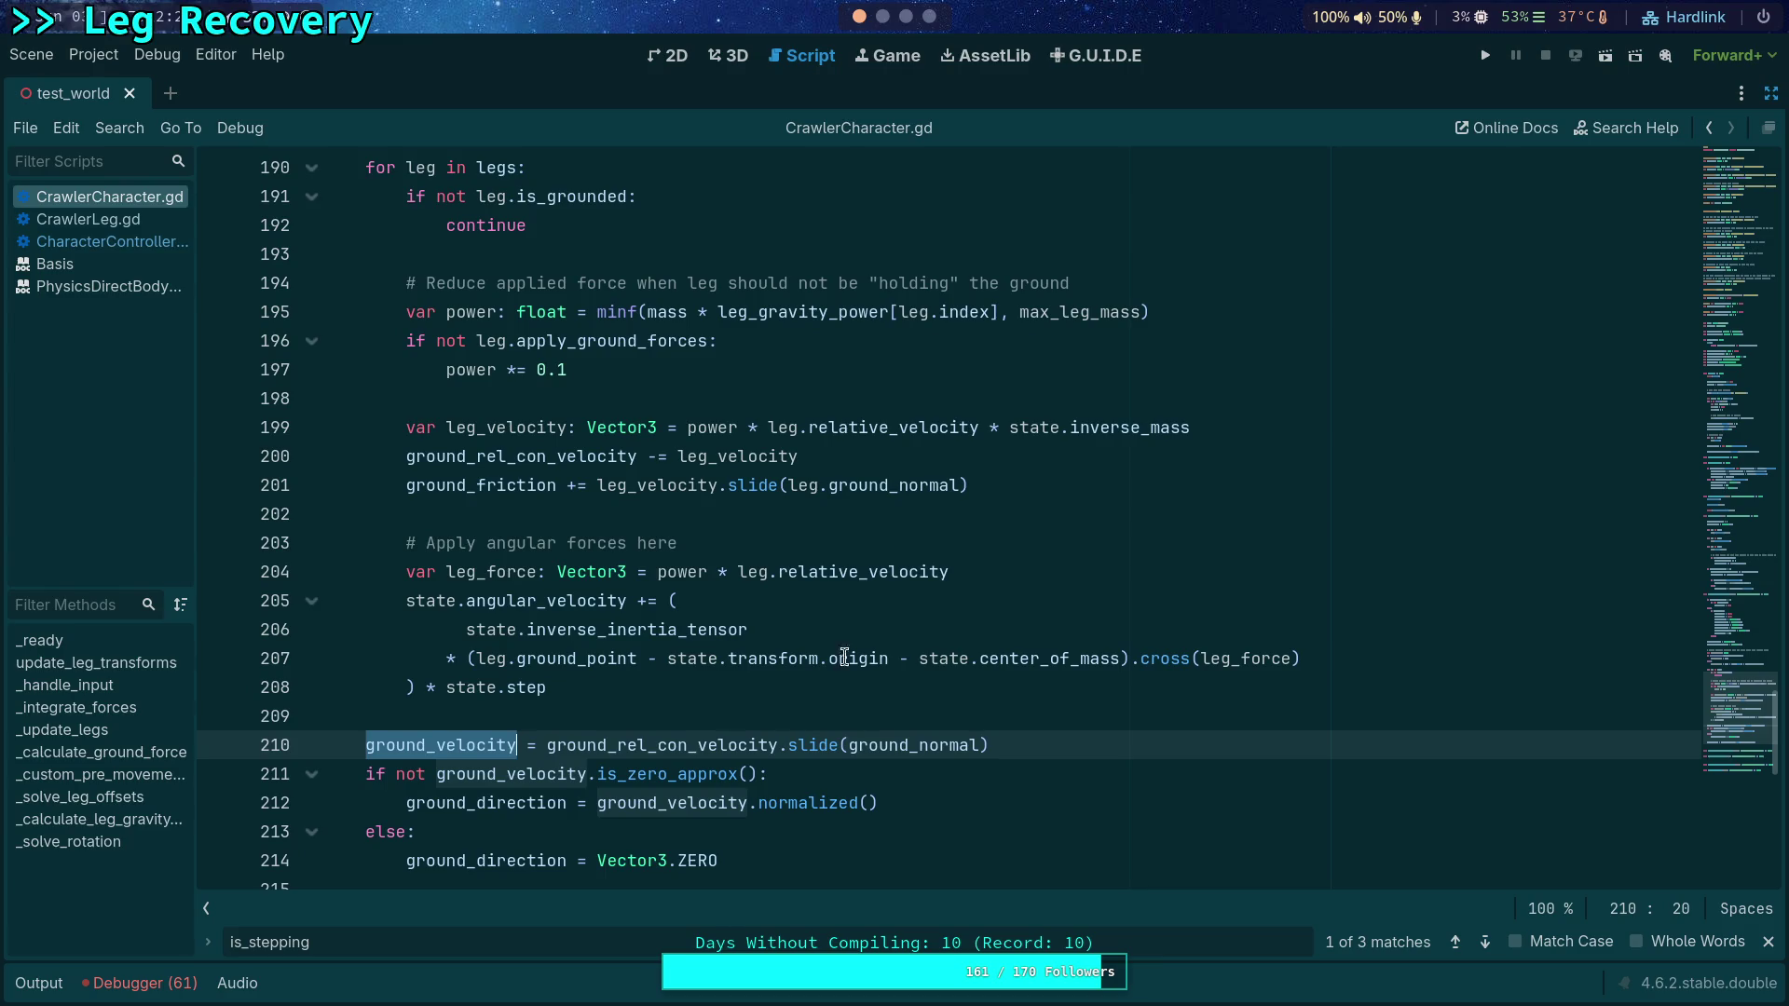
{"action": "left_click", "coordinate": [1044, 451]}
Step: Add a line after 200 reading 'ground_velocity += leg_velocity.slide(leg.)'
{"action": "key", "text": "Return"}
{"action": "type", "text": "groundS"}
{"action": "key", "text": "Escape"}
{"action": "key", "text": "BackSpace"}
{"action": "type", "text": "_ver"}
{"action": "key", "text": "BackSpace"}
{"action": "type", "text": "l"}
{"action": "key", "text": "Return"}
{"action": "type", "text": "+= ground_"}
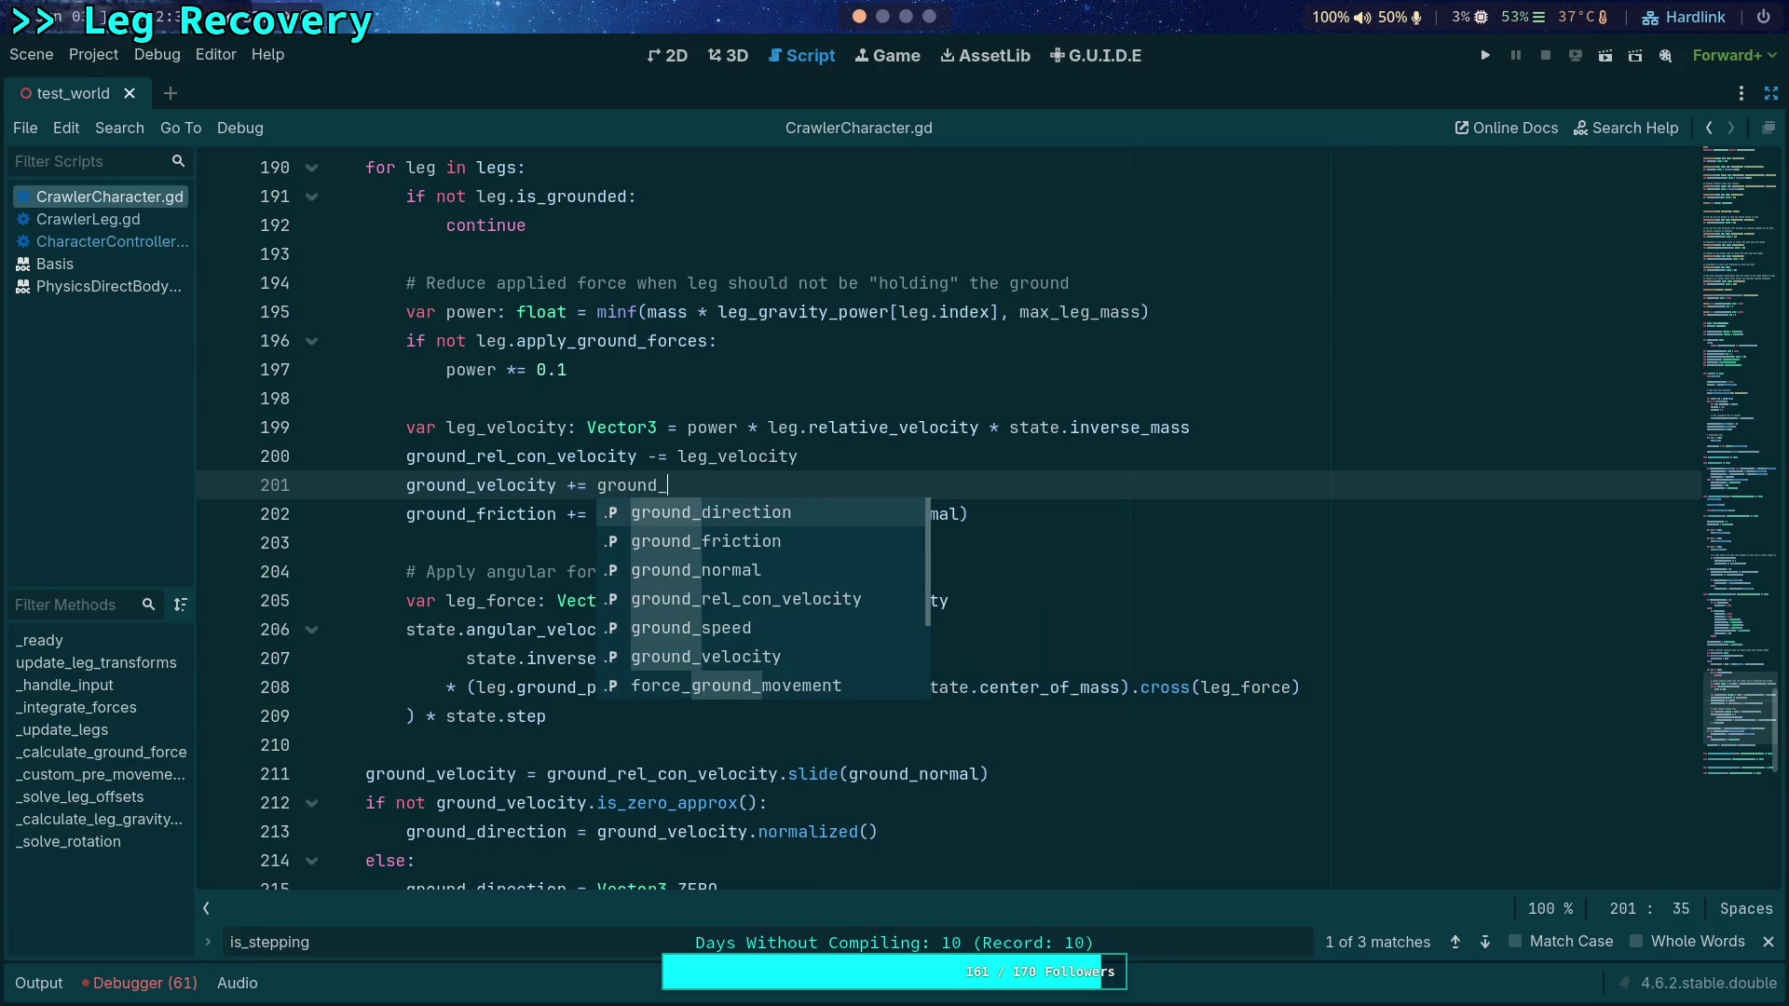
{"action": "key", "text": "BackSpace"}
{"action": "key", "text": "BackSpace"}
{"action": "key", "text": "BackSpace"}
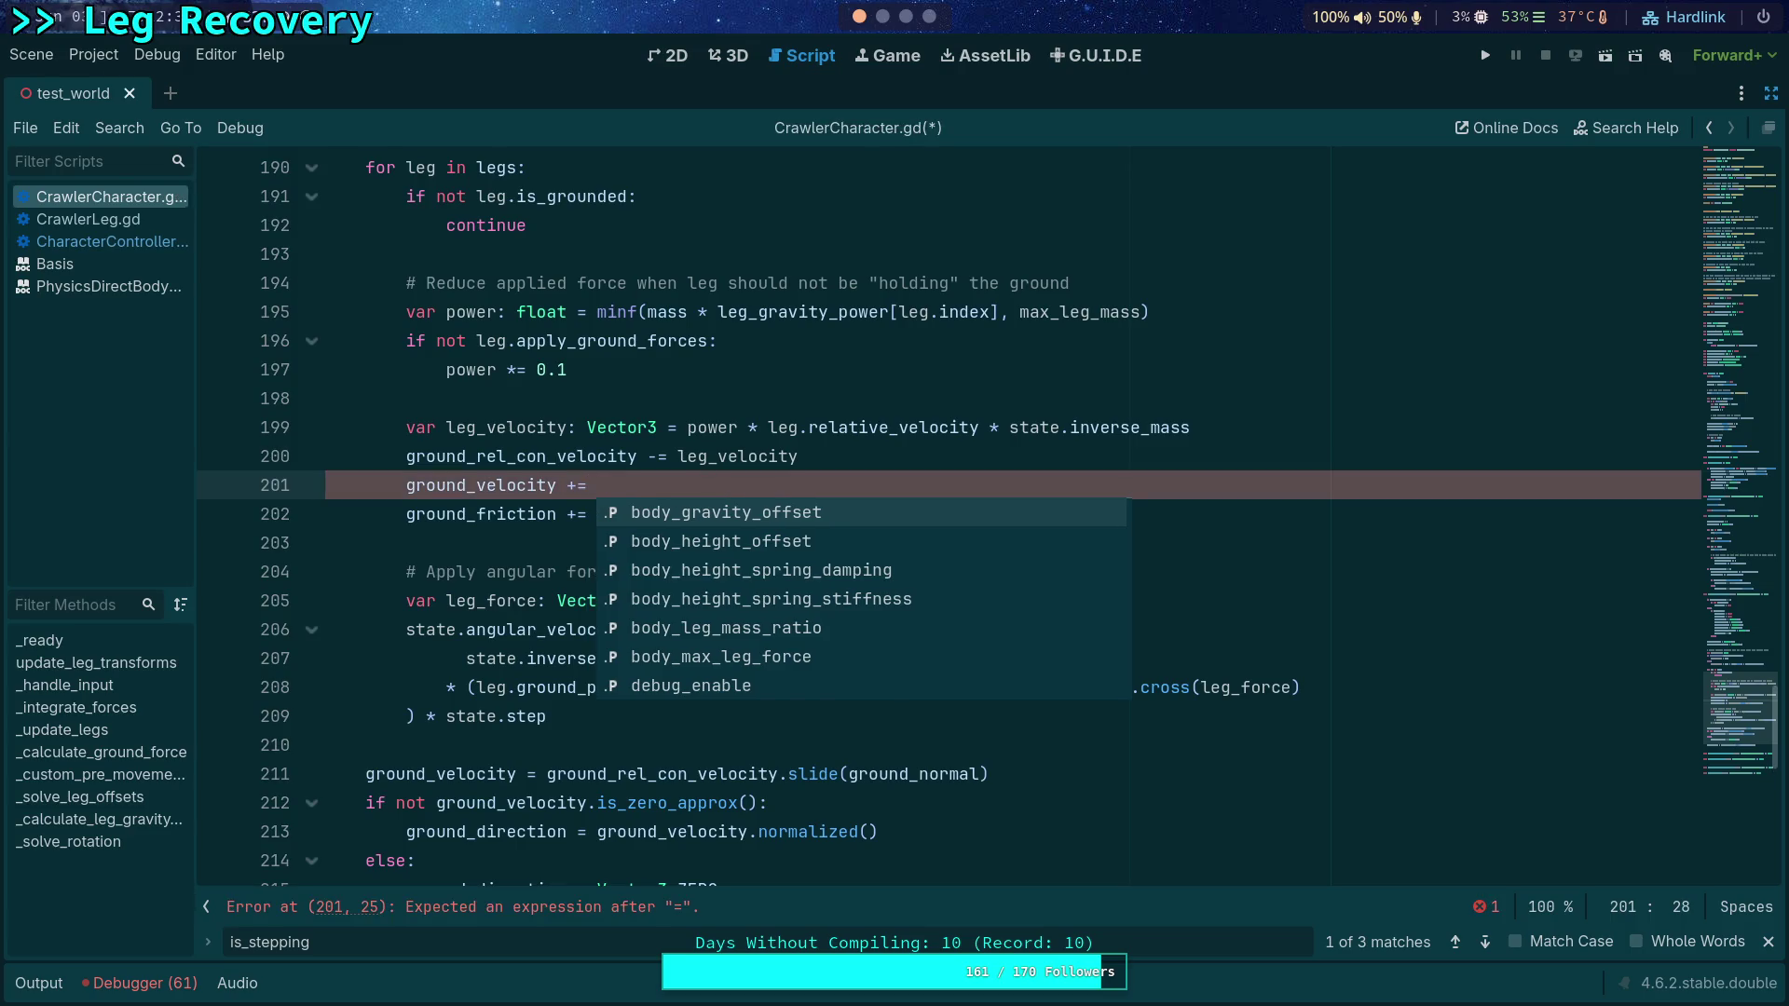
{"action": "type", "text": "leg_velocity"}
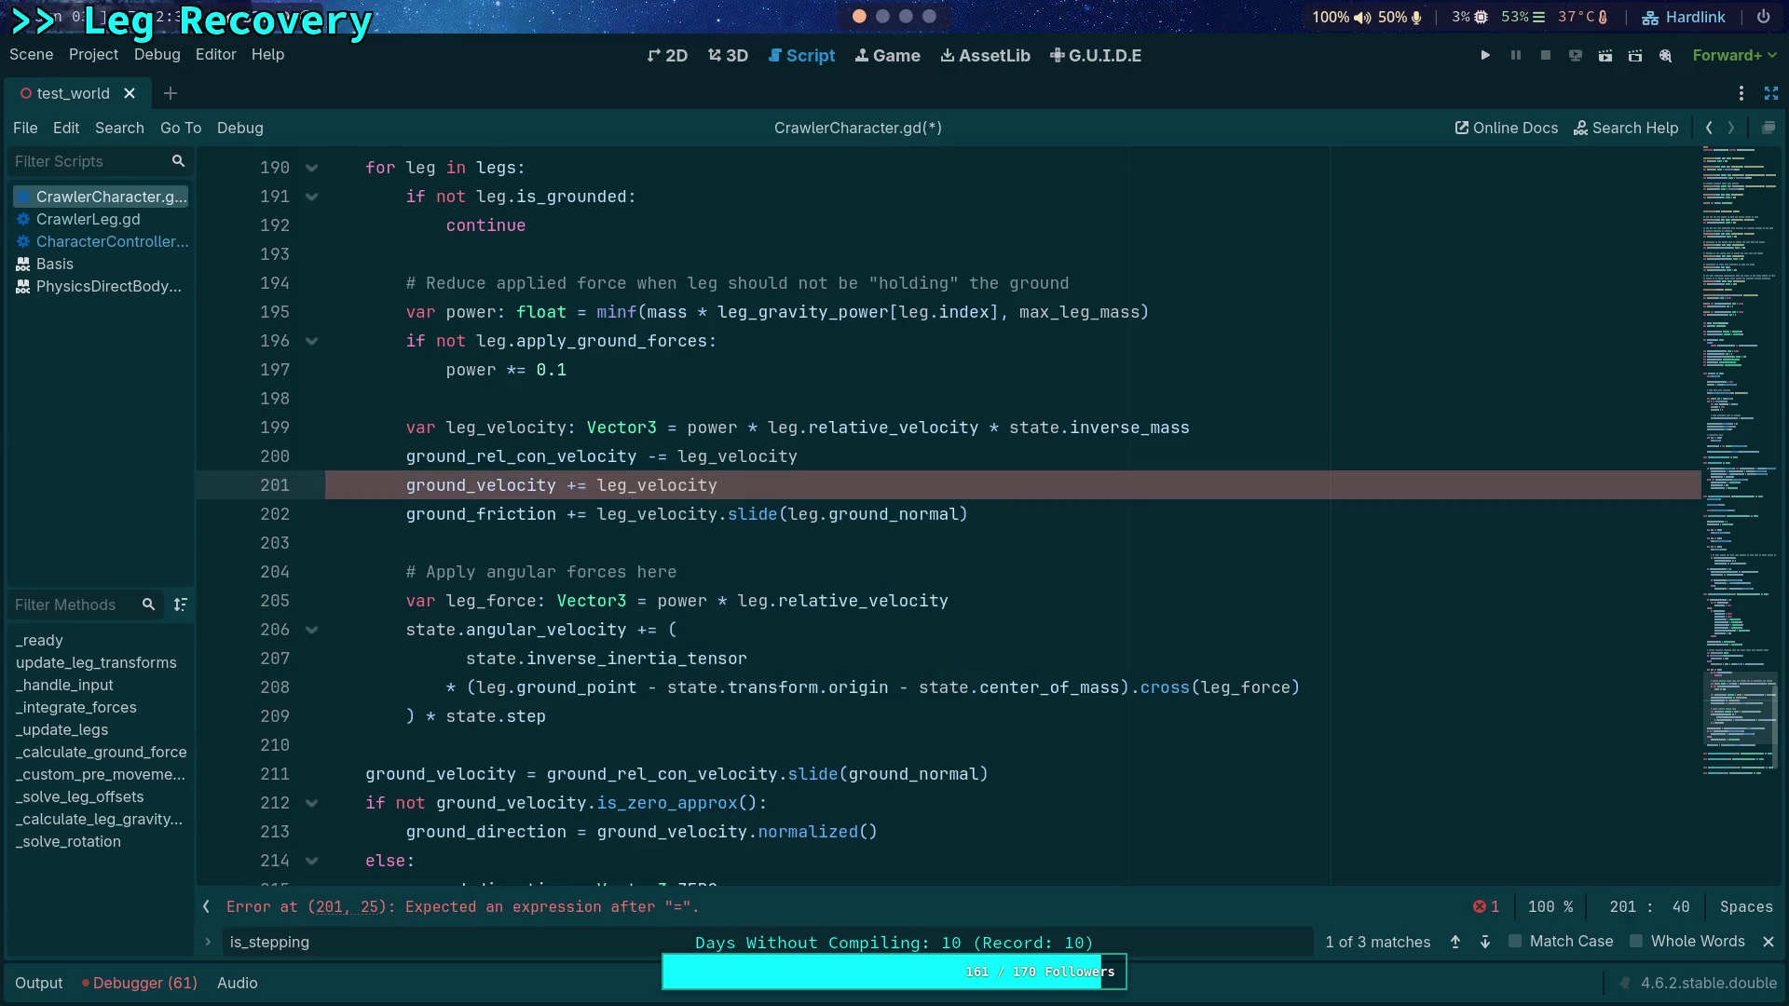
{"action": "type", "text": ".slide"}
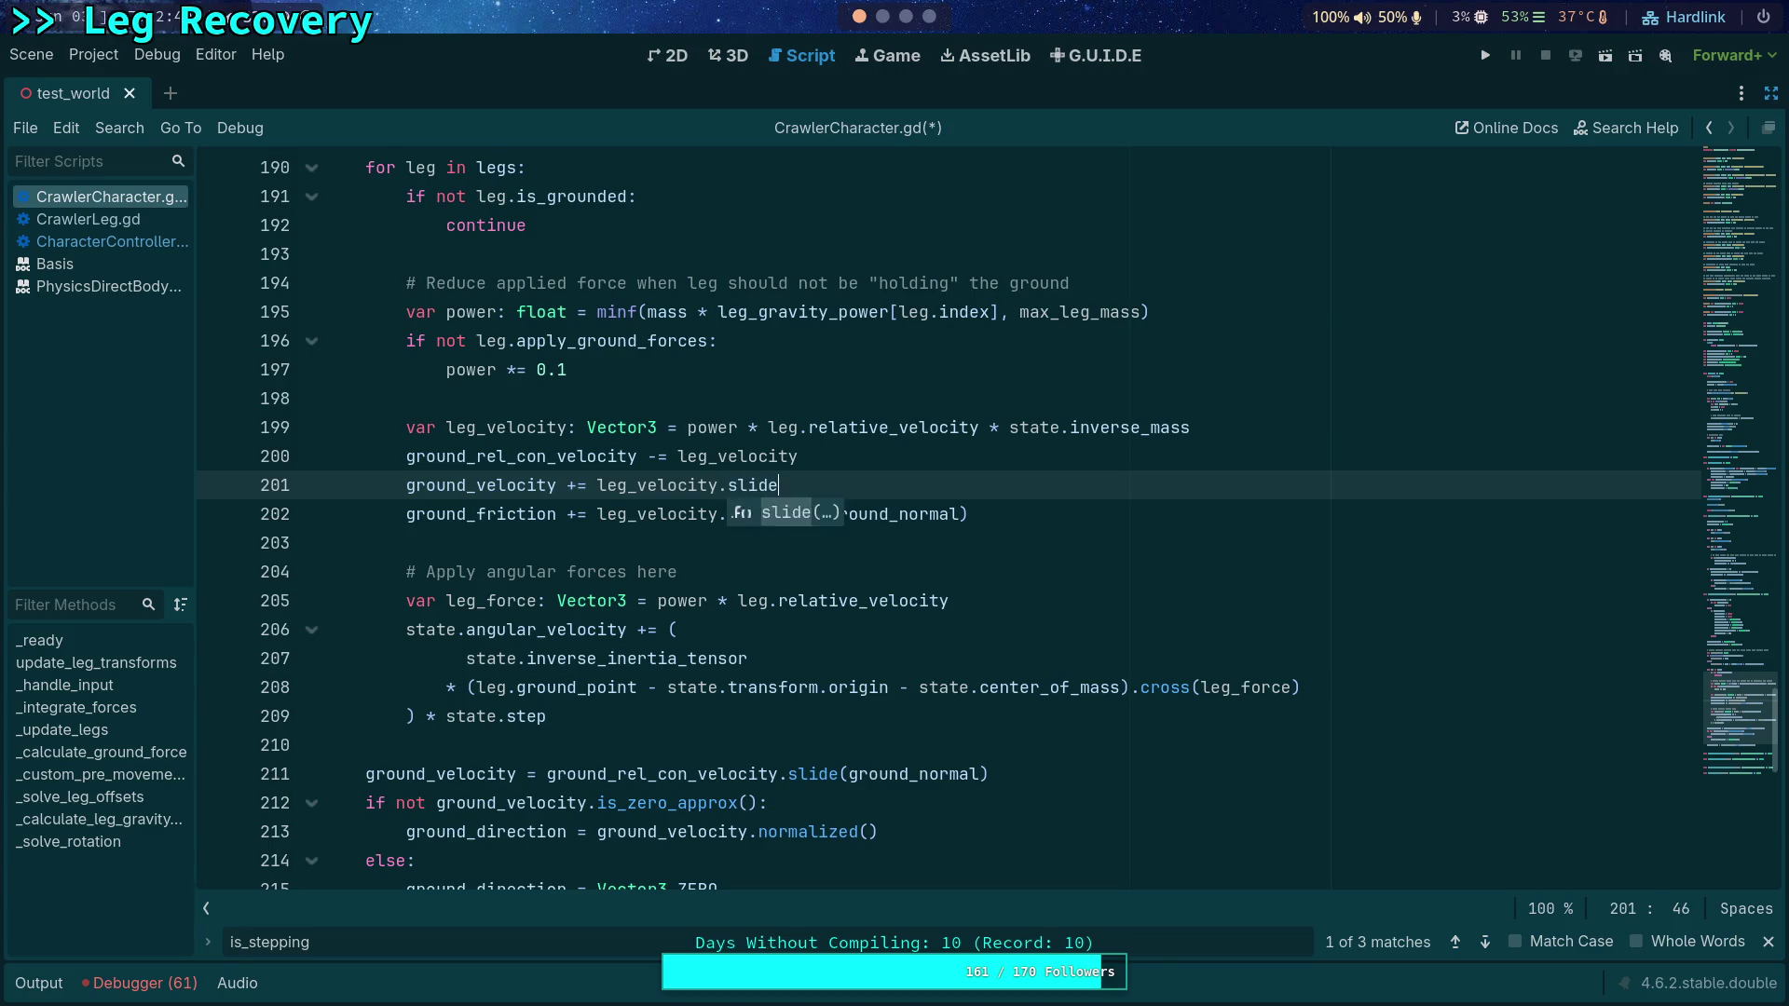
{"action": "type", "text": "(leg.ground"}
{"action": "key", "text": "BackSpace"}
{"action": "key", "text": "BackSpace"}
{"action": "key", "text": "BackSpace"}
{"action": "type", "text": "leg."}
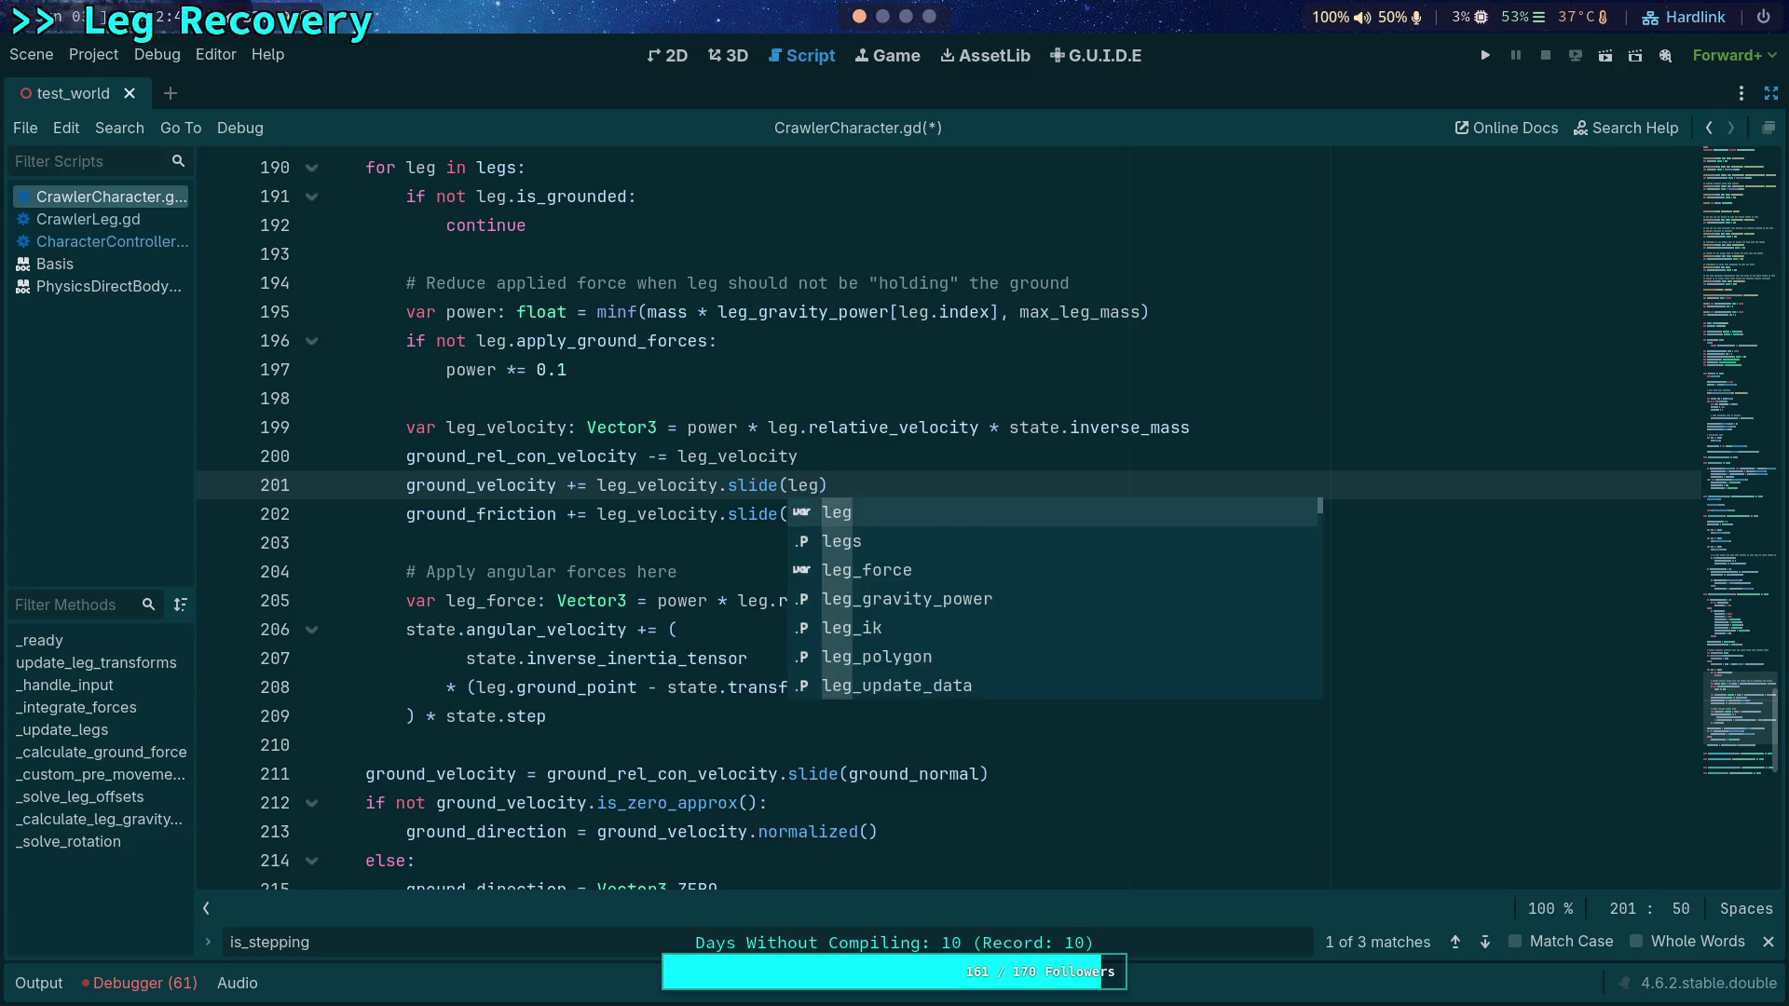
Step: Begin a new line below 199 declaring 'var leg_ground_velocity: vecto'
{"action": "left_click", "coordinate": [1298, 430]}
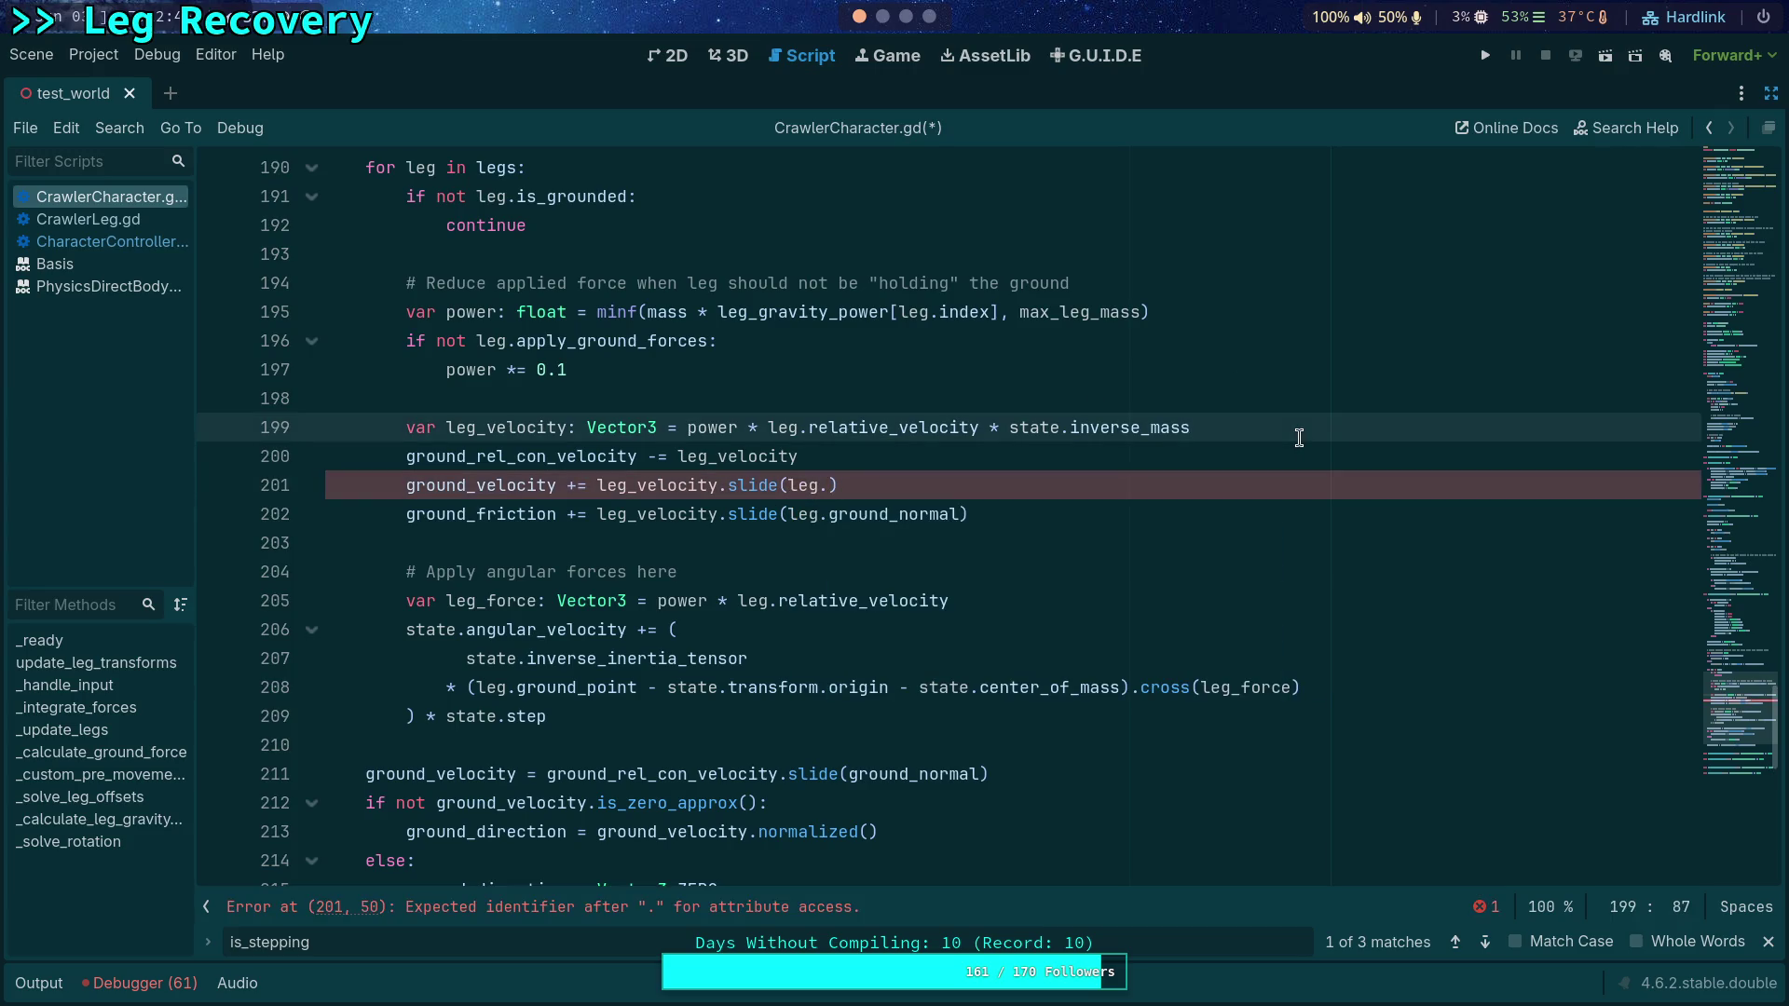
{"action": "key", "text": "Return"}
{"action": "type", "text": "var leg_"}
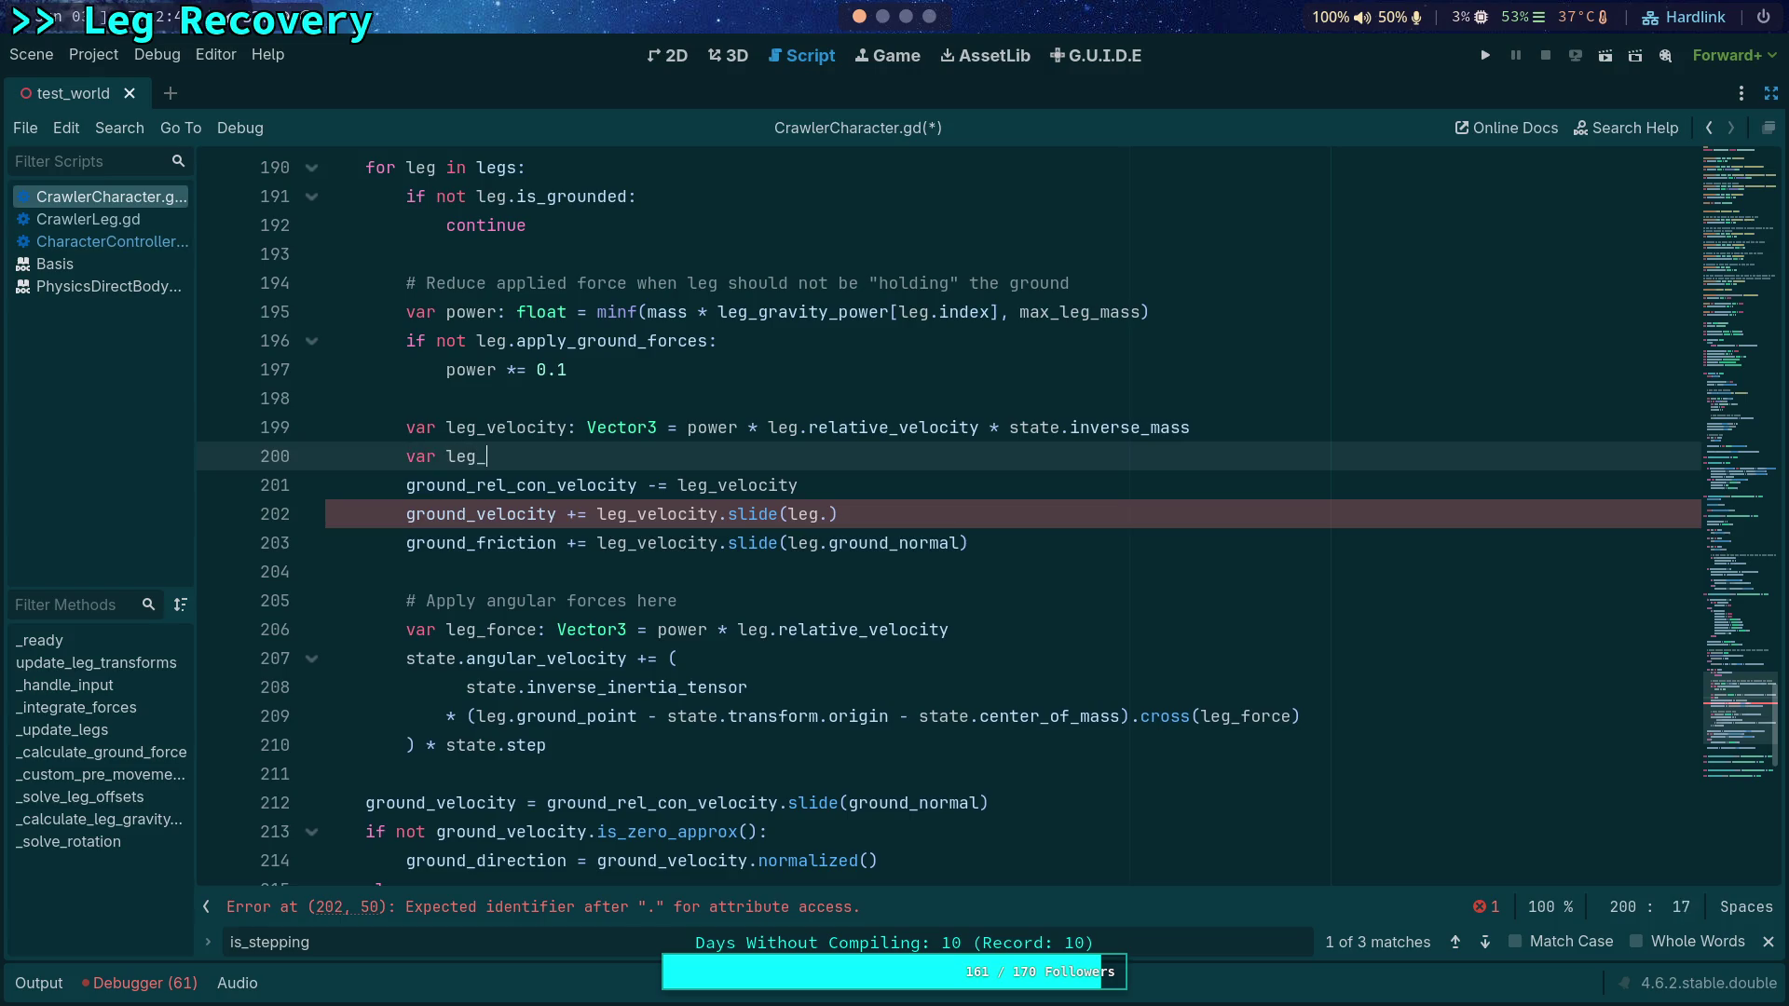
{"action": "type", "text": "ground_velocity:"}
{"action": "type", "text": " vecto"}
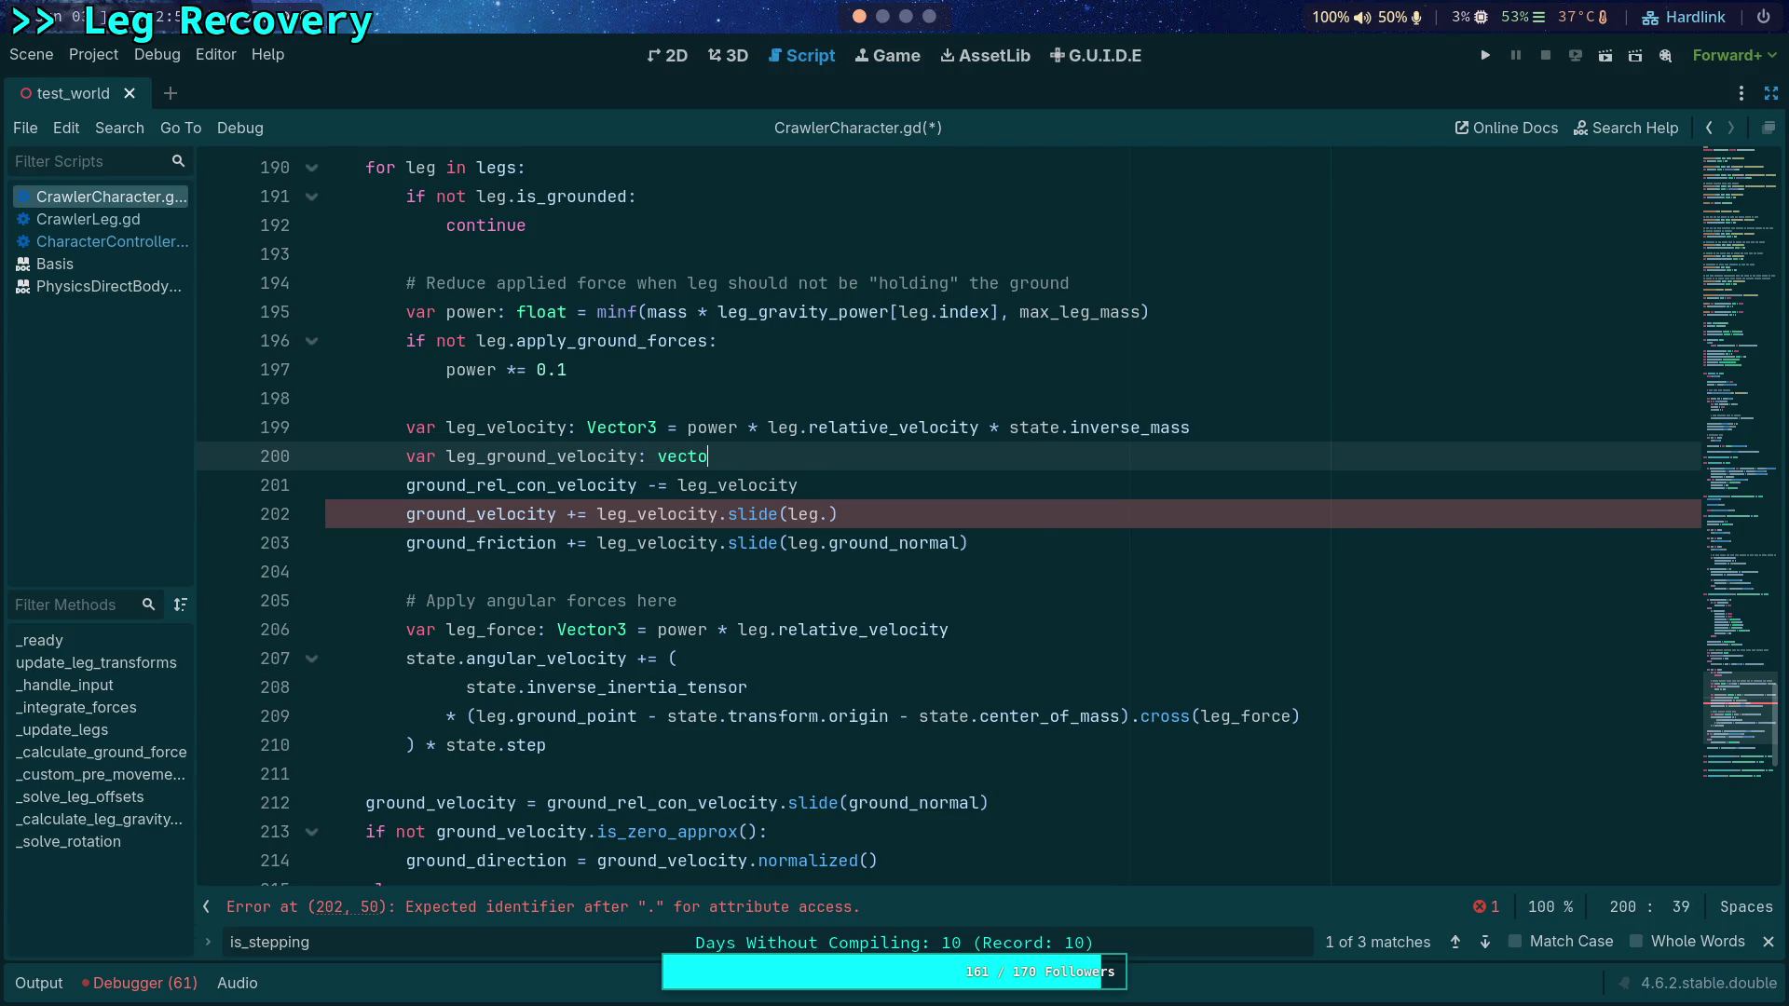
Step: Complete the declaration as 'var leg_ground_velocity: Vector3 = leg_velocity.slide(leg.ground_normal)'
{"action": "key", "text": "Down"}
{"action": "key", "text": "Return"}
{"action": "type", "text": "= "}
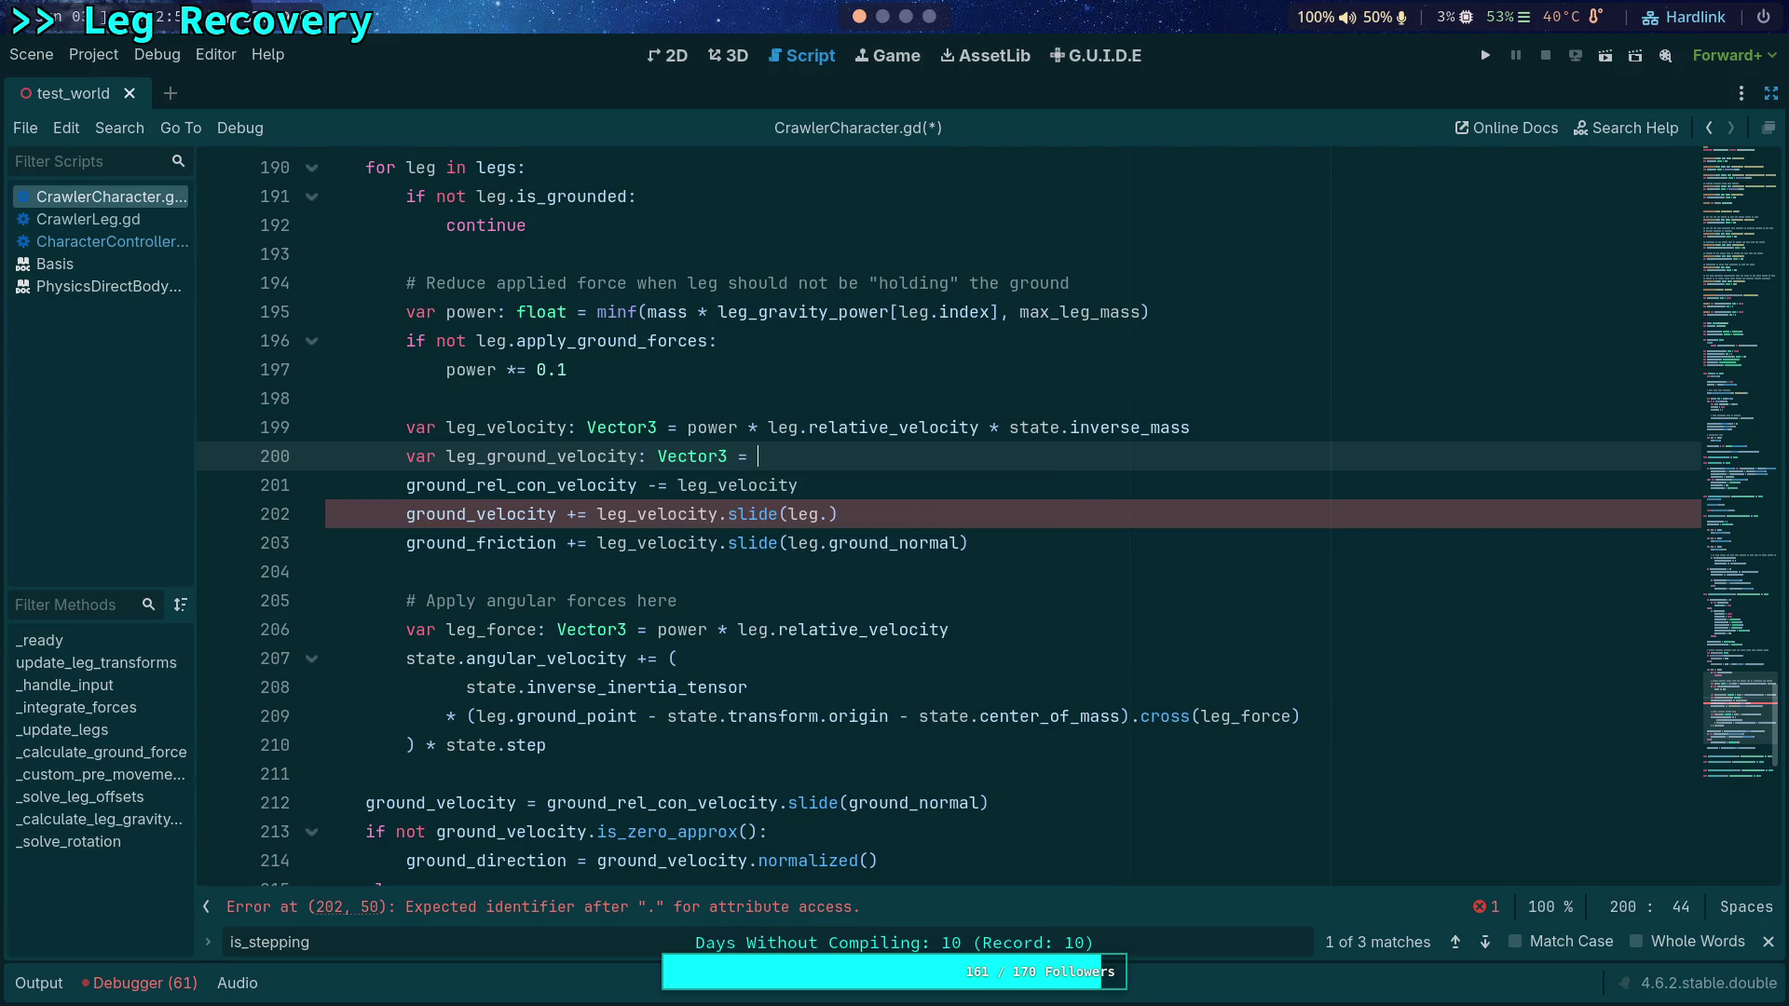
{"action": "type", "text": "leg_velocity.sli"}
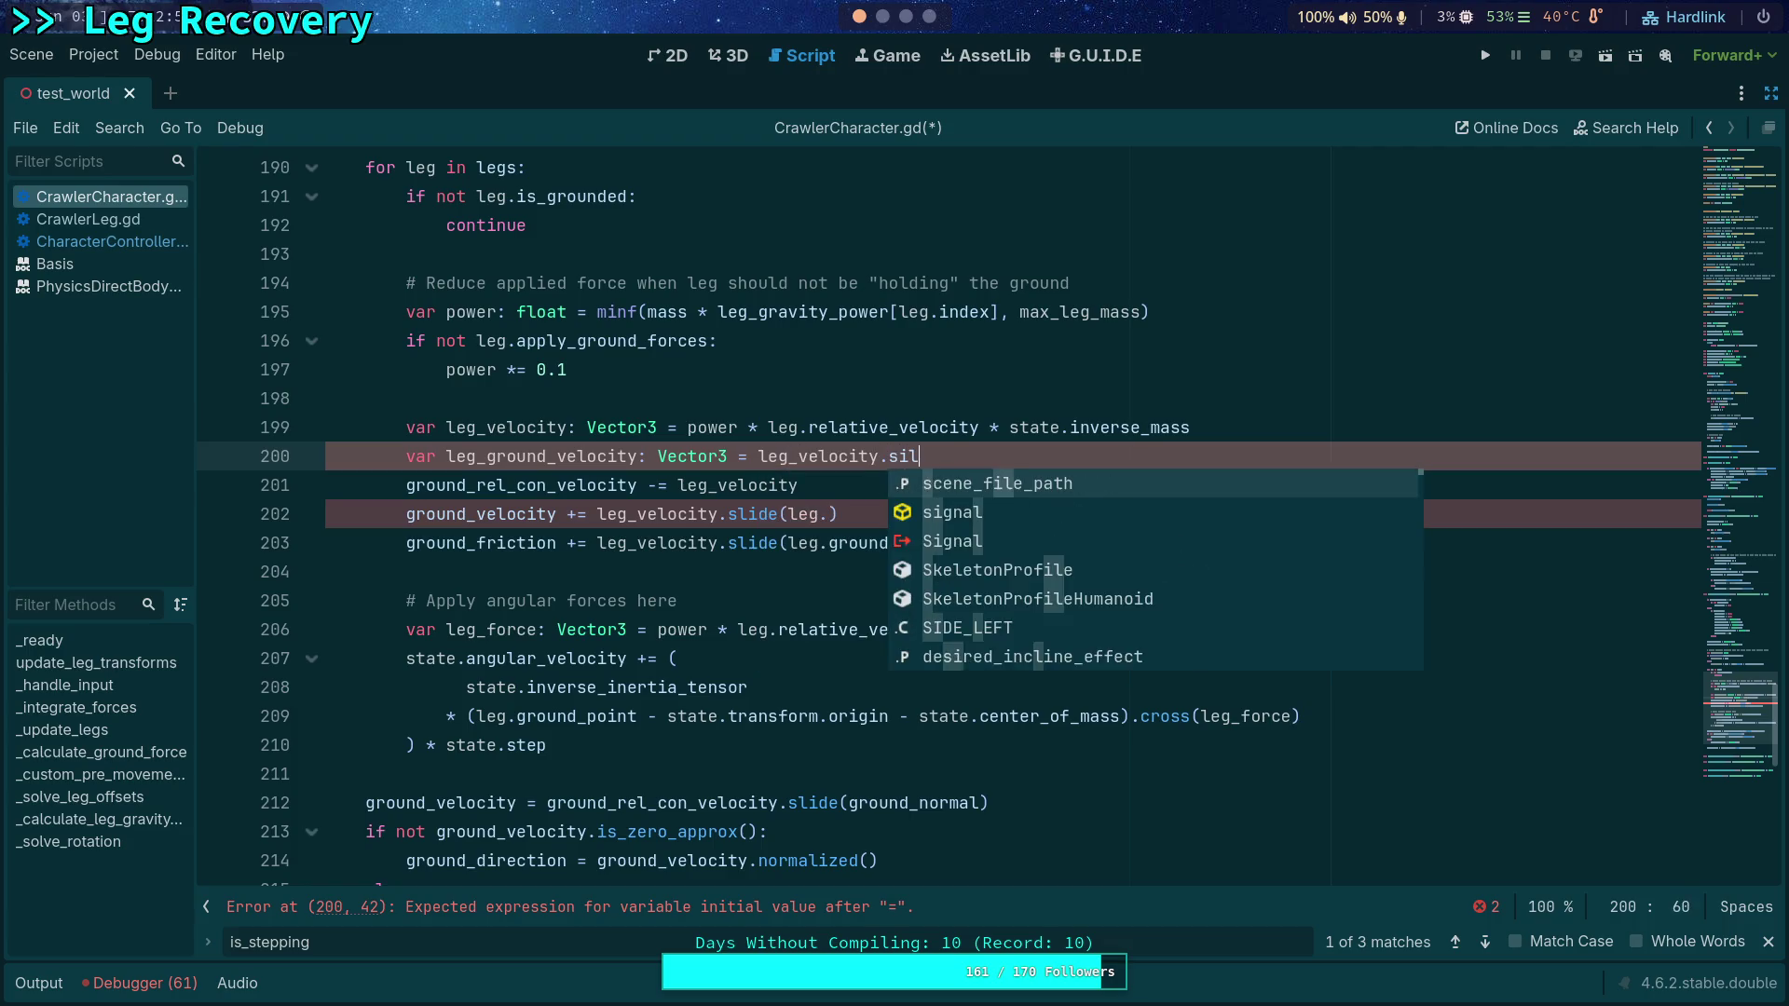
{"action": "key", "text": "Return"}
{"action": "type", "text": "leg.gro"}
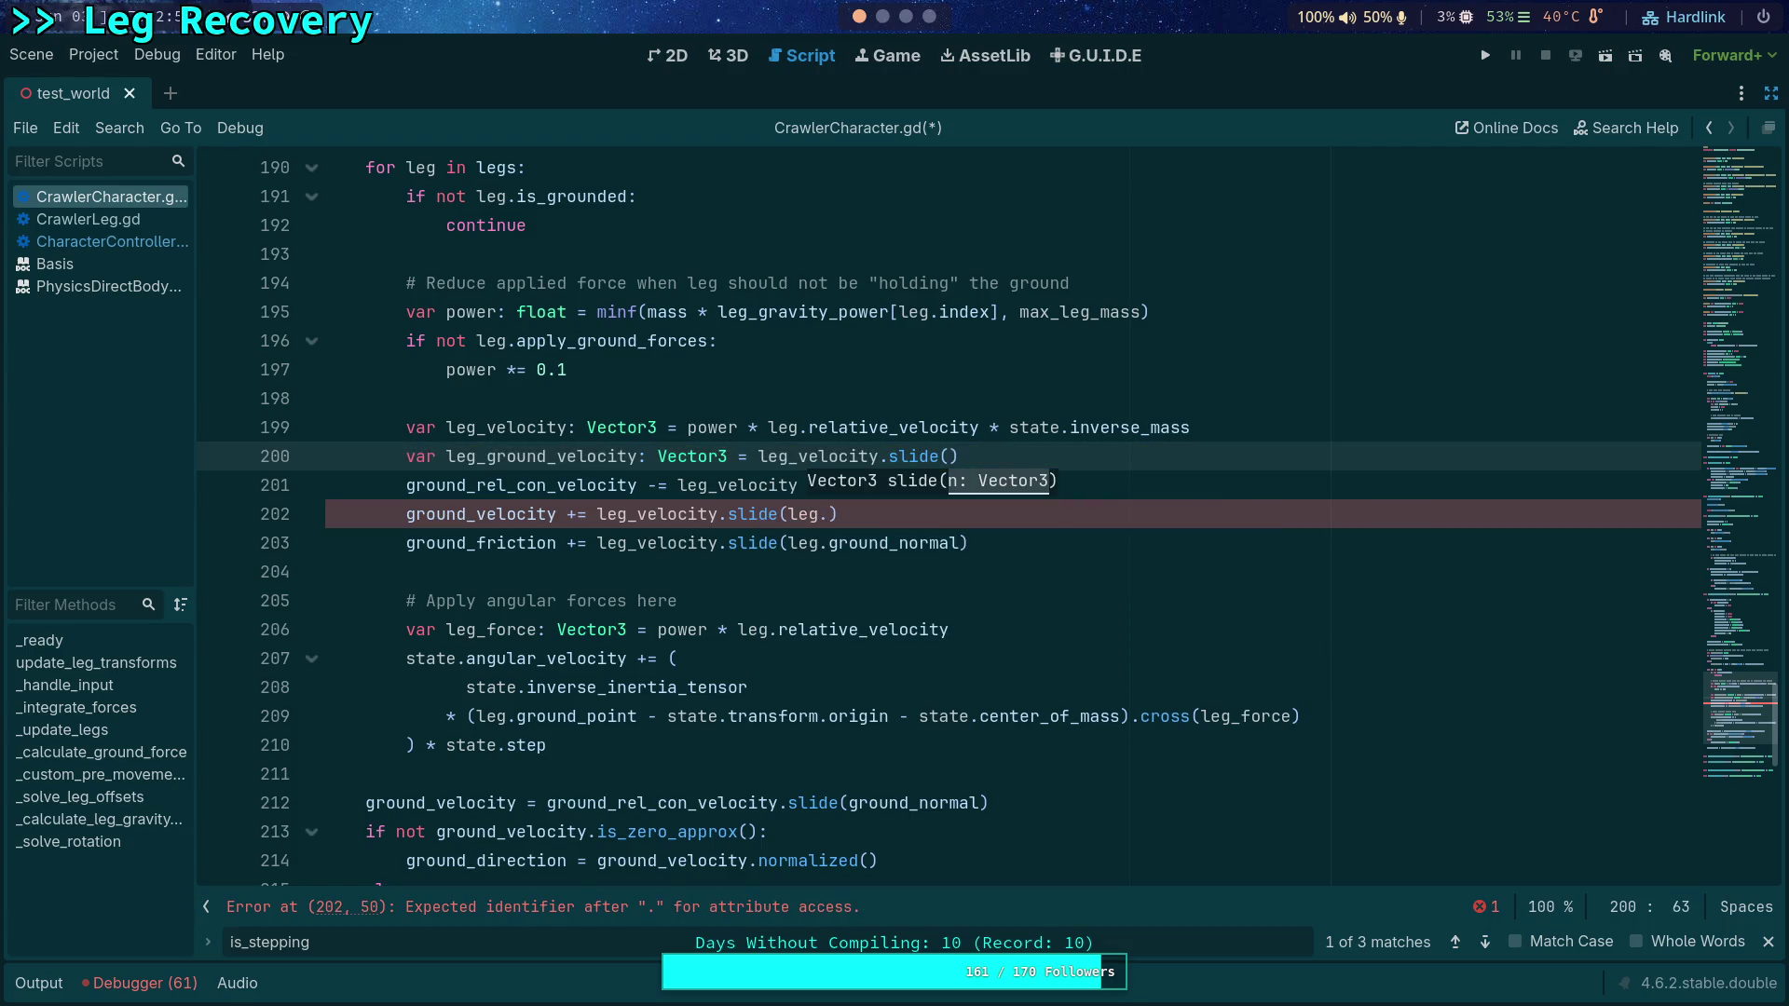
{"action": "type", "text": "und_n"}
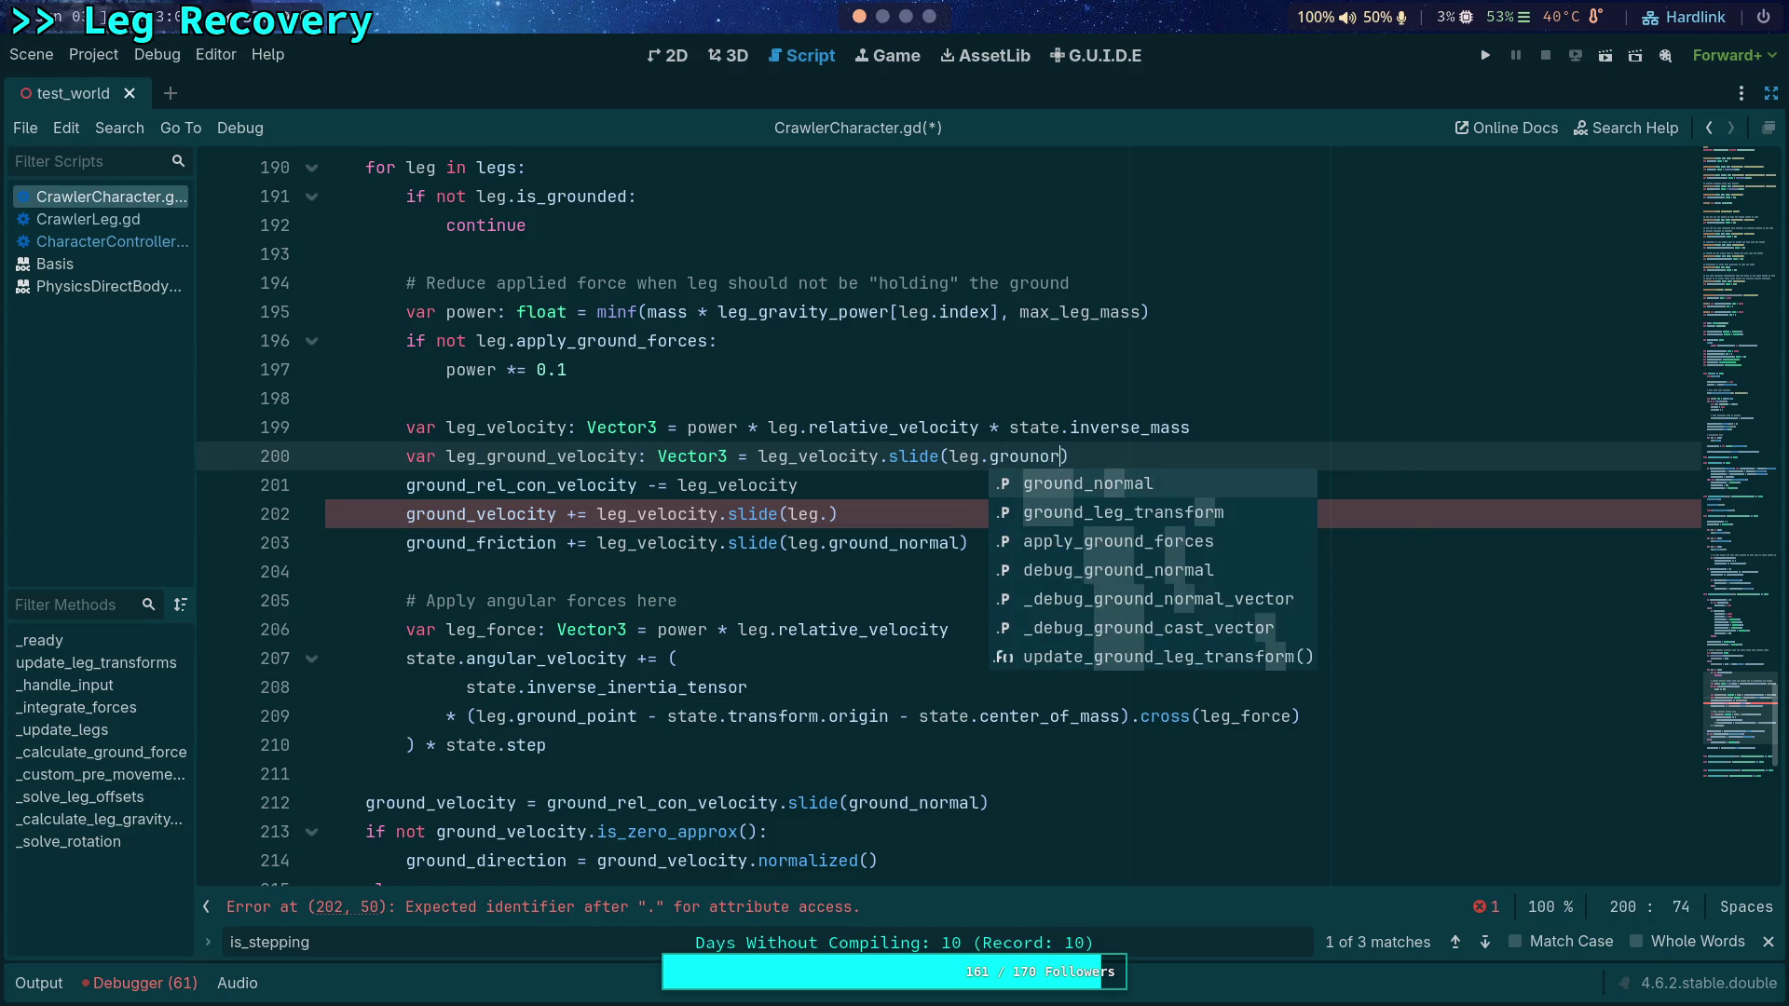
{"action": "key", "text": "Return"}
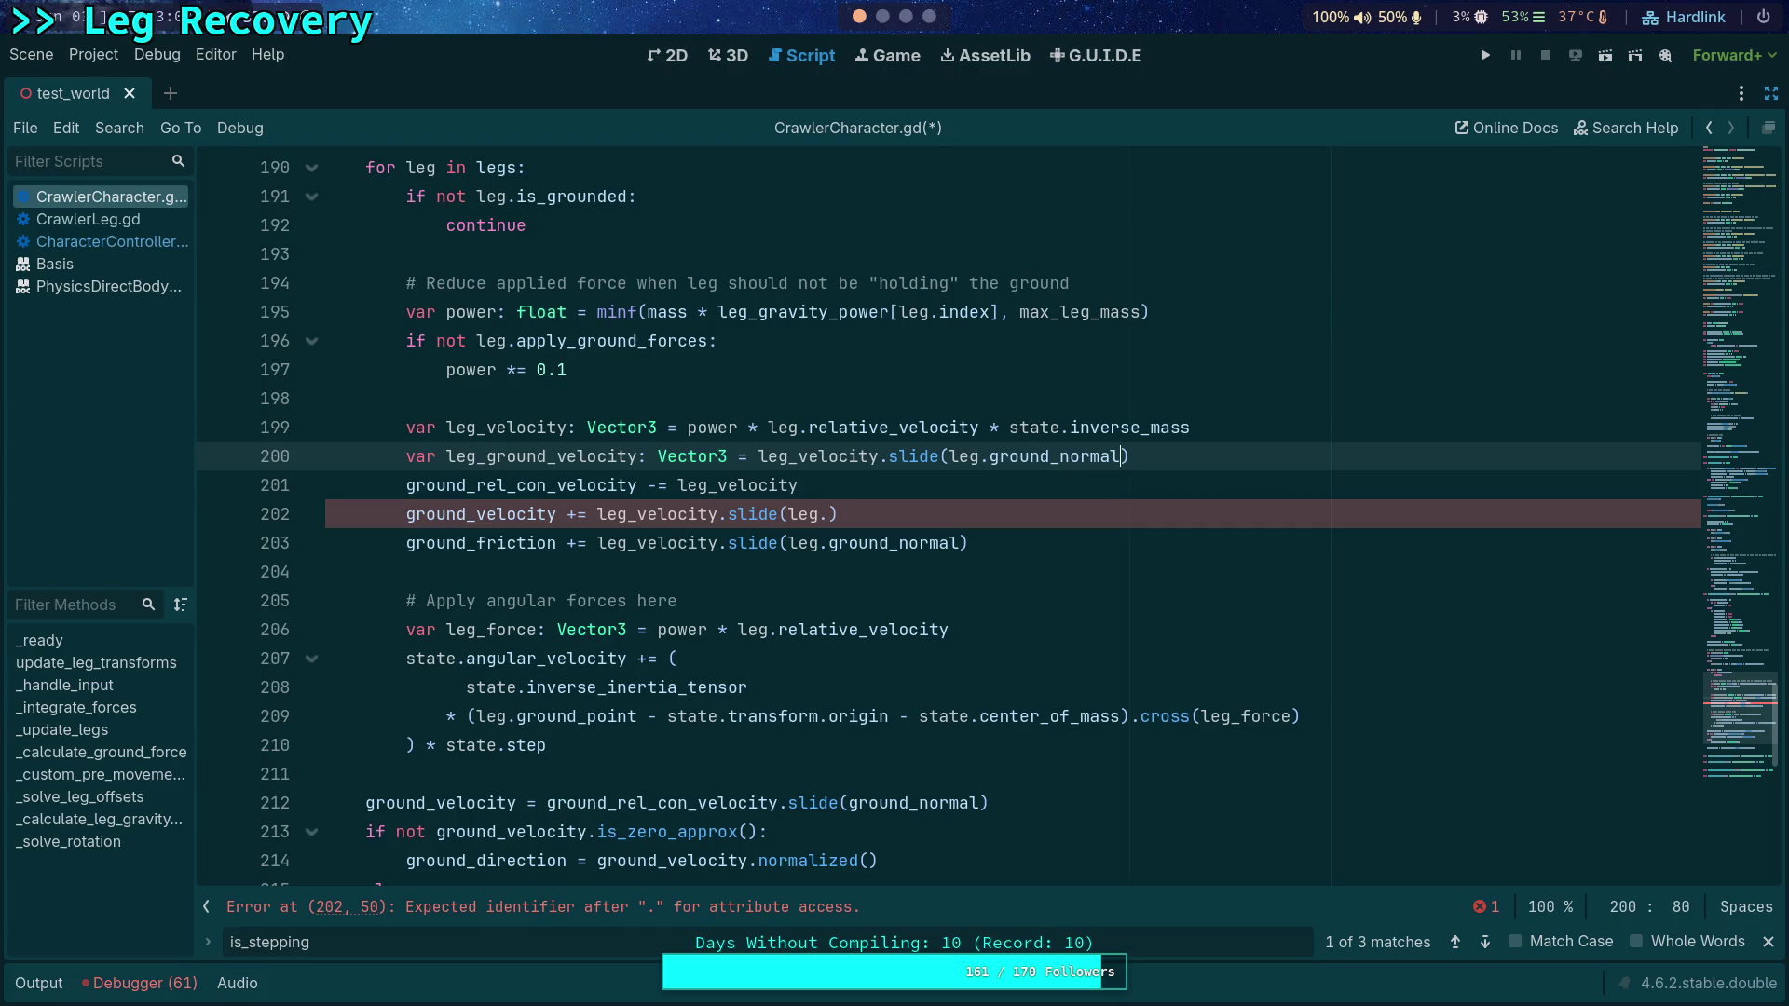
Step: Replace line 202's broken slide term with leg_ground_velocity and select line 203's slide expression
{"action": "left_click_drag", "start_coordinate": [889, 511], "coordinate": [632, 514]}
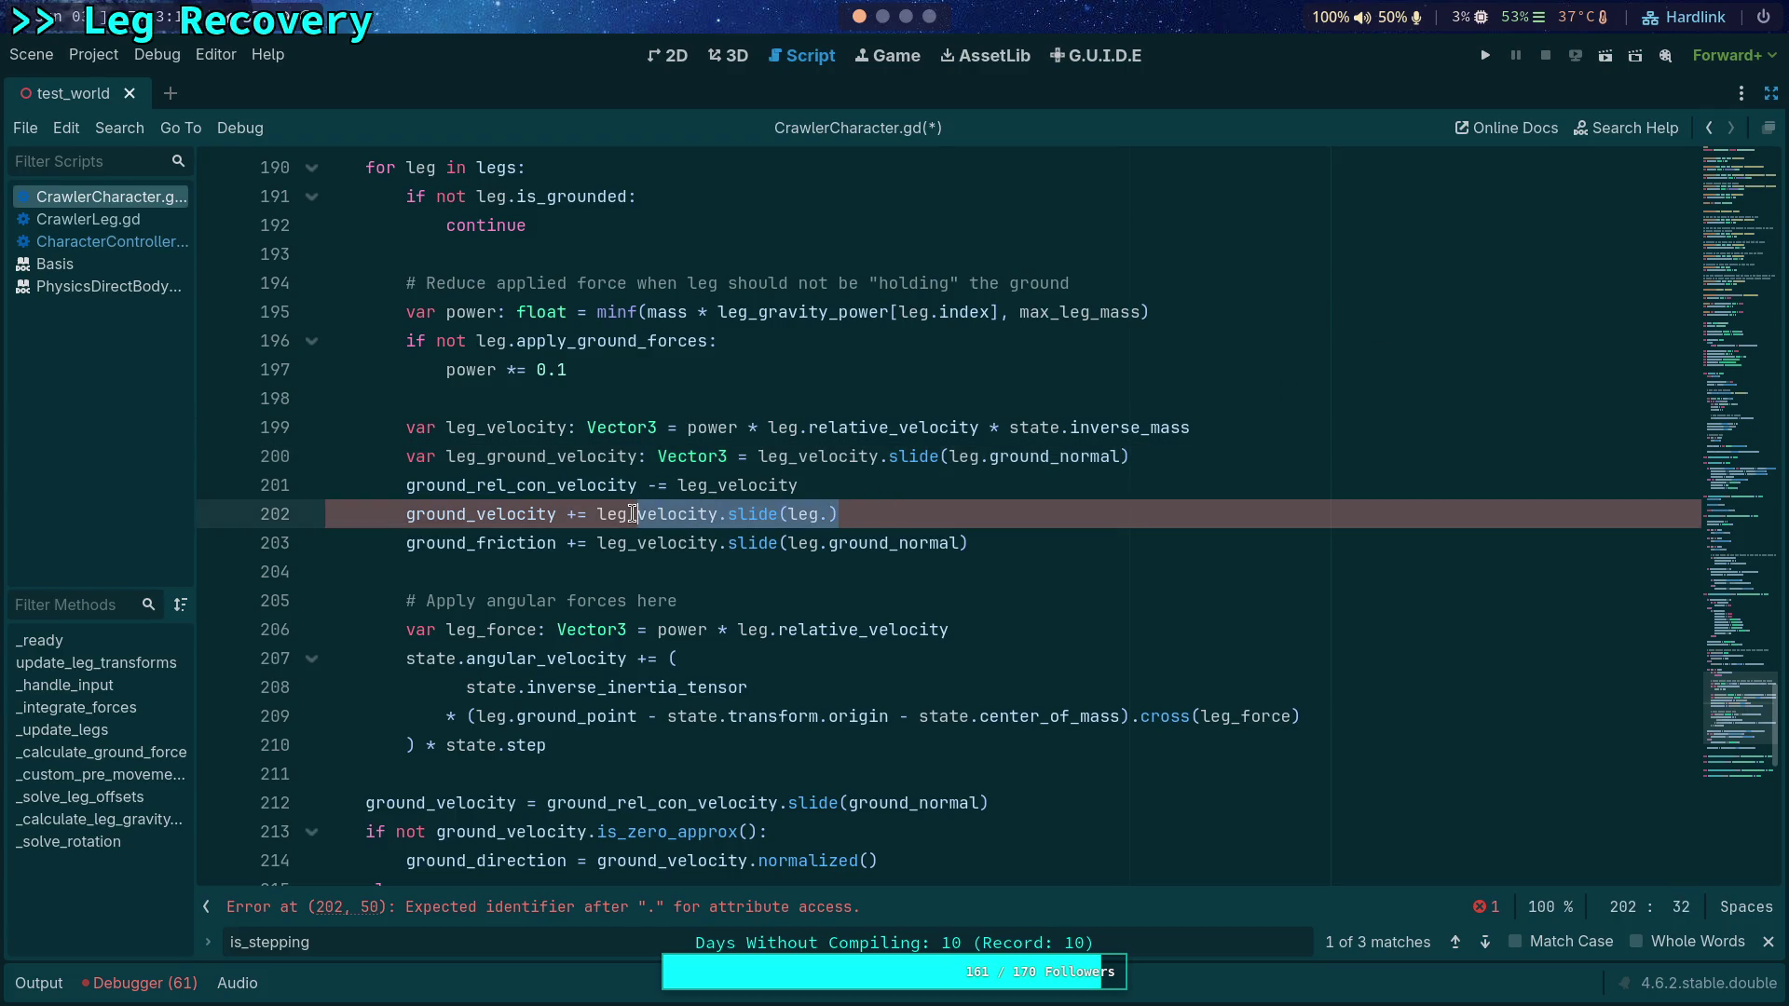
{"action": "type", "text": "gro"}
{"action": "key", "text": "Return"}
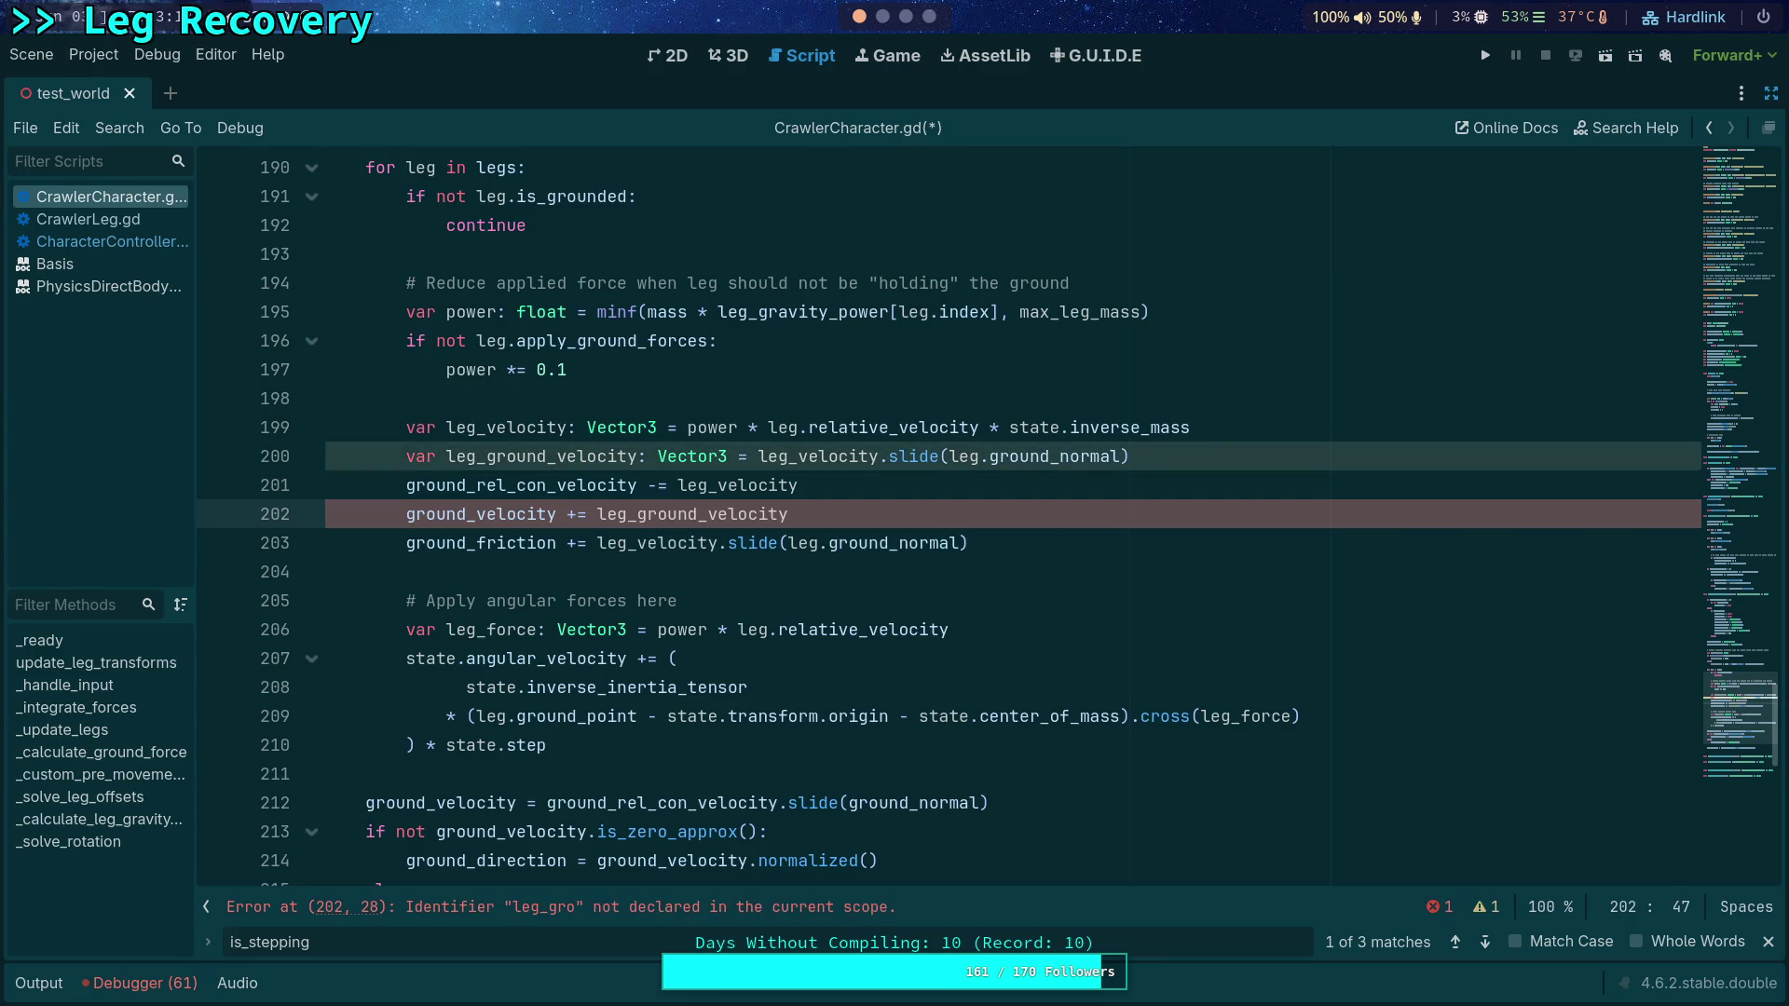
{"action": "left_click_drag", "start_coordinate": [637, 544], "coordinate": [1040, 545]}
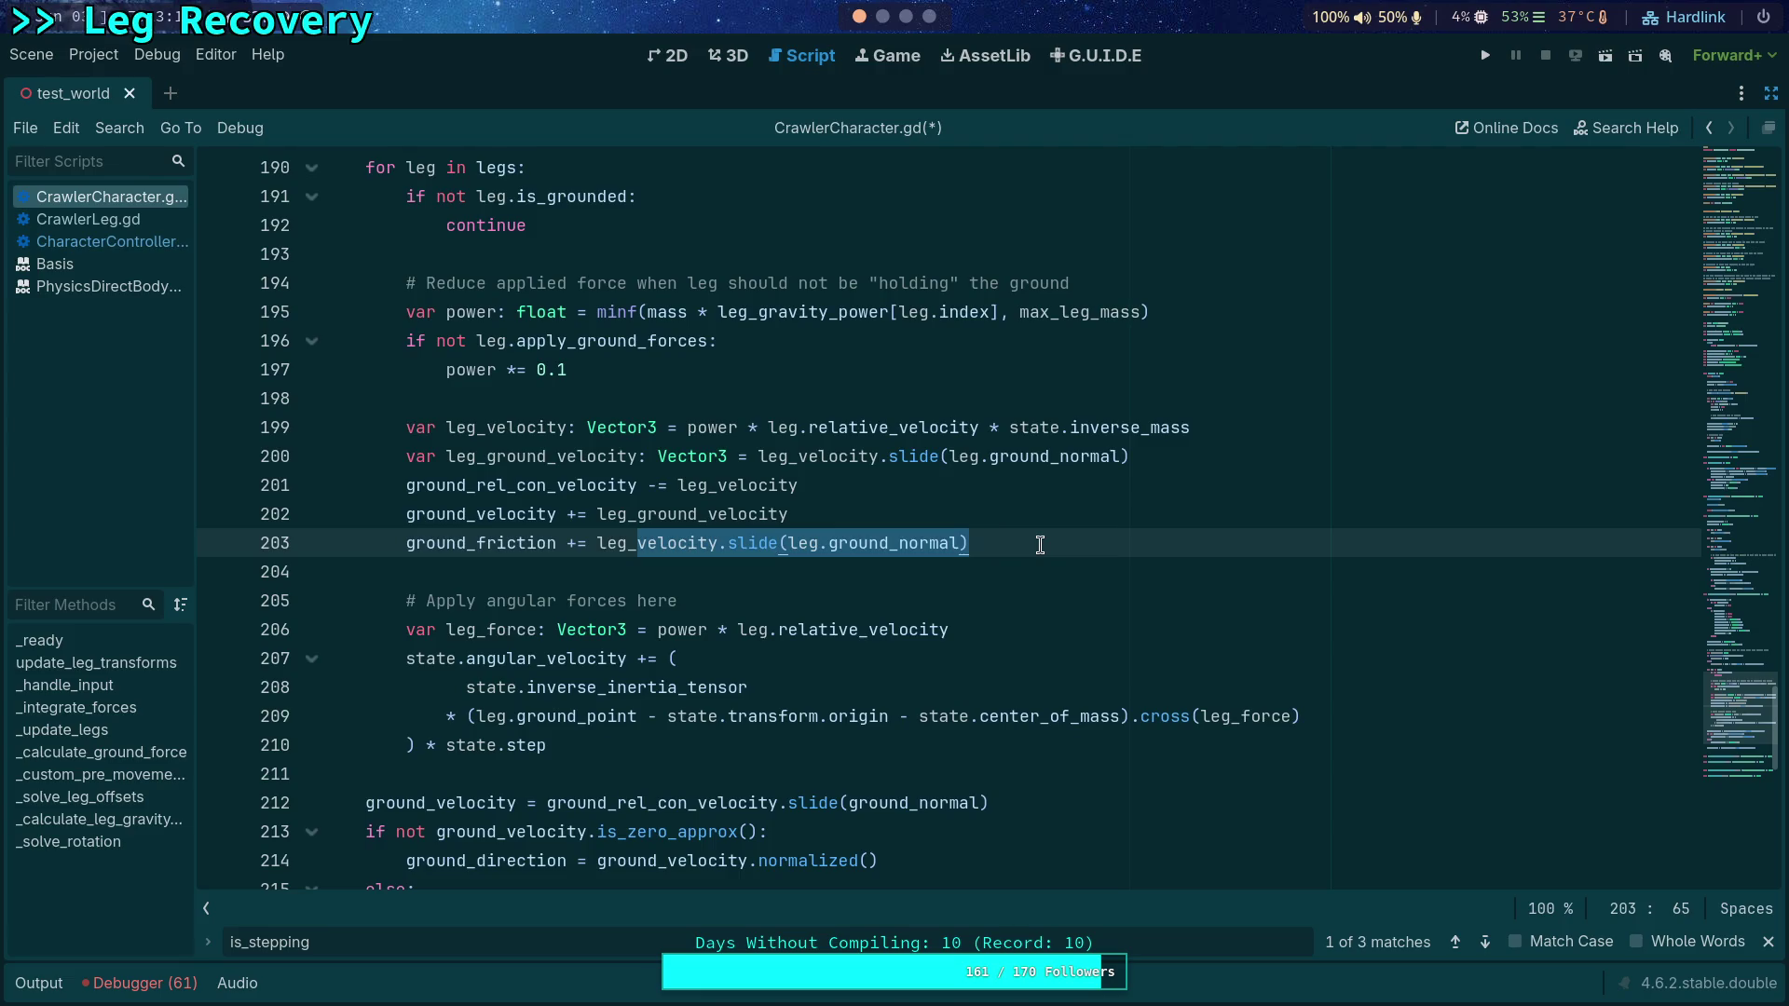
{"action": "scroll", "coordinate": [977, 538], "scroll_direction": "down", "scroll_amount": 1}
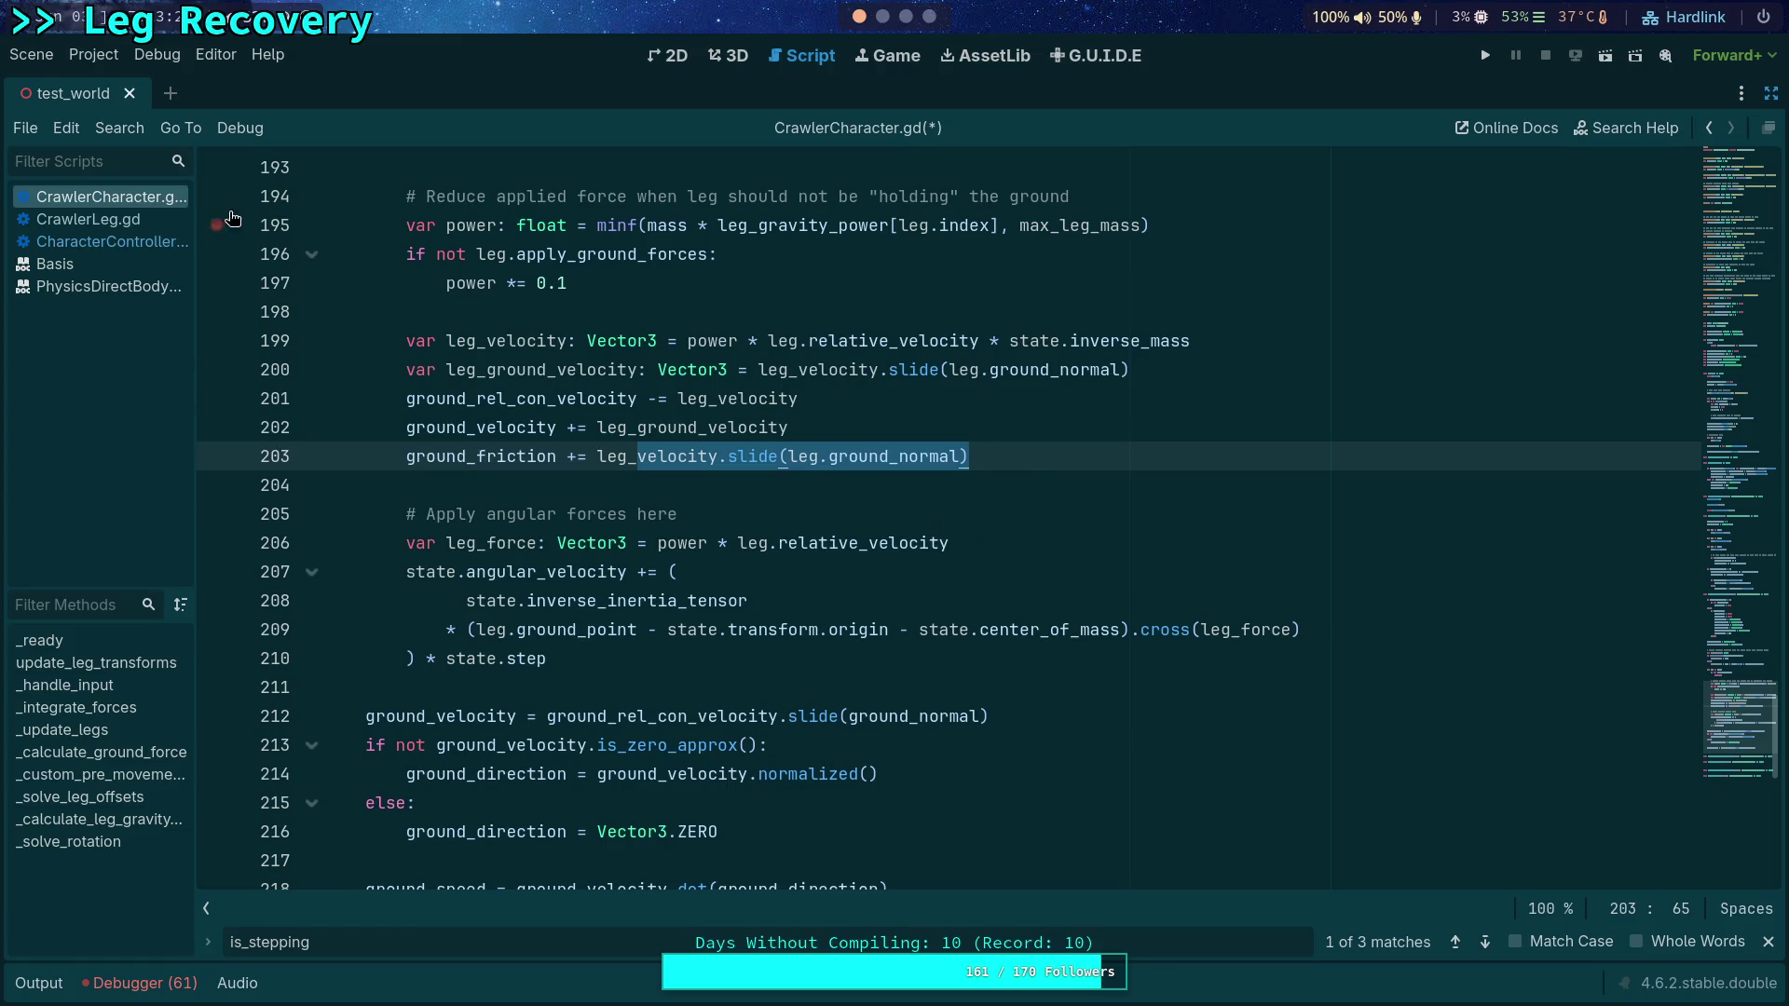
{"action": "left_click", "coordinate": [138, 240]}
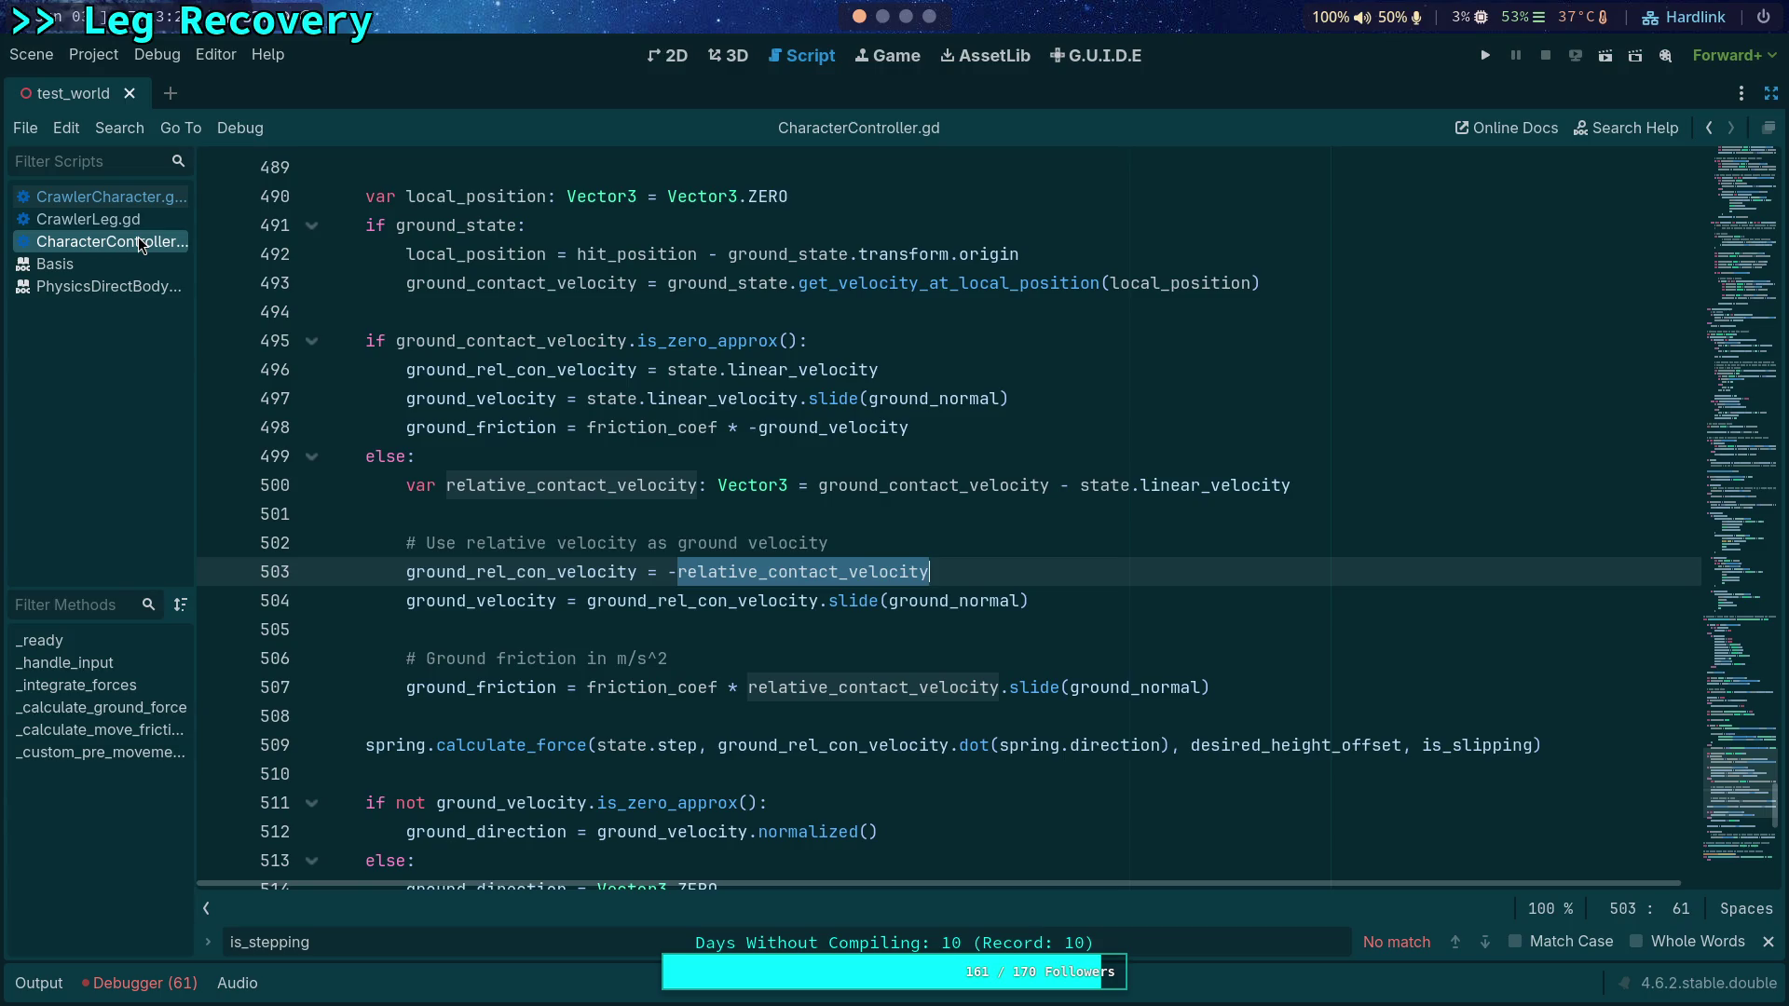
{"action": "left_click", "coordinate": [130, 198]}
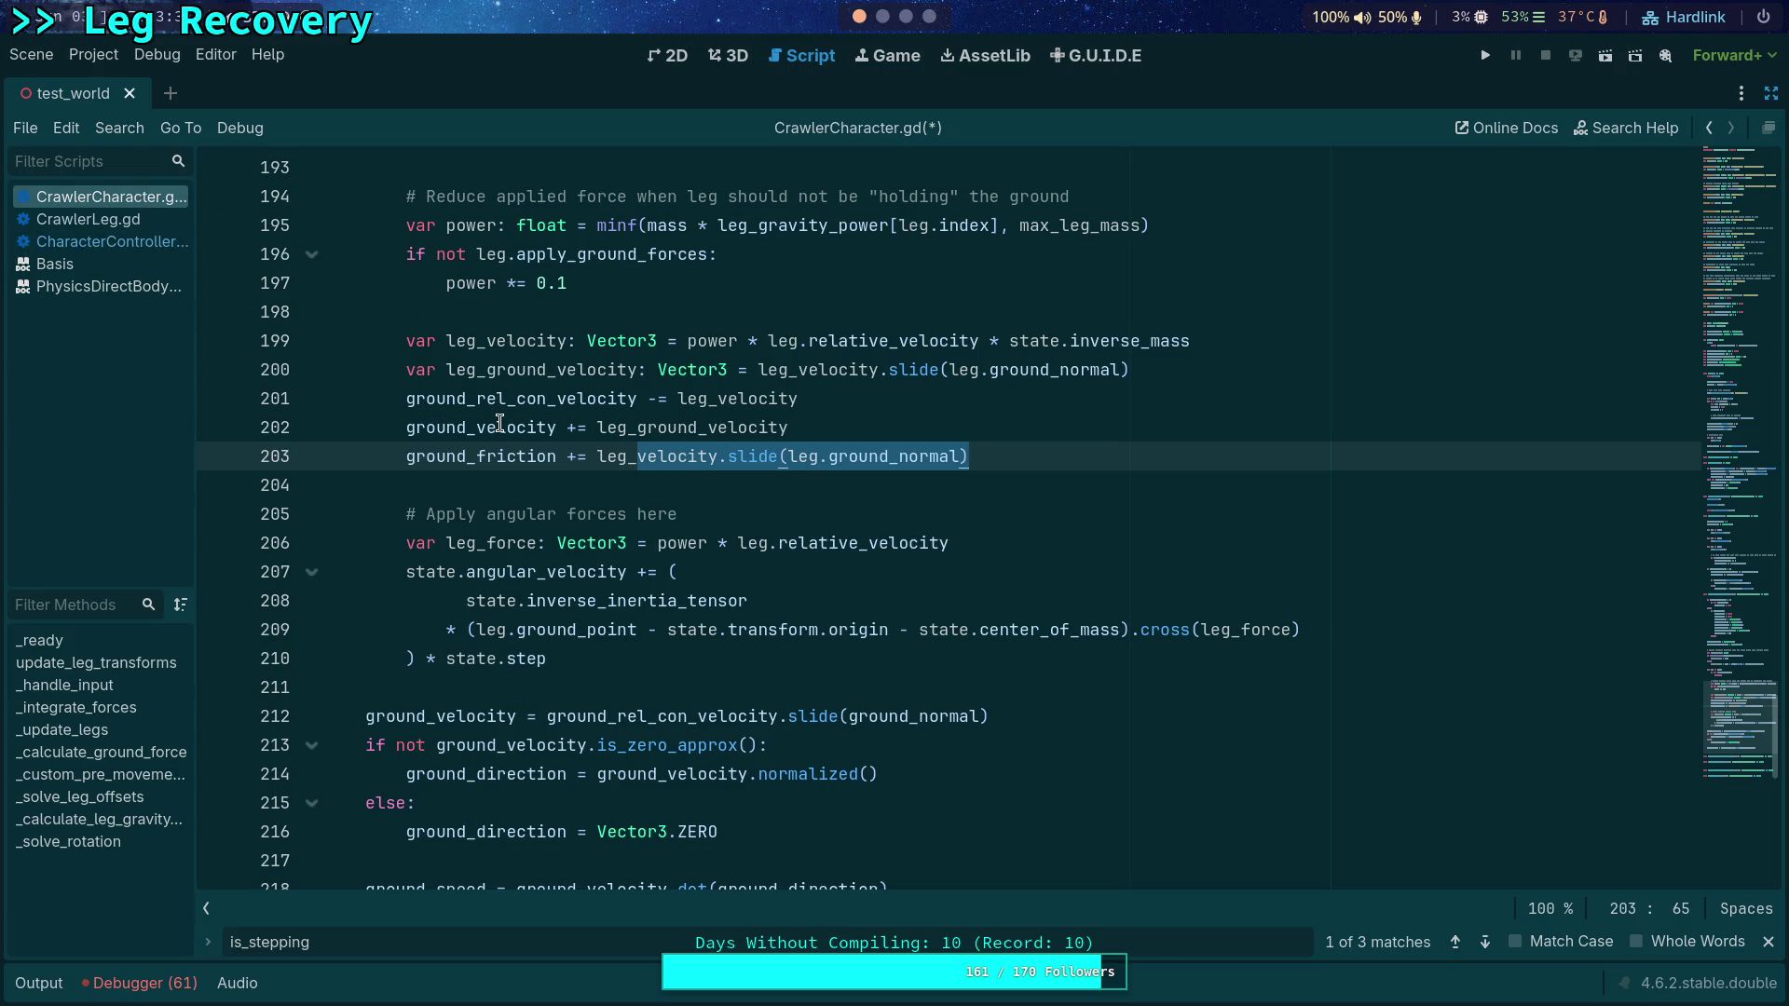
{"action": "mouse_move", "coordinate": [500, 424]}
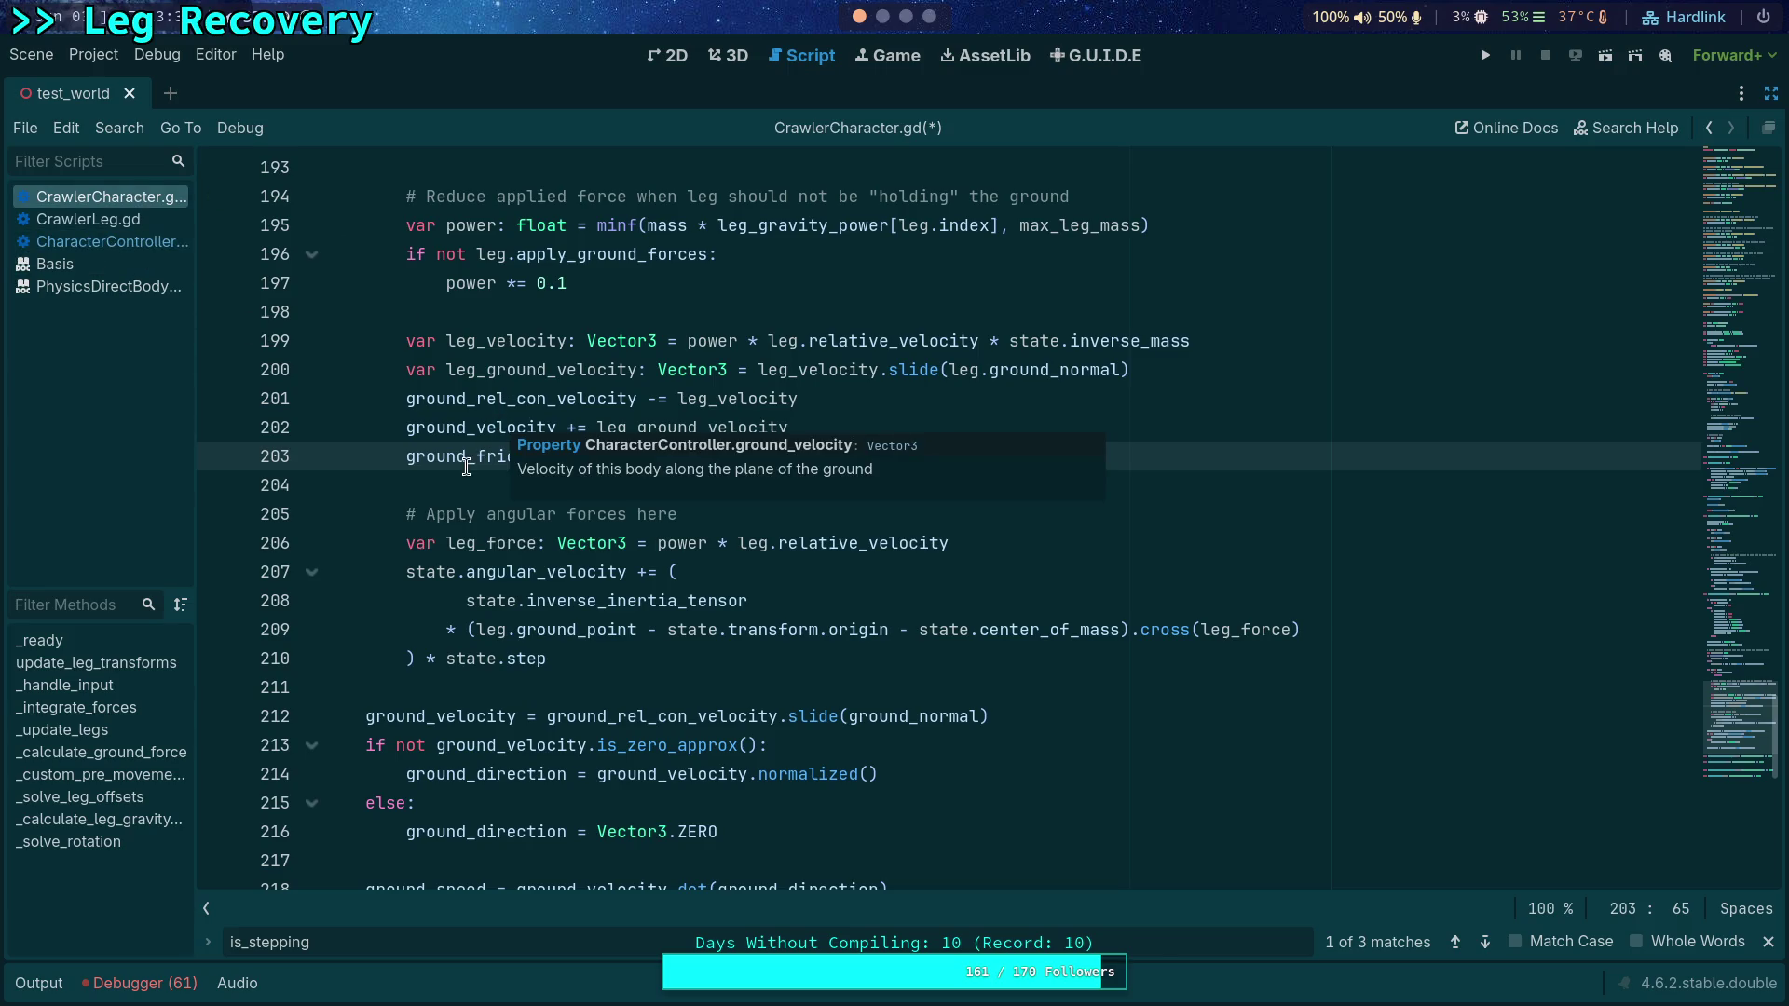
{"action": "mouse_move", "coordinate": [473, 460]}
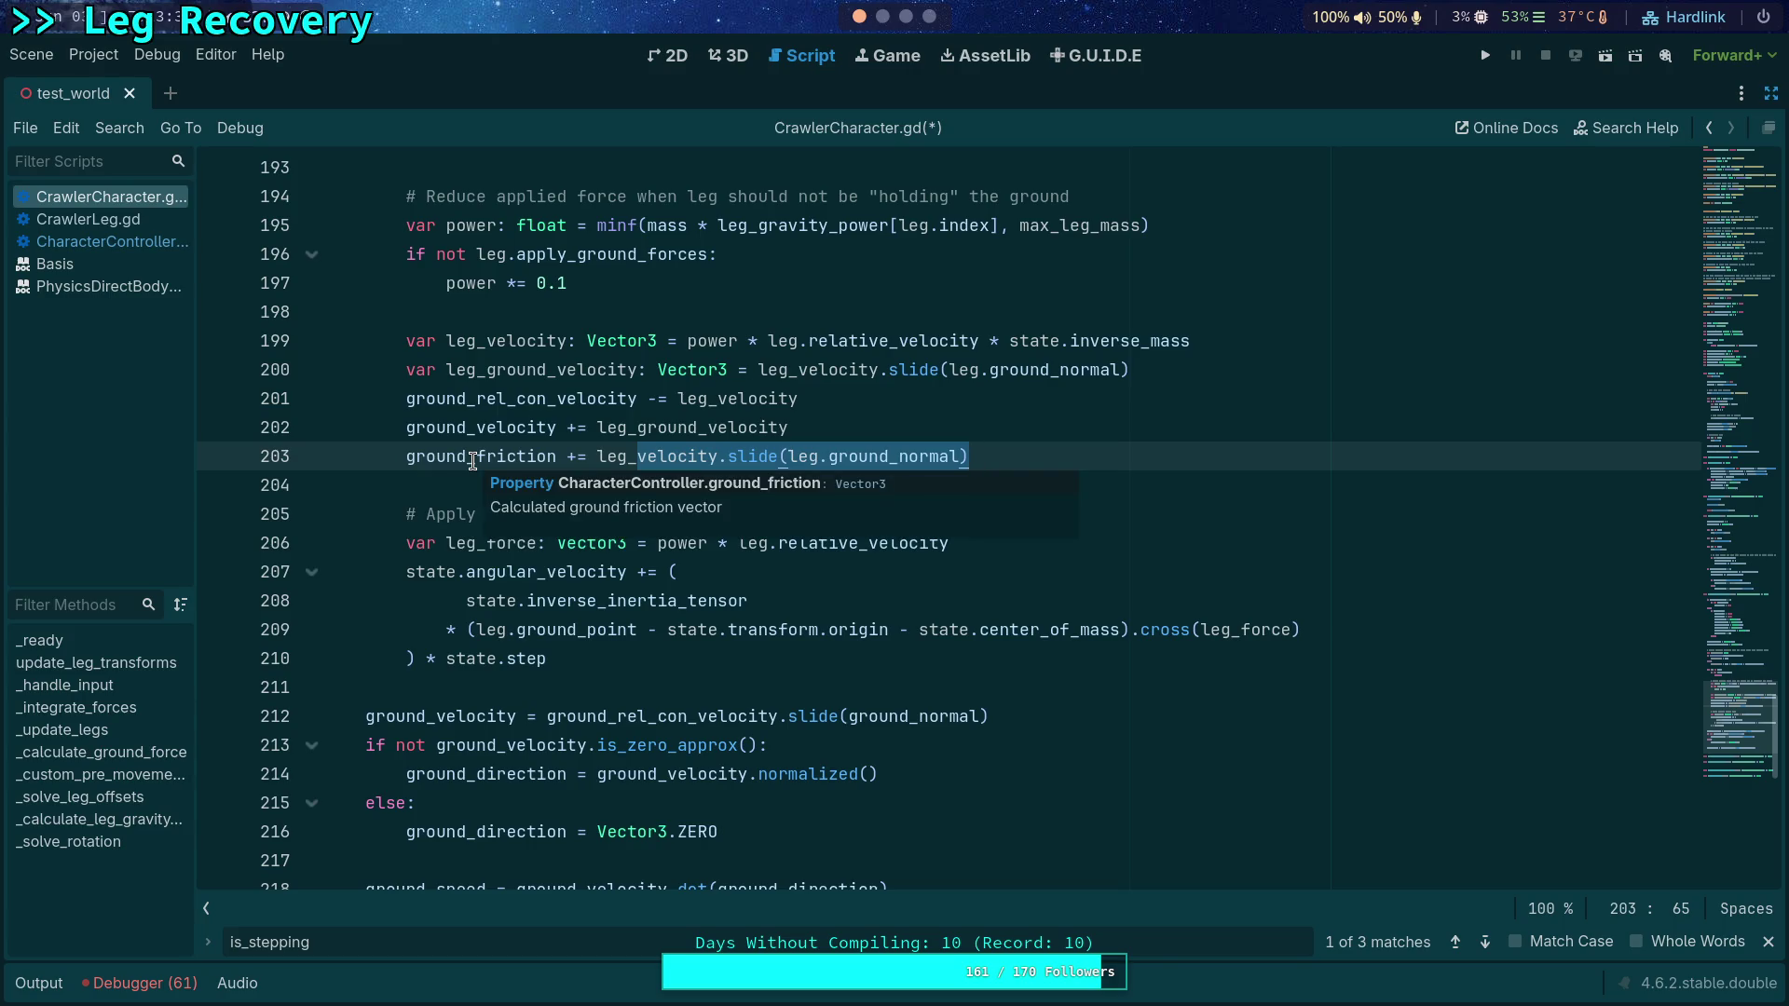
{"action": "left_click", "coordinate": [132, 240]}
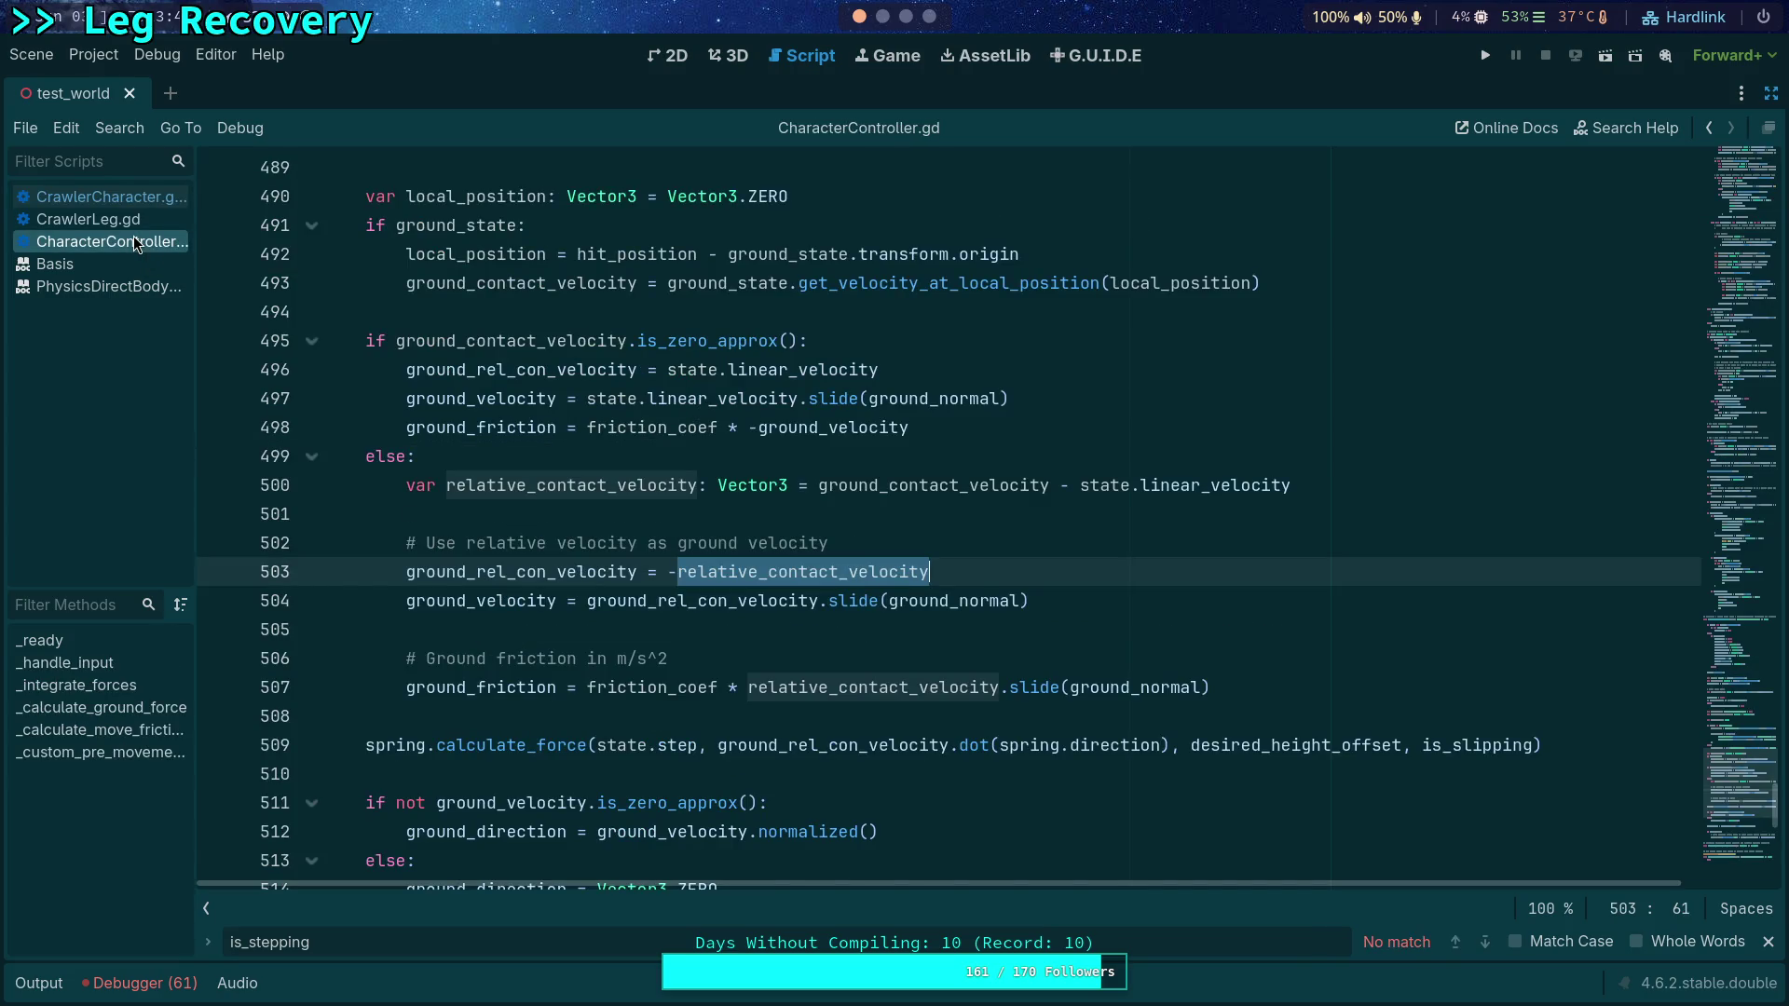
{"action": "mouse_move", "coordinate": [812, 435]}
{"action": "left_click", "coordinate": [121, 200]}
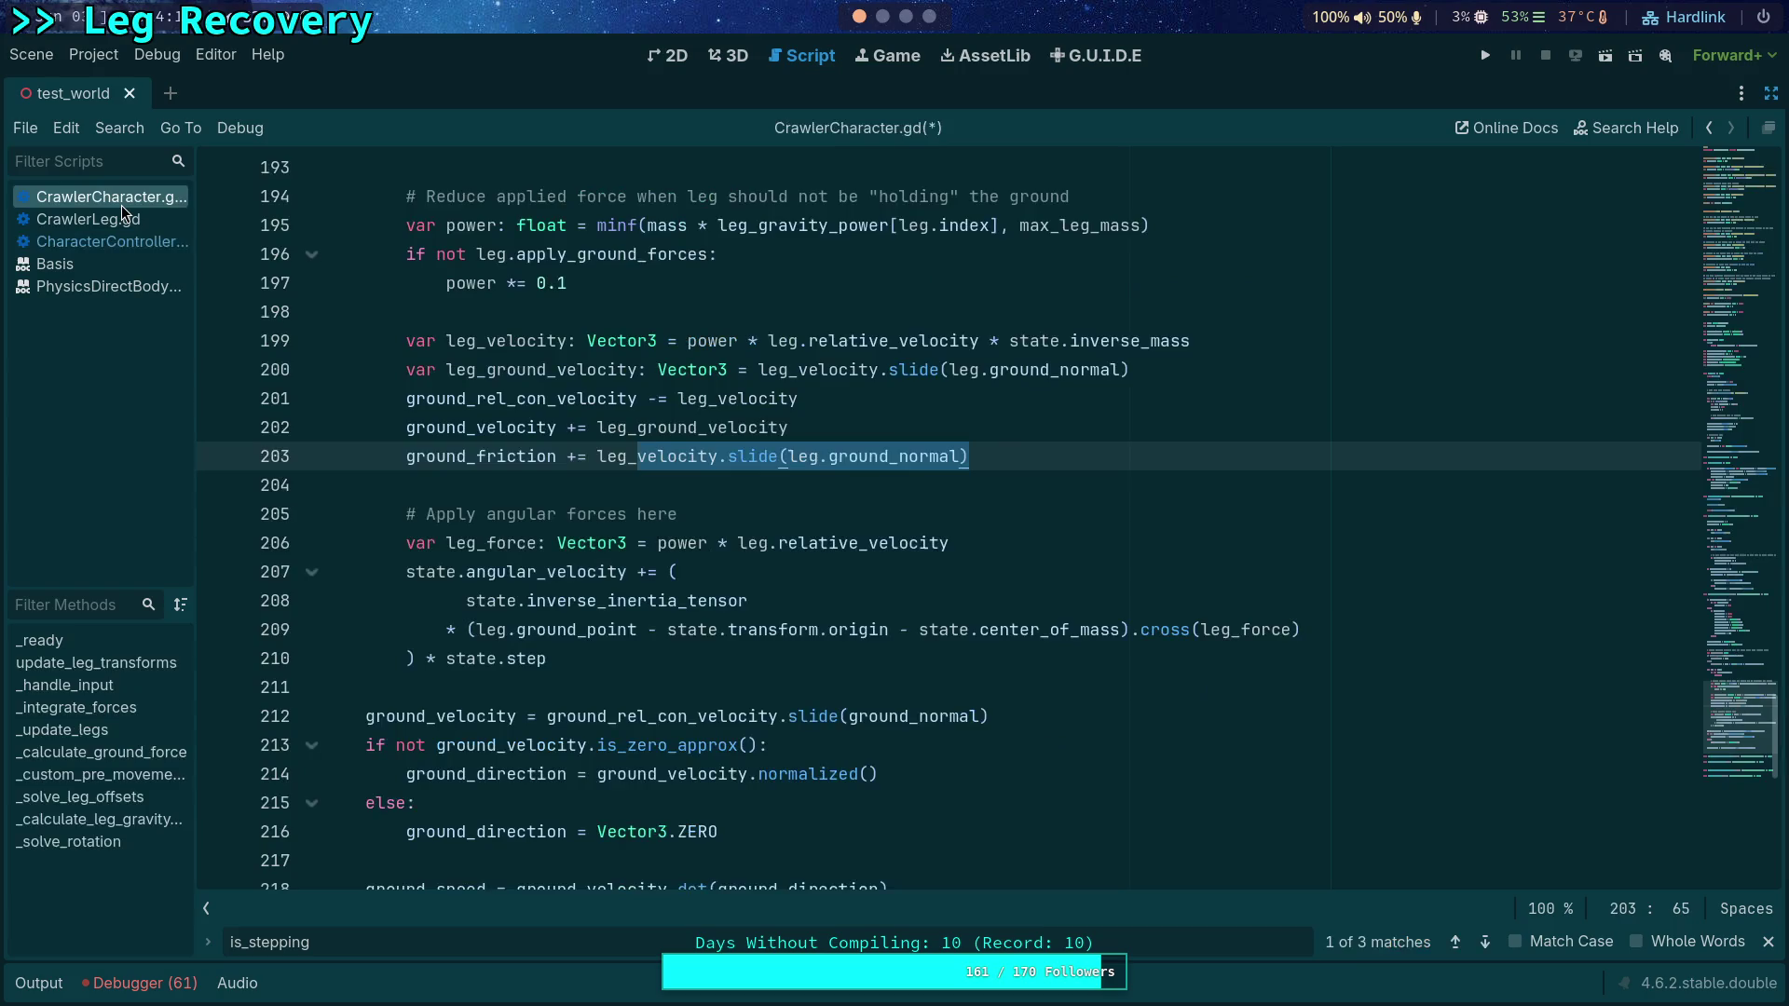
Step: Select leg_ground_velocity on line 202, then view CrawlerLeg.gd and CharacterController.gd's friction code
{"action": "double_click", "coordinate": [643, 431]}
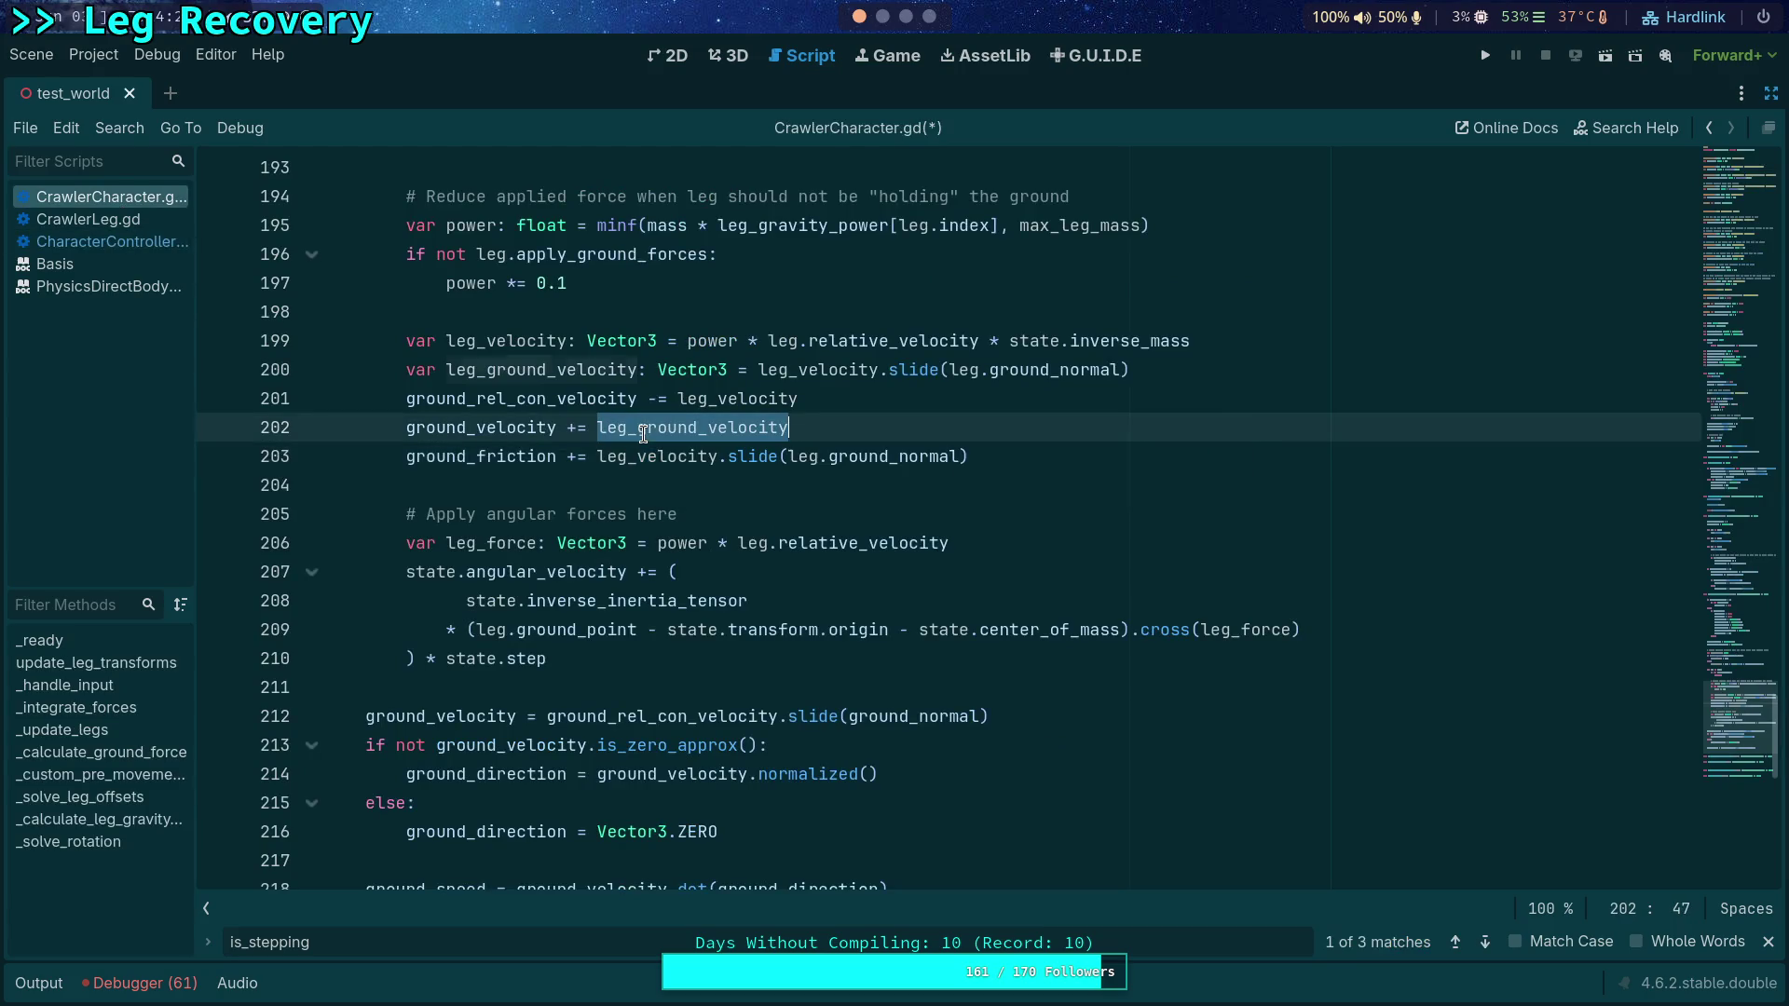
{"action": "scroll", "coordinate": [586, 451], "scroll_direction": "up", "scroll_amount": 1}
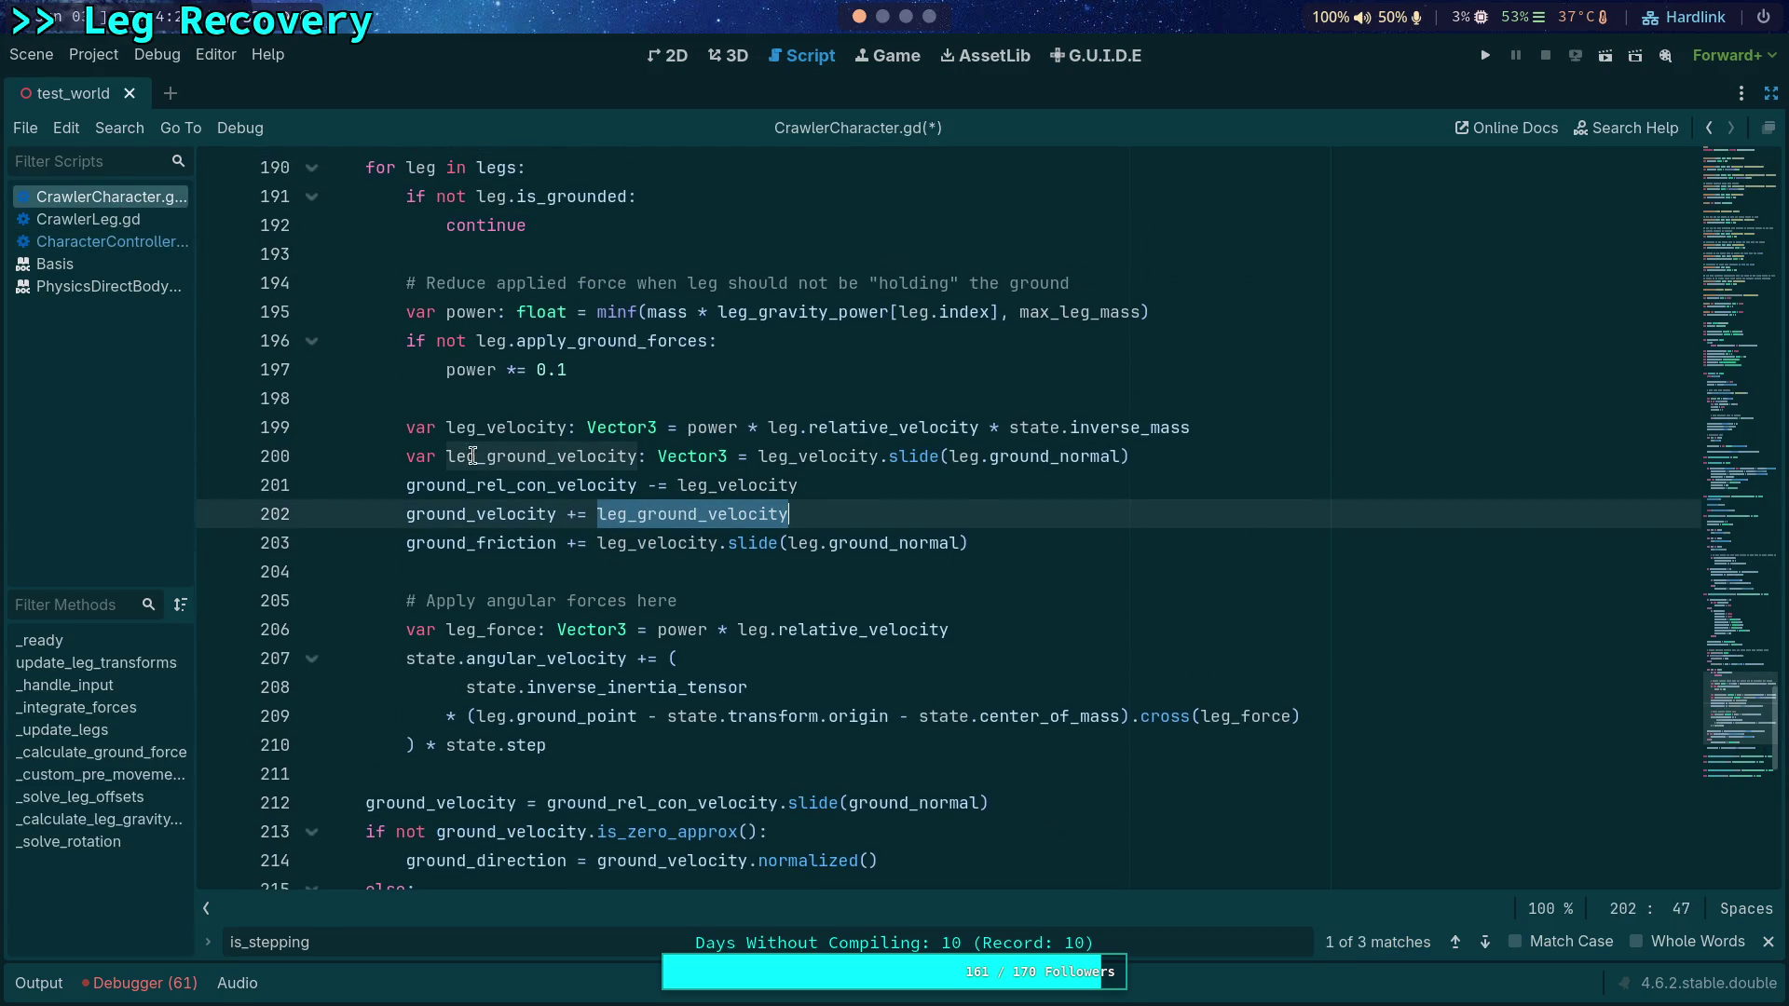
{"action": "left_click", "coordinate": [105, 221]}
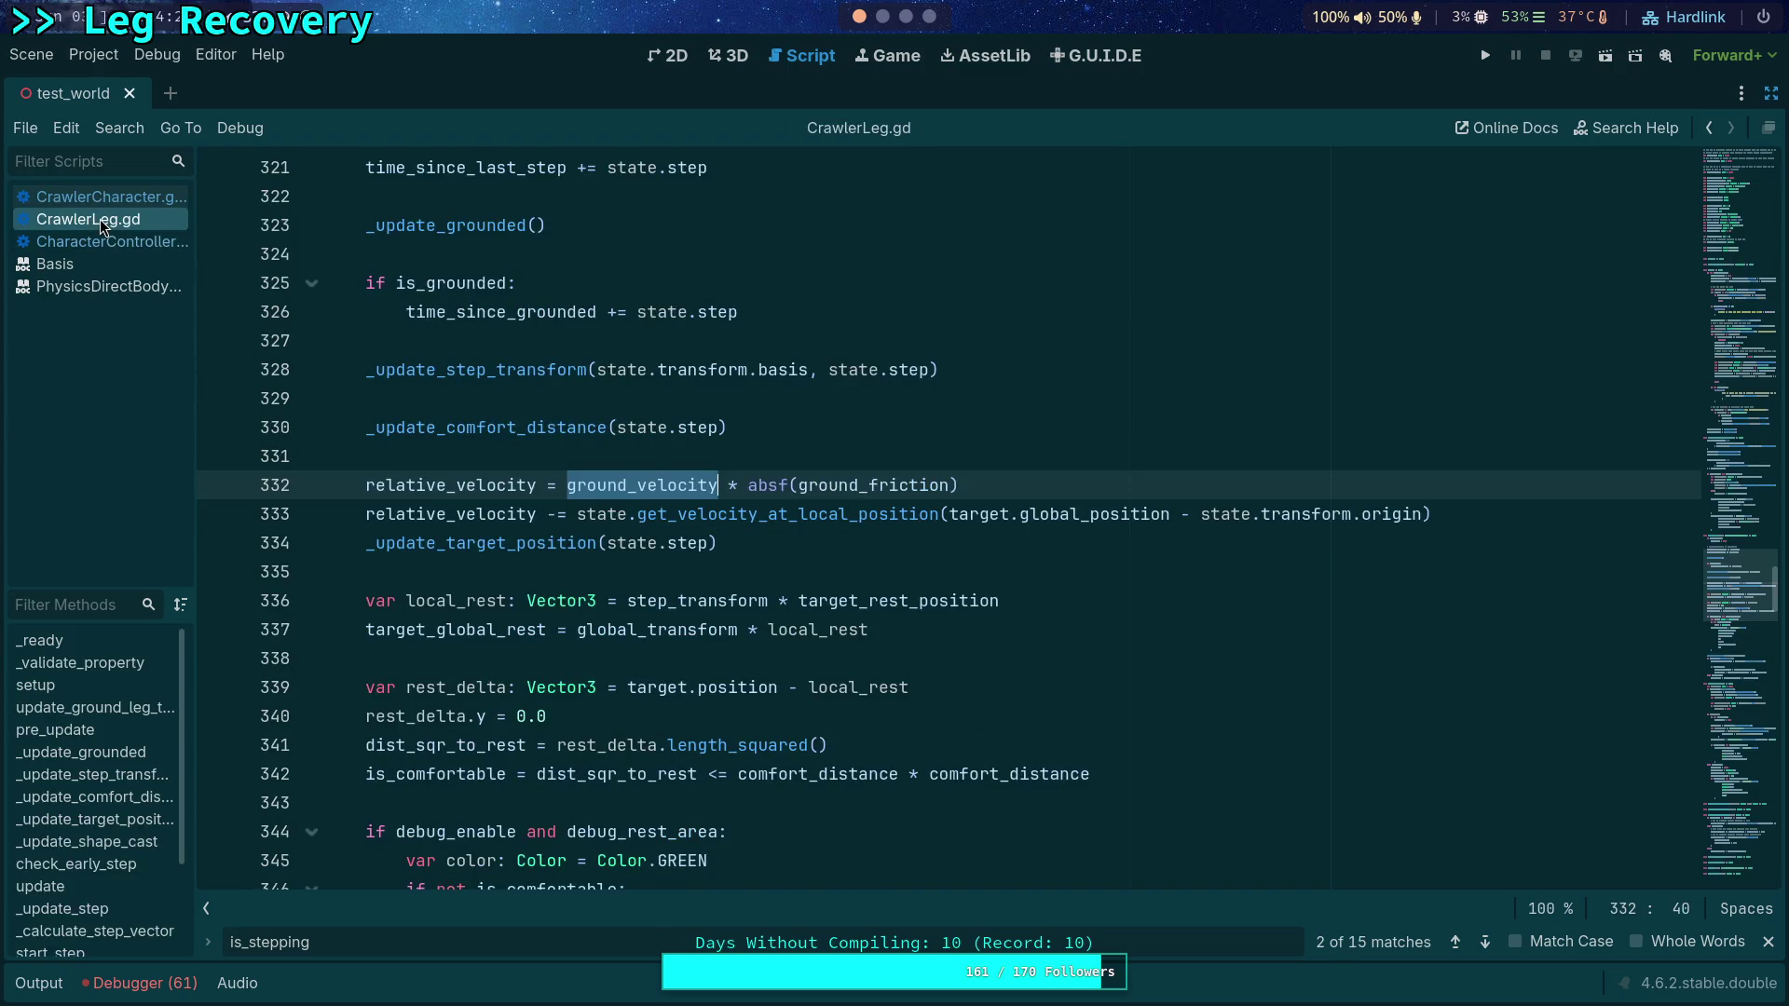
{"action": "left_click", "coordinate": [108, 244]}
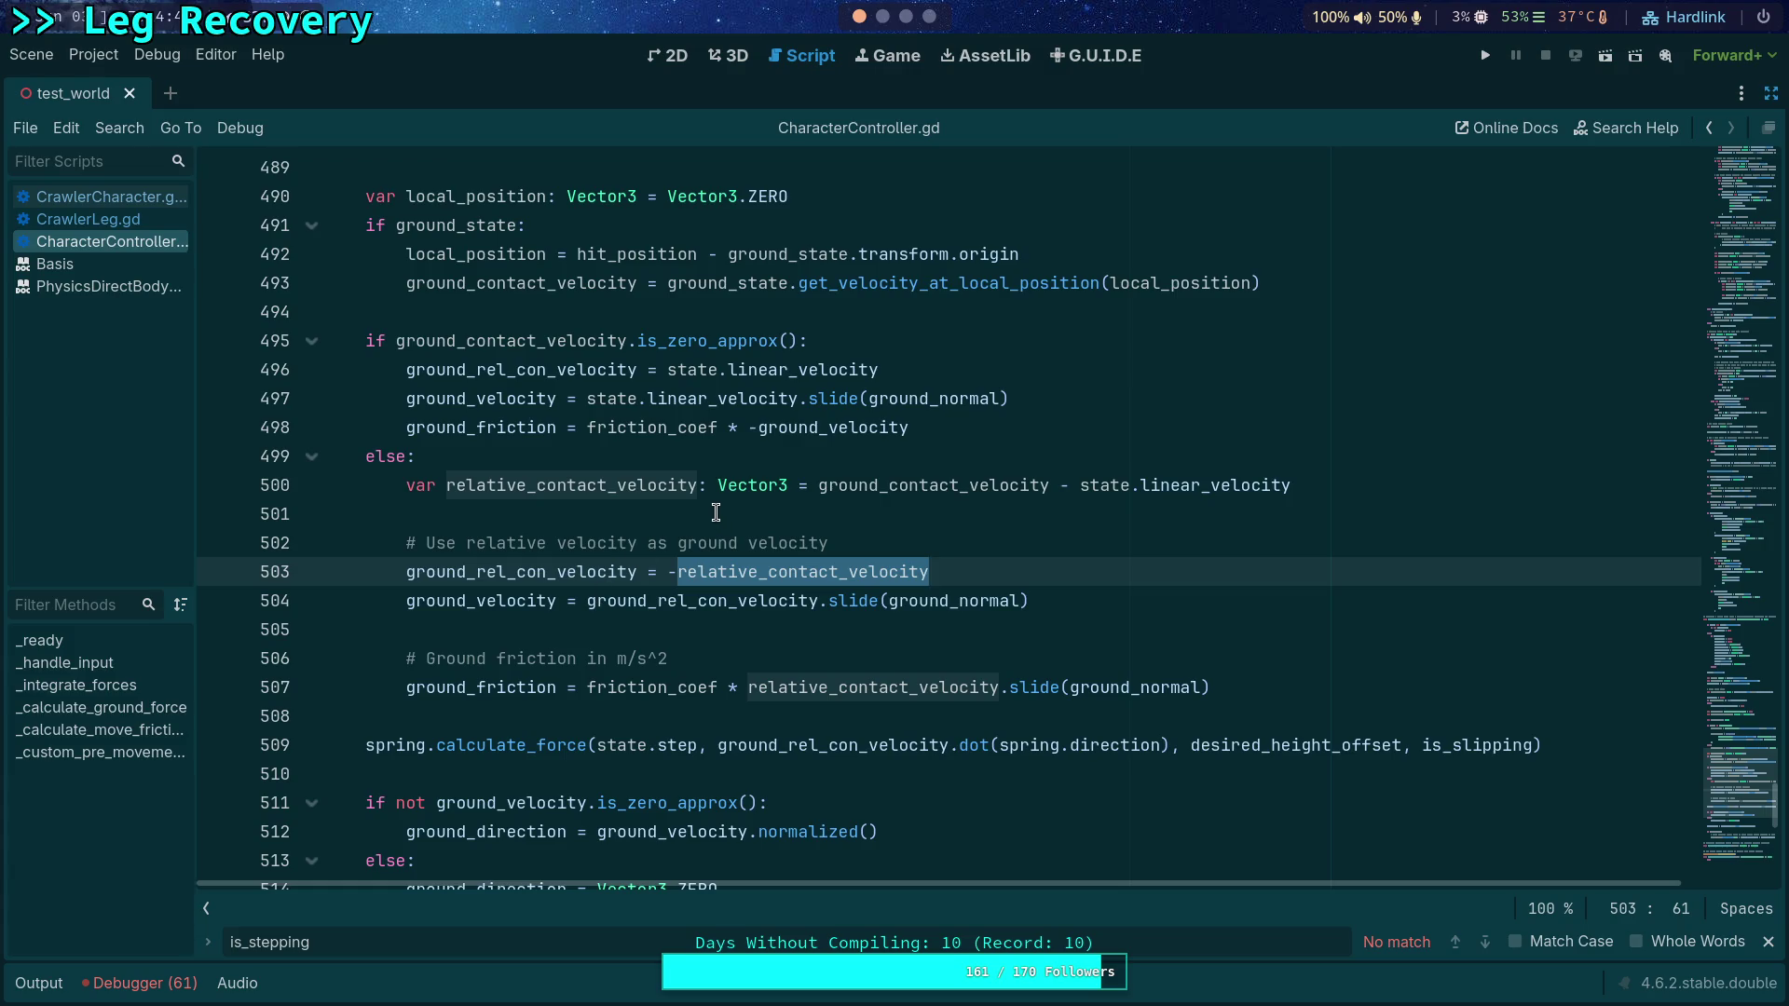
{"action": "left_click", "coordinate": [801, 428]}
{"action": "double_click", "coordinate": [800, 428]}
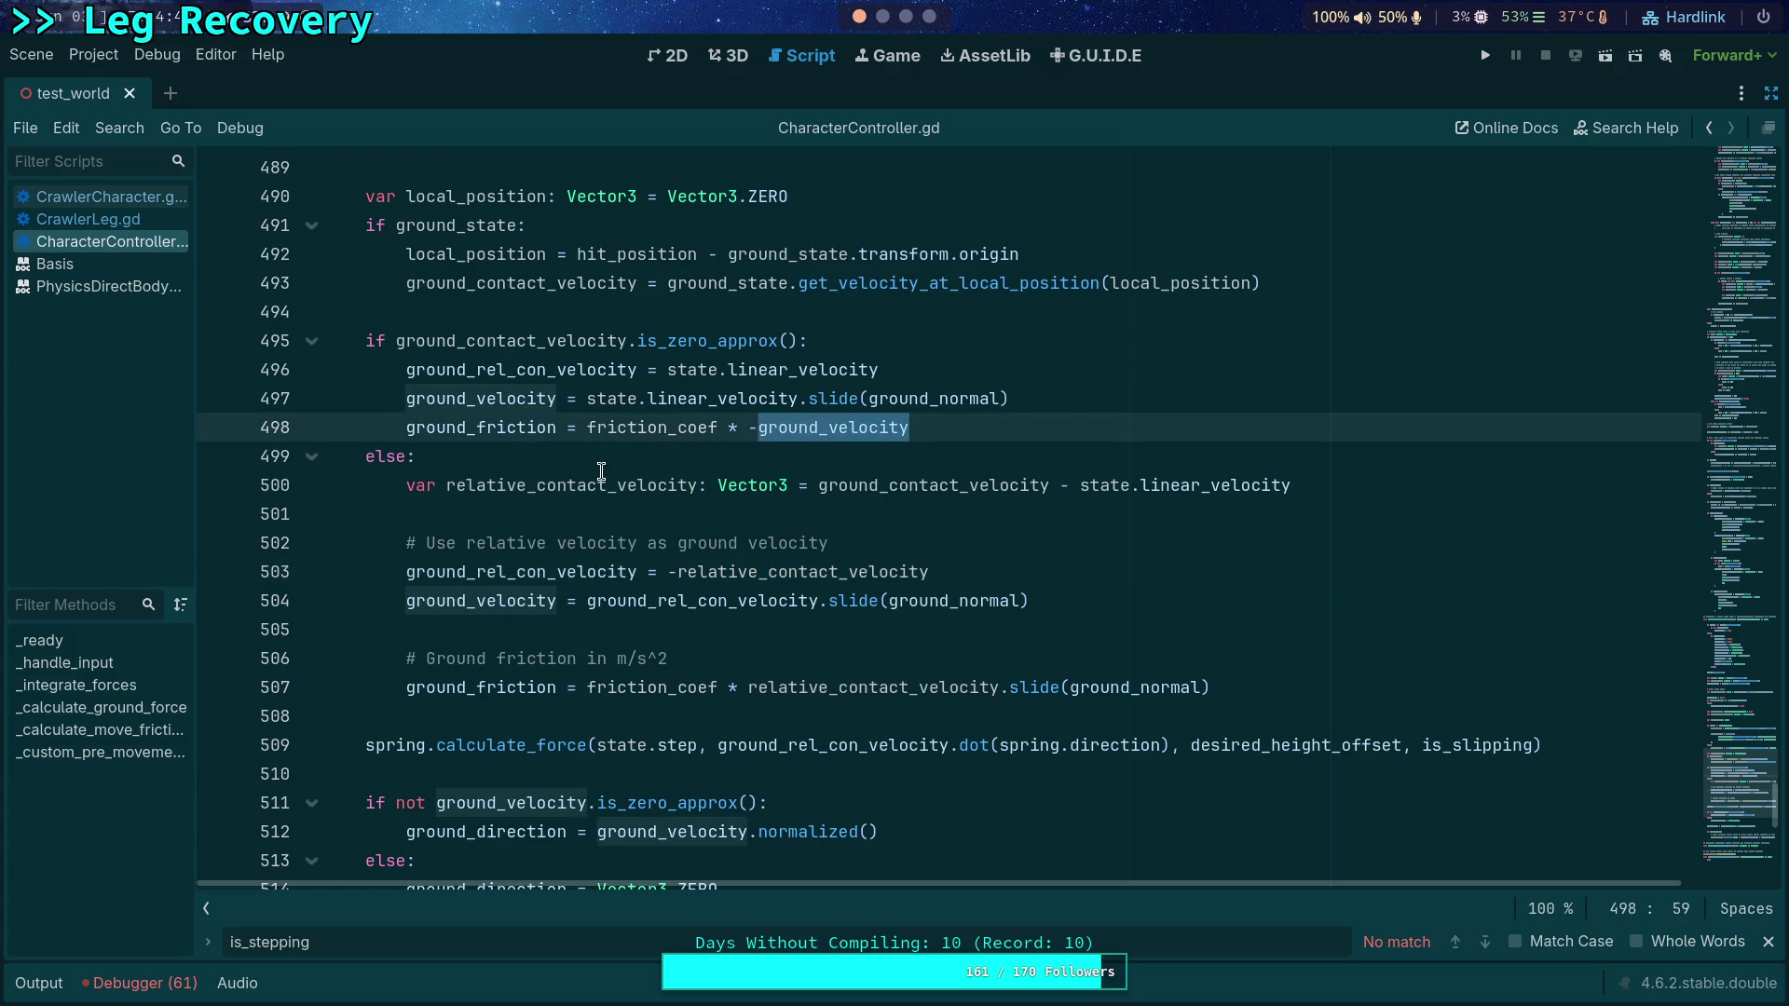
{"action": "double_click", "coordinate": [506, 688]}
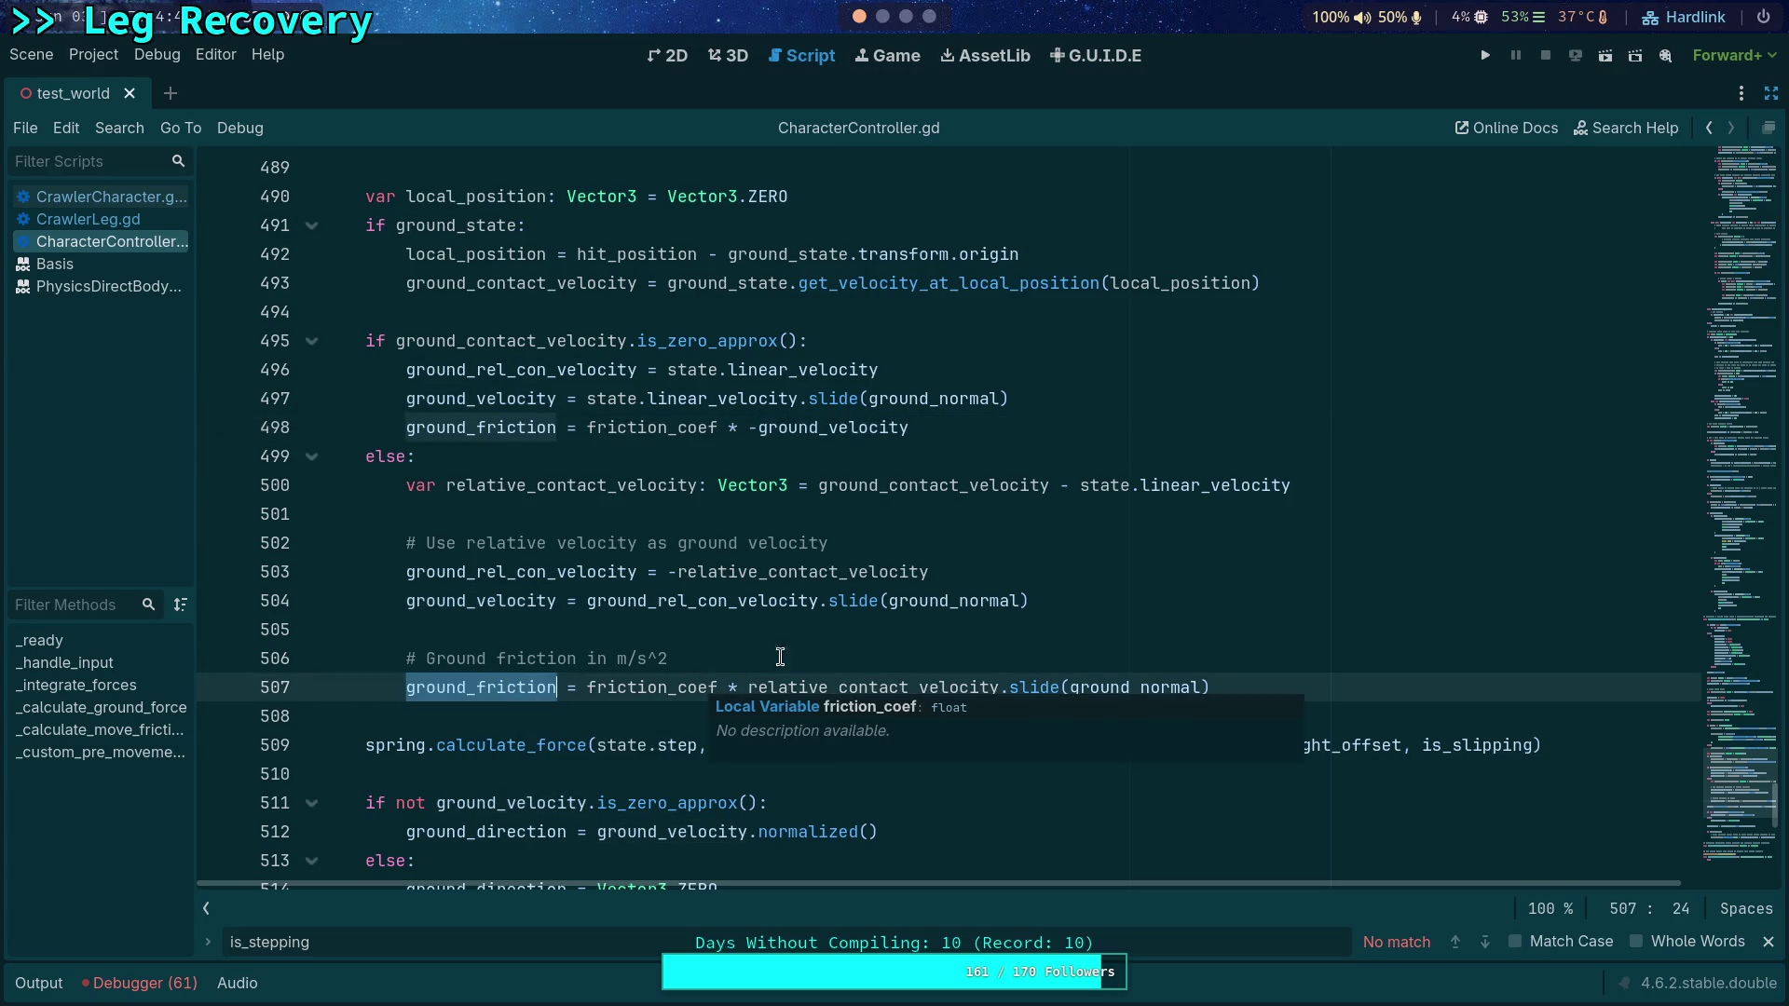
{"action": "double_click", "coordinate": [879, 690]}
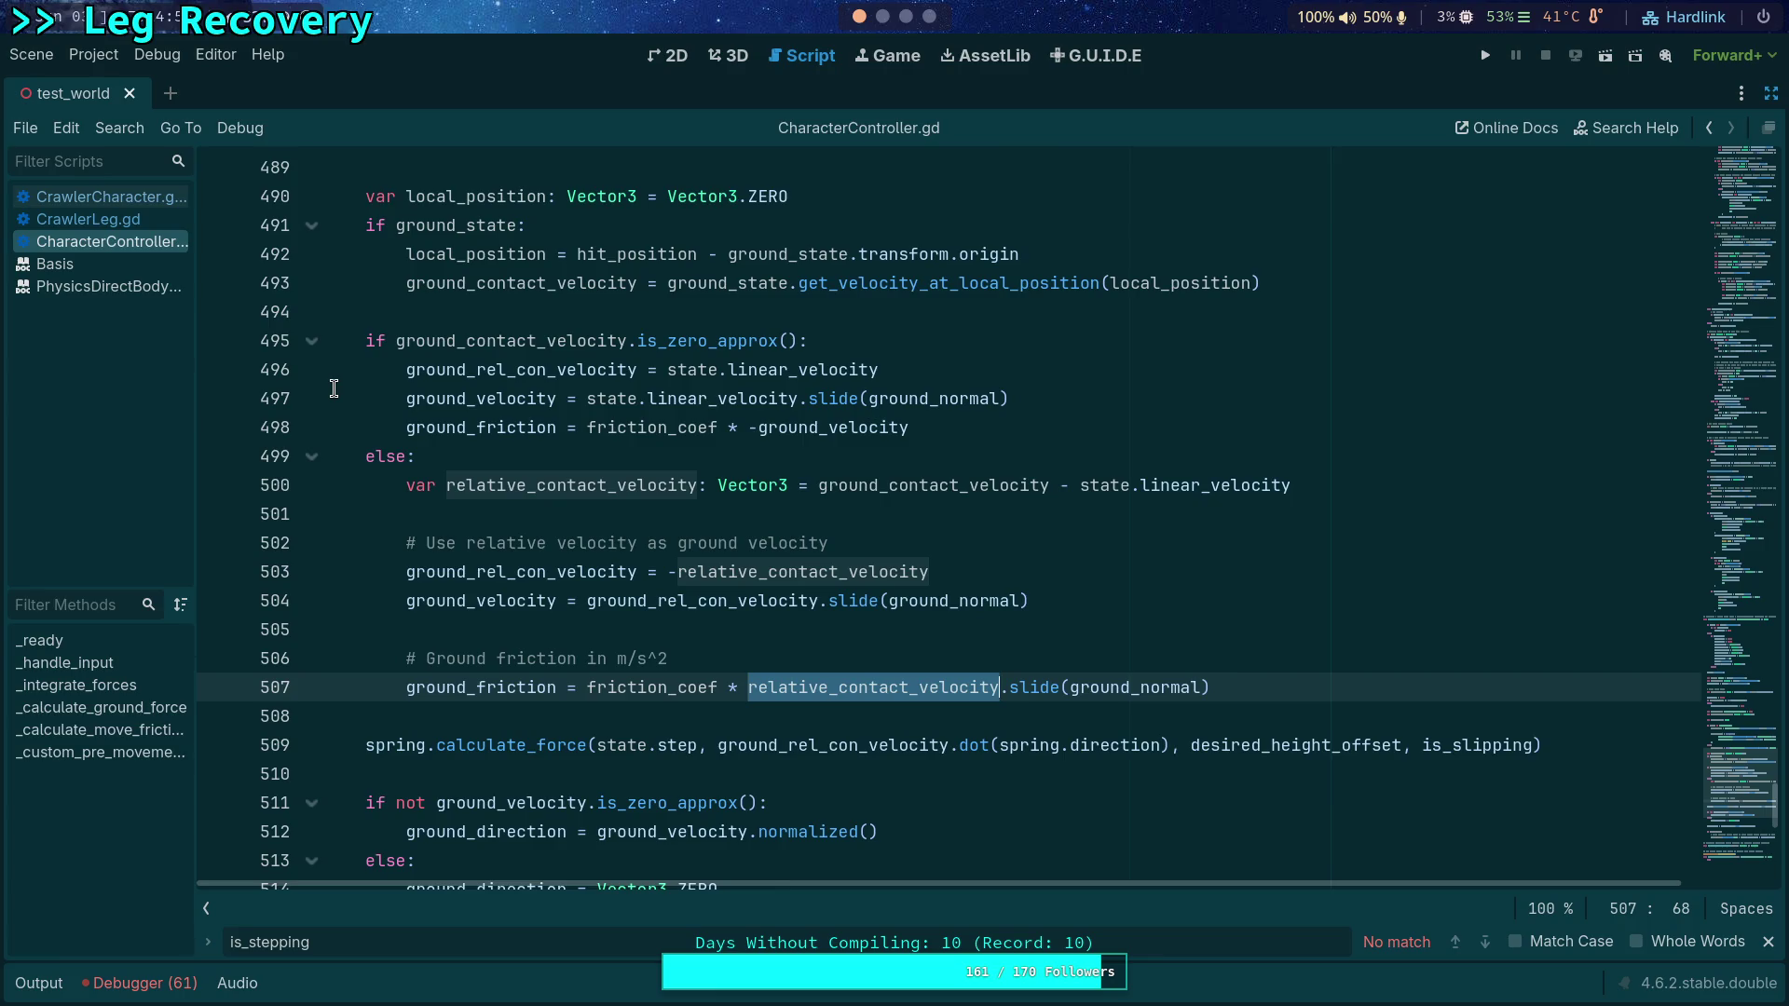
Step: Change line 202 to 'ground_velocity -= leg_ground_velocity', save CrawlerCharacter.gd, and run the project
{"action": "left_click", "coordinate": [122, 207]}
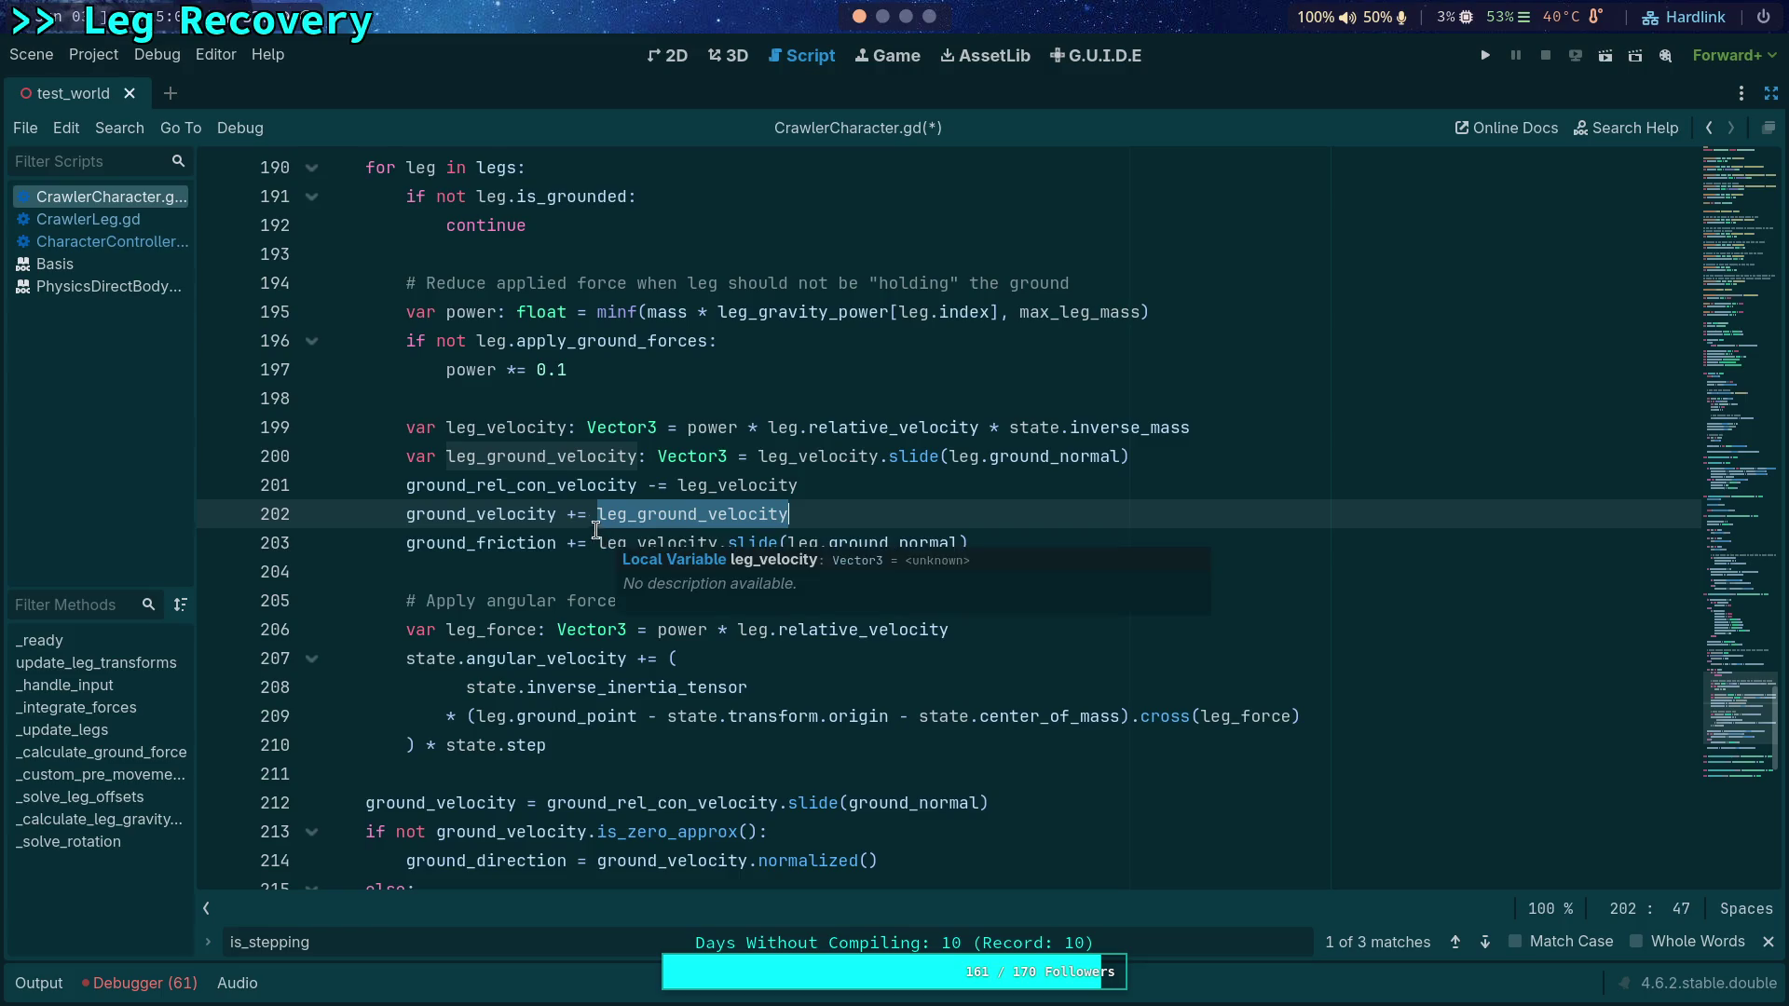
{"action": "left_click", "coordinate": [571, 513]}
{"action": "type", "text": "-"}
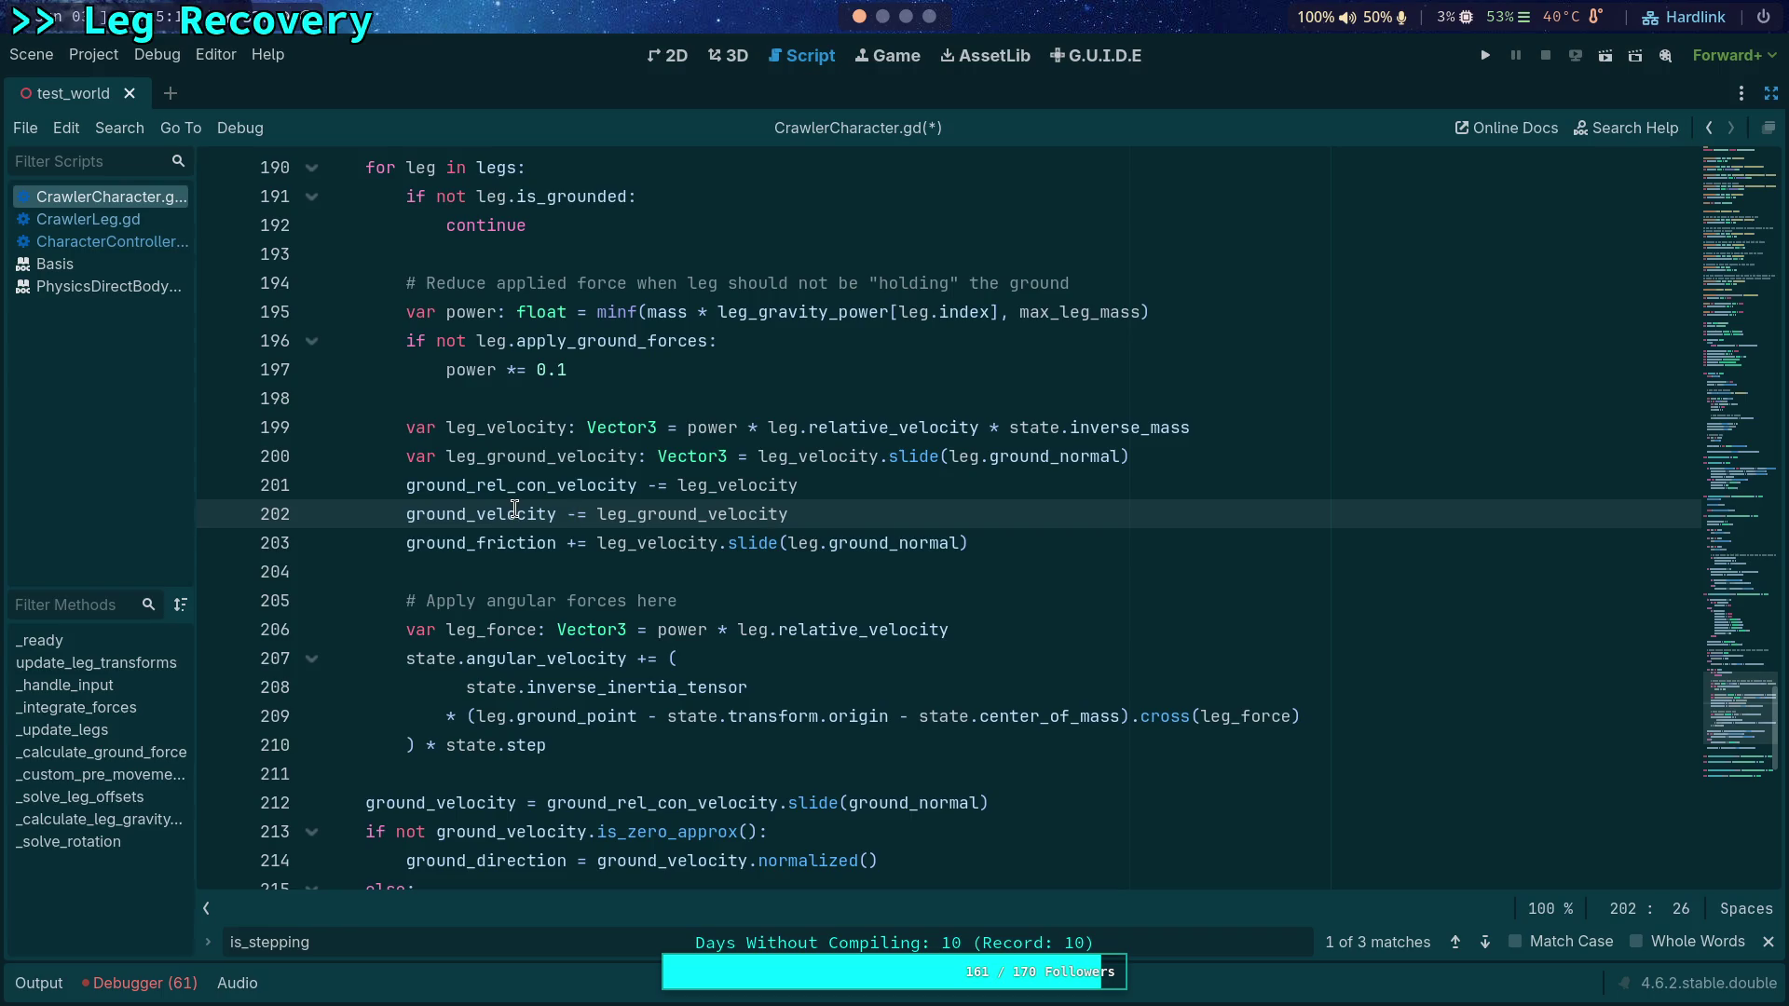
{"action": "left_click", "coordinate": [819, 572]}
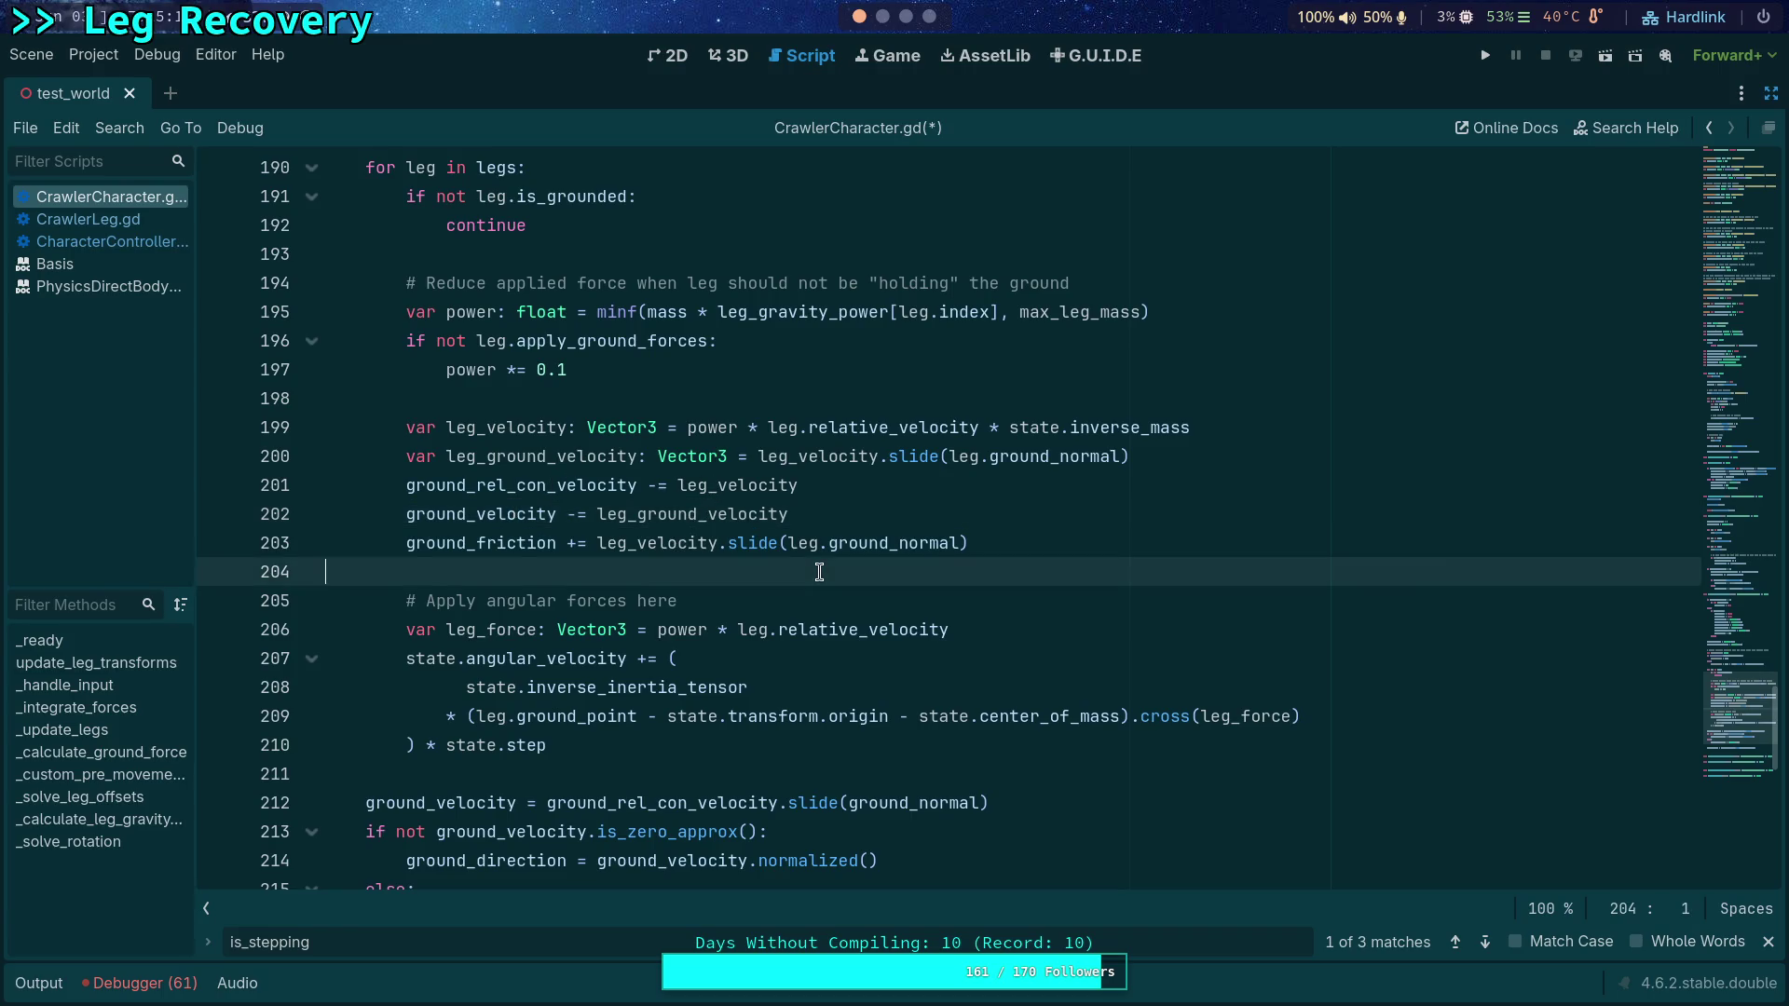
{"action": "key", "text": "ctrl+s"}
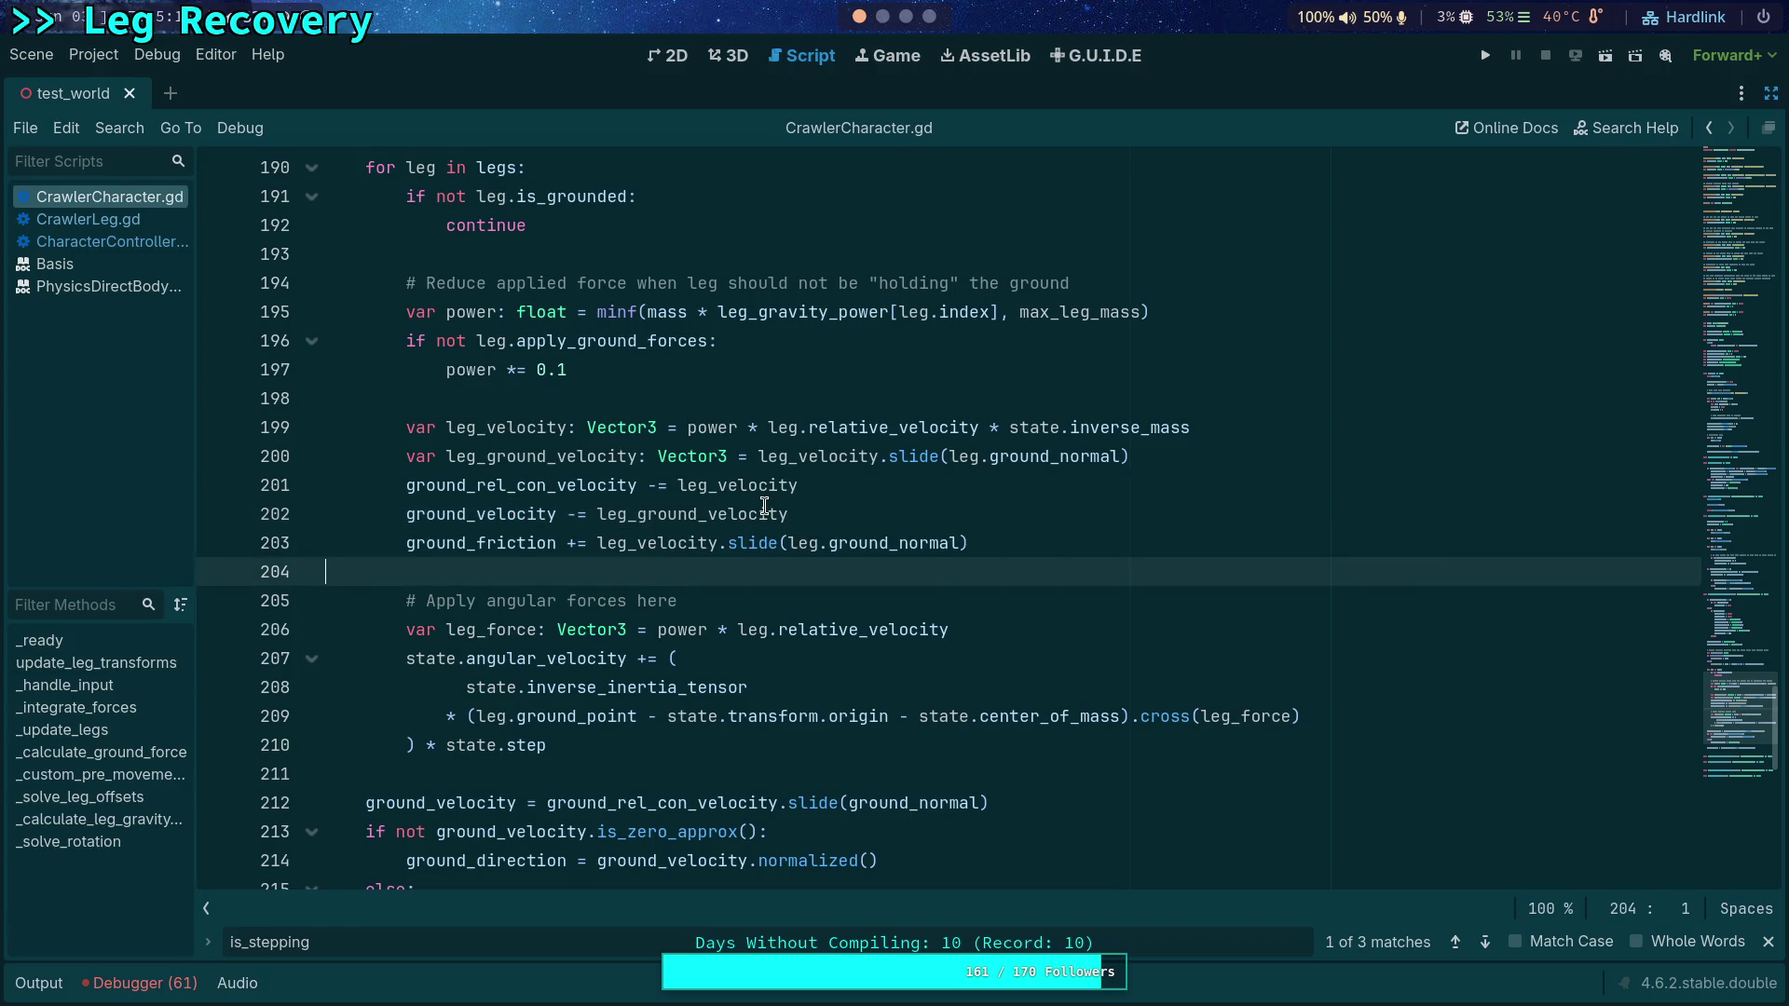
{"action": "left_click", "coordinate": [1485, 56]}
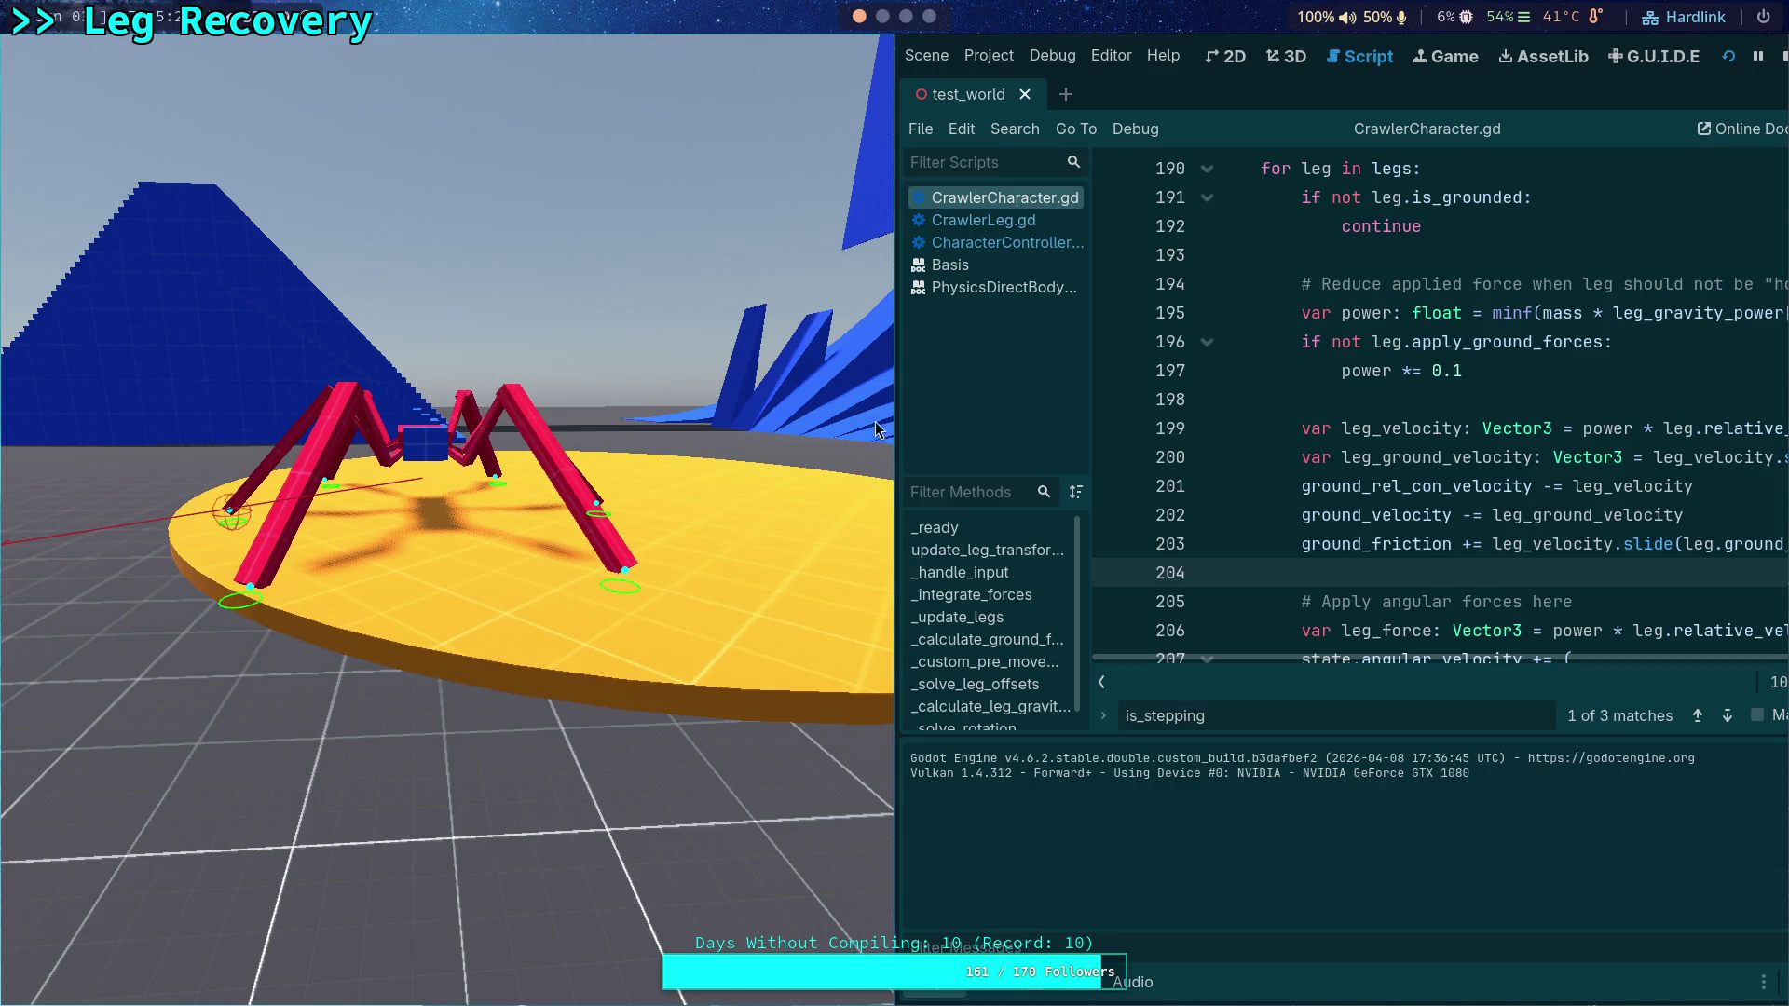
Step: Restart the crawler scene, advance it tick by tick with the N key, then stop it
{"action": "left_click", "coordinate": [1764, 57]}
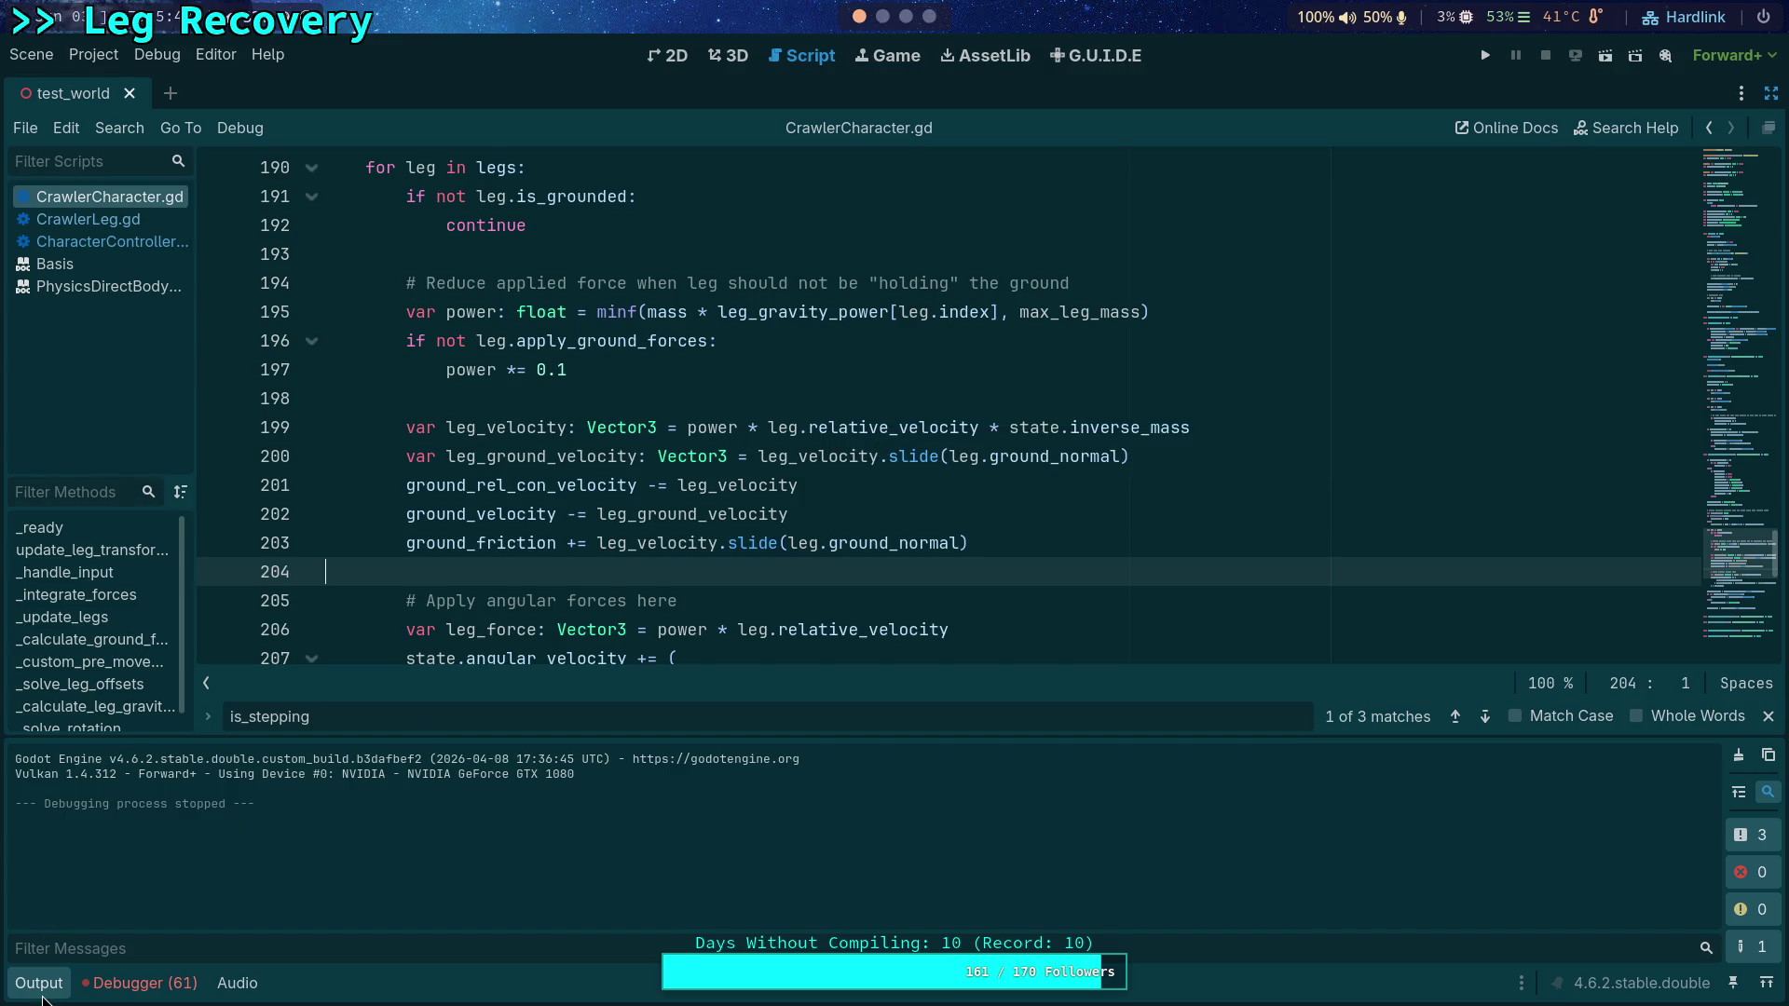
{"action": "left_click", "coordinate": [1486, 57]}
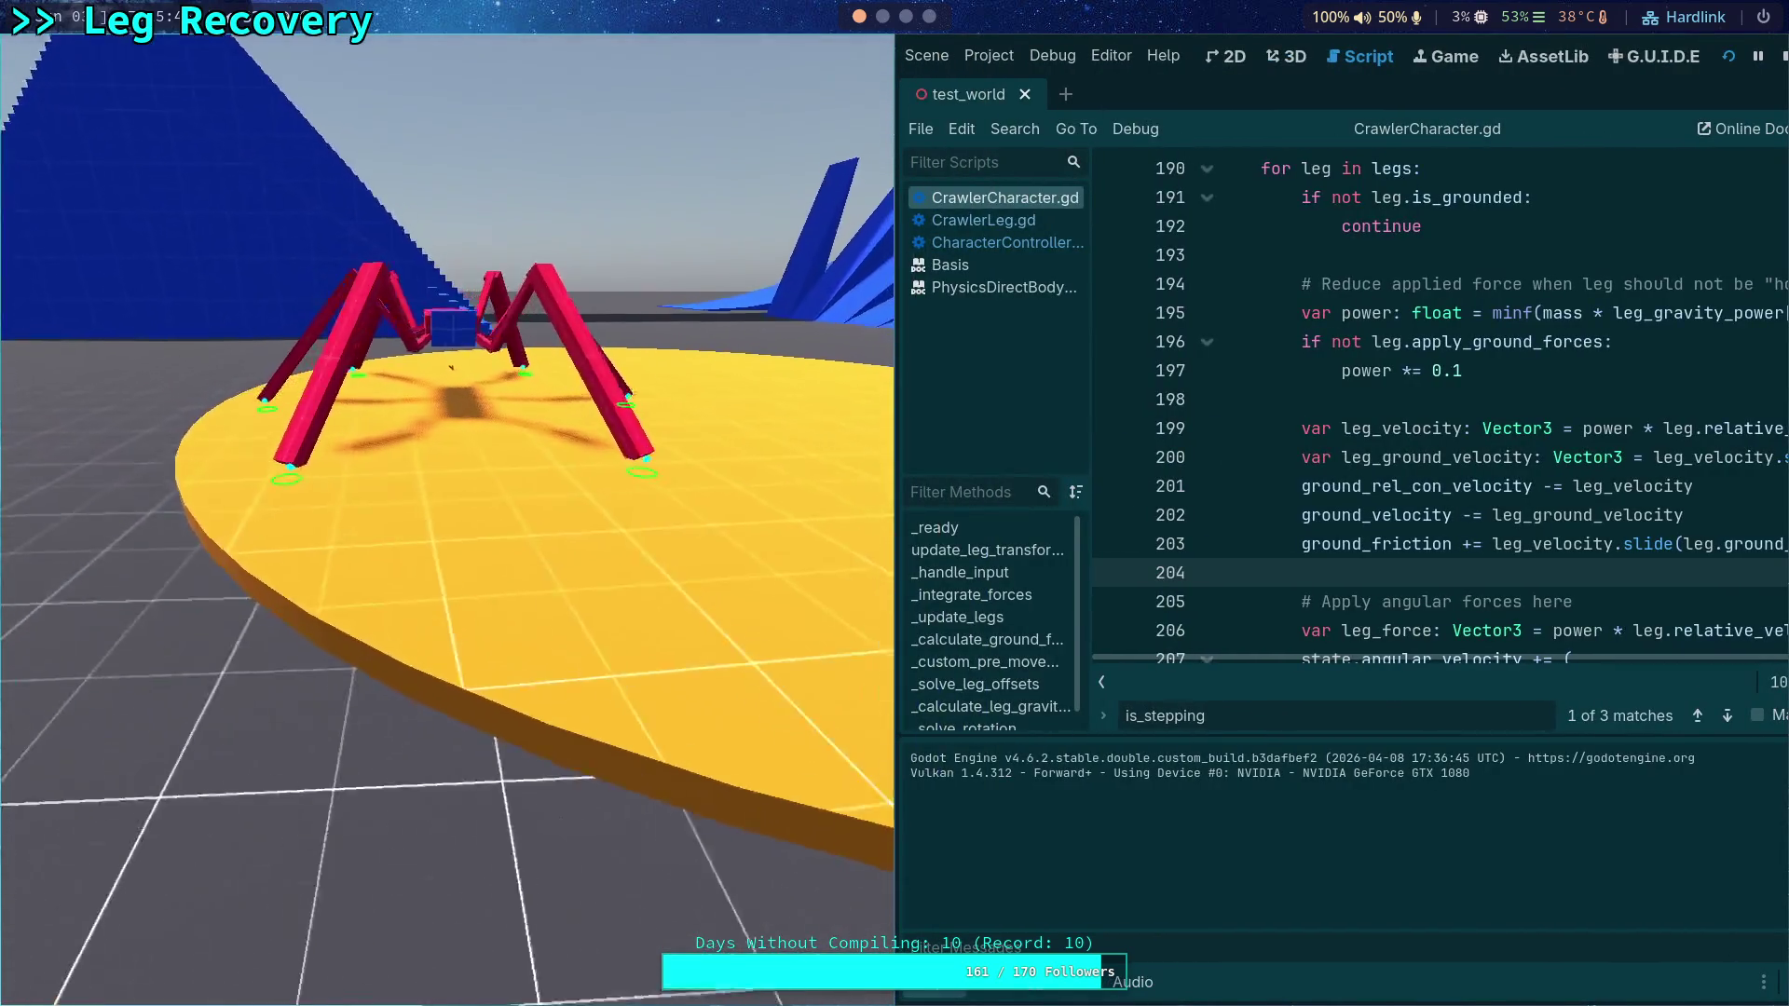
{"action": "key", "text": "n"}
{"action": "key", "text": "n"}
{"action": "key", "text": "n"}
{"action": "key", "text": "n"}
{"action": "key", "text": "n"}
{"action": "key", "text": "n"}
{"action": "key", "text": "n"}
{"action": "key", "text": "n"}
{"action": "key", "text": "n"}
{"action": "key", "text": "n"}
{"action": "key", "text": "n"}
{"action": "key", "text": "n"}
{"action": "key", "text": "n"}
{"action": "key", "text": "n"}
{"action": "key", "text": "n"}
{"action": "key", "text": "n"}
{"action": "key", "text": "n"}
{"action": "key", "text": "n"}
{"action": "key", "text": "n"}
{"action": "left_click", "coordinate": [1783, 58]}
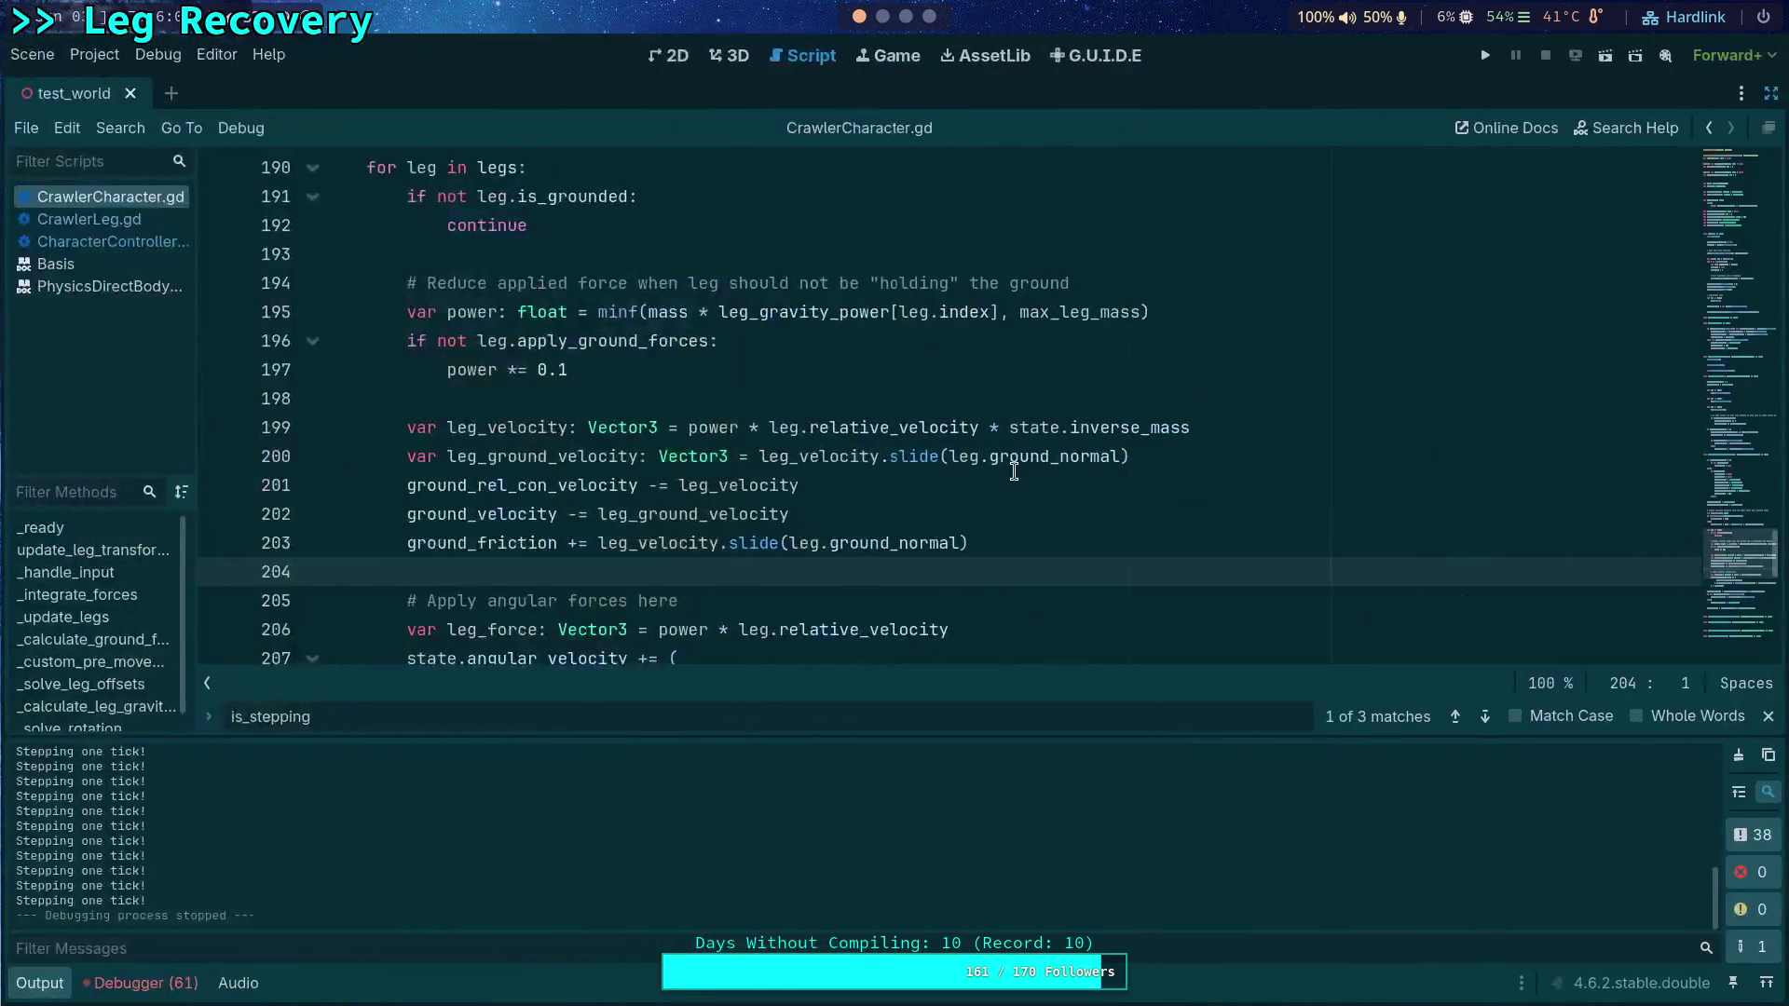
Step: Inspect the inverse_inertia_tensor usage on line 208 of the leg force code
{"action": "scroll", "coordinate": [619, 580], "scroll_direction": "down", "scroll_amount": 3}
{"action": "scroll", "coordinate": [619, 579], "scroll_direction": "up", "scroll_amount": 1}
{"action": "left_click", "coordinate": [618, 579], "text": "shift"}
{"action": "left_click", "coordinate": [738, 516]}
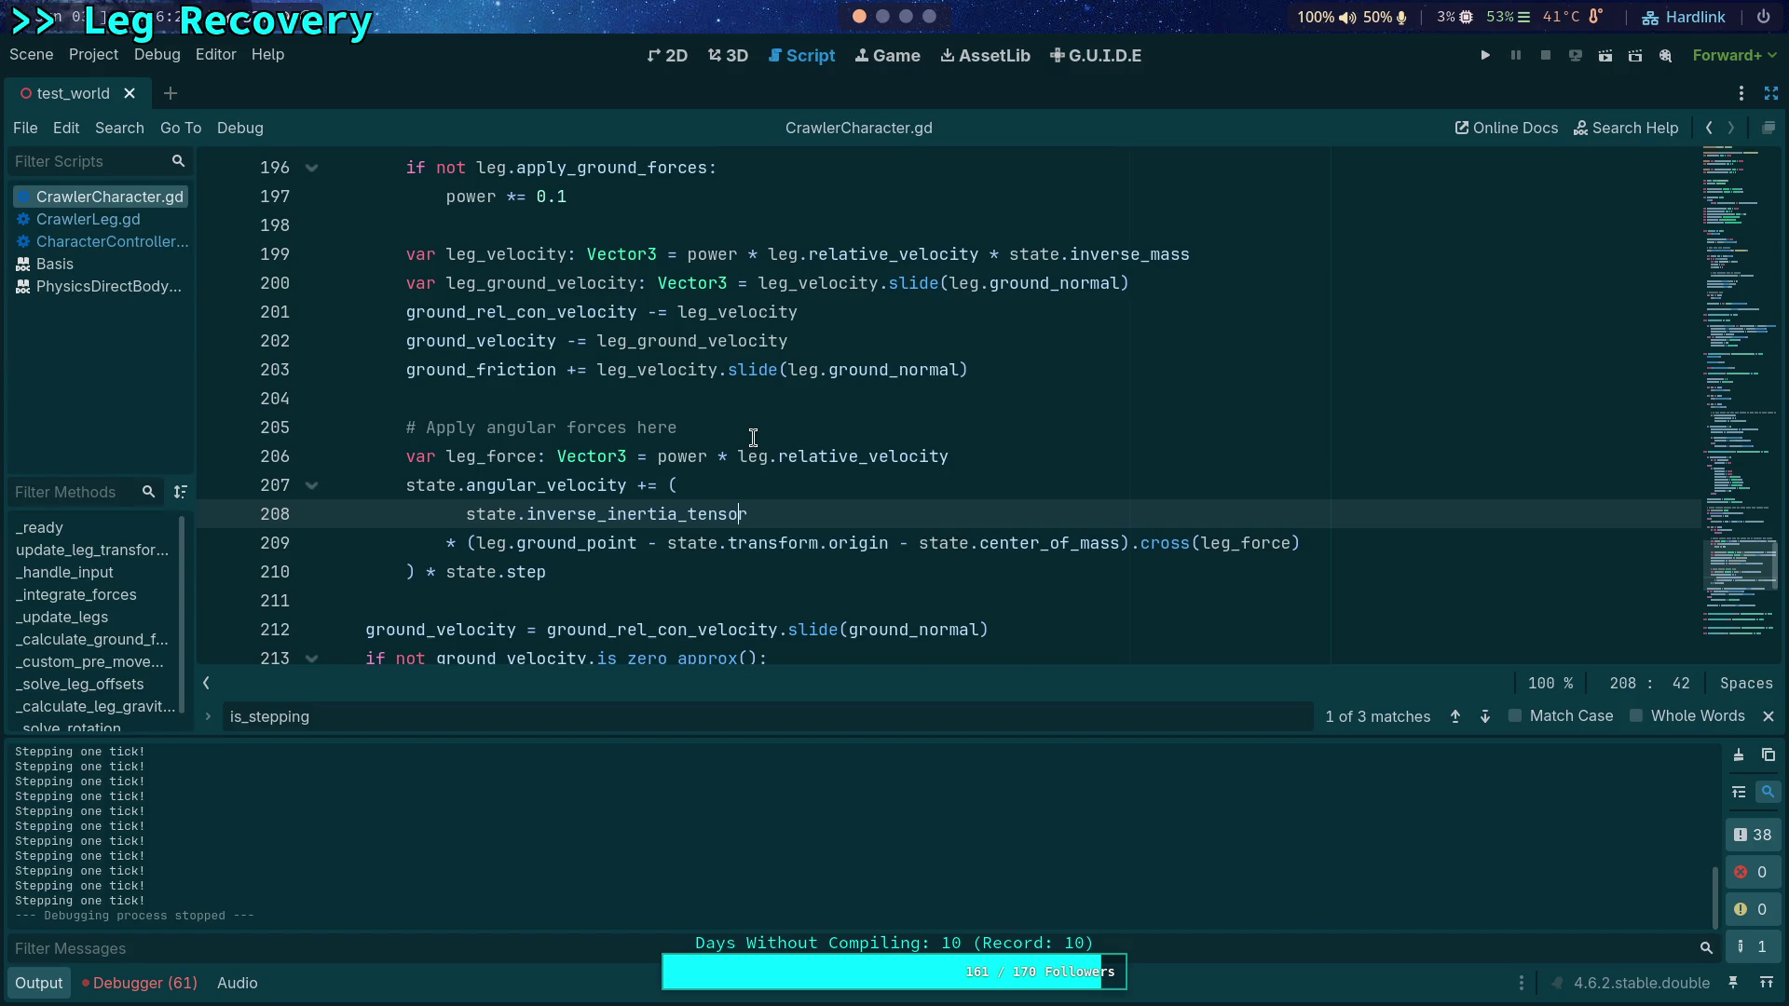
Step: Examine leg_force, relative_velocity on line 206, leg_velocity on line 200, and leg_ground_velocity
{"action": "double_click", "coordinate": [1254, 544]}
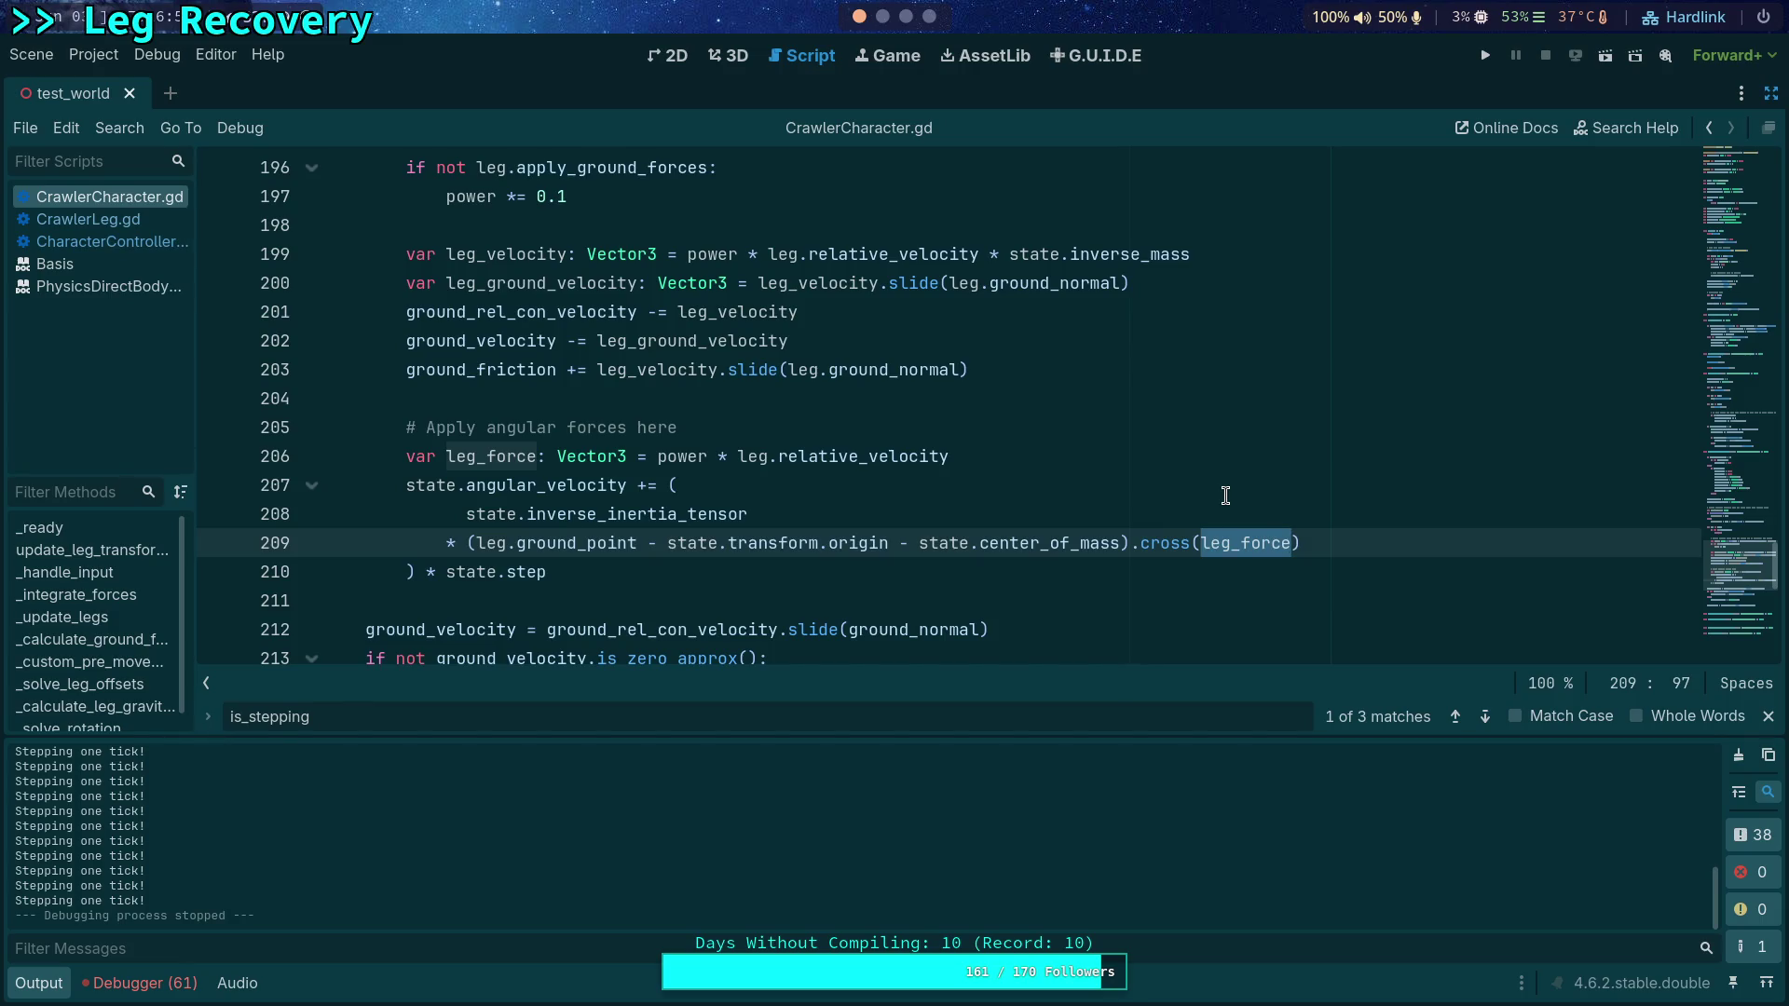
{"action": "double_click", "coordinate": [855, 458]}
{"action": "scroll", "coordinate": [818, 447], "scroll_direction": "up", "scroll_amount": 1}
{"action": "double_click", "coordinate": [819, 373]}
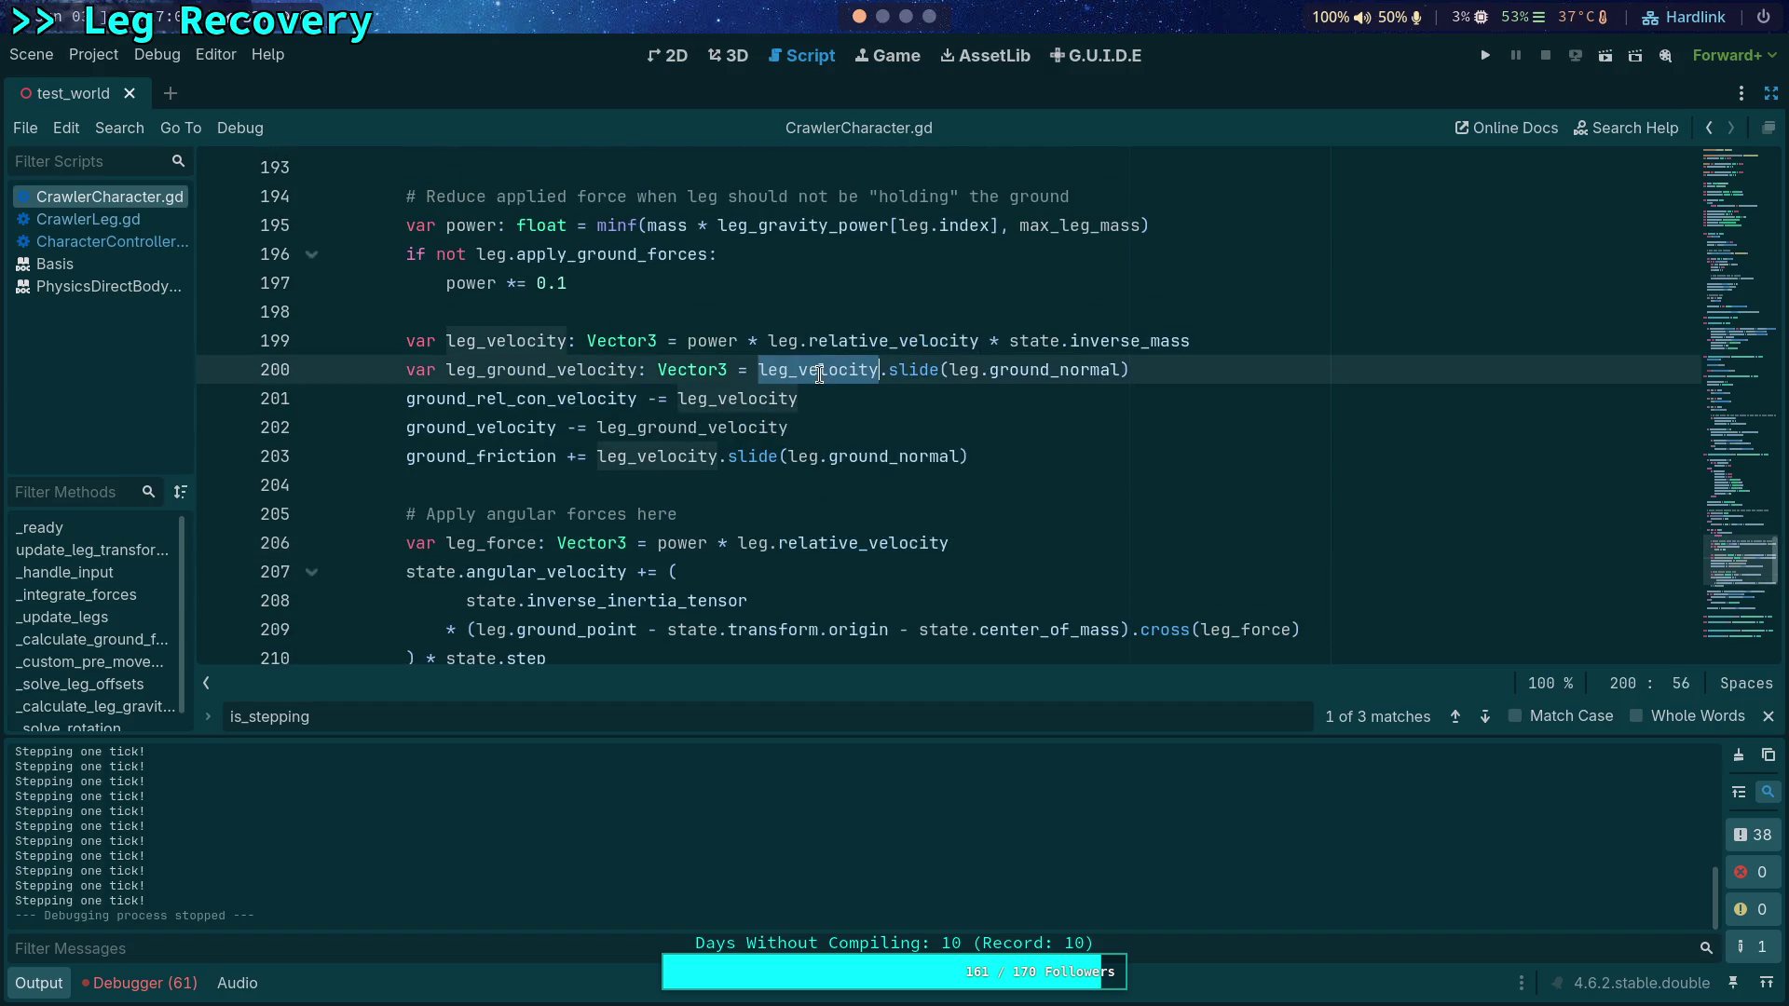
{"action": "mouse_move", "coordinate": [862, 549]}
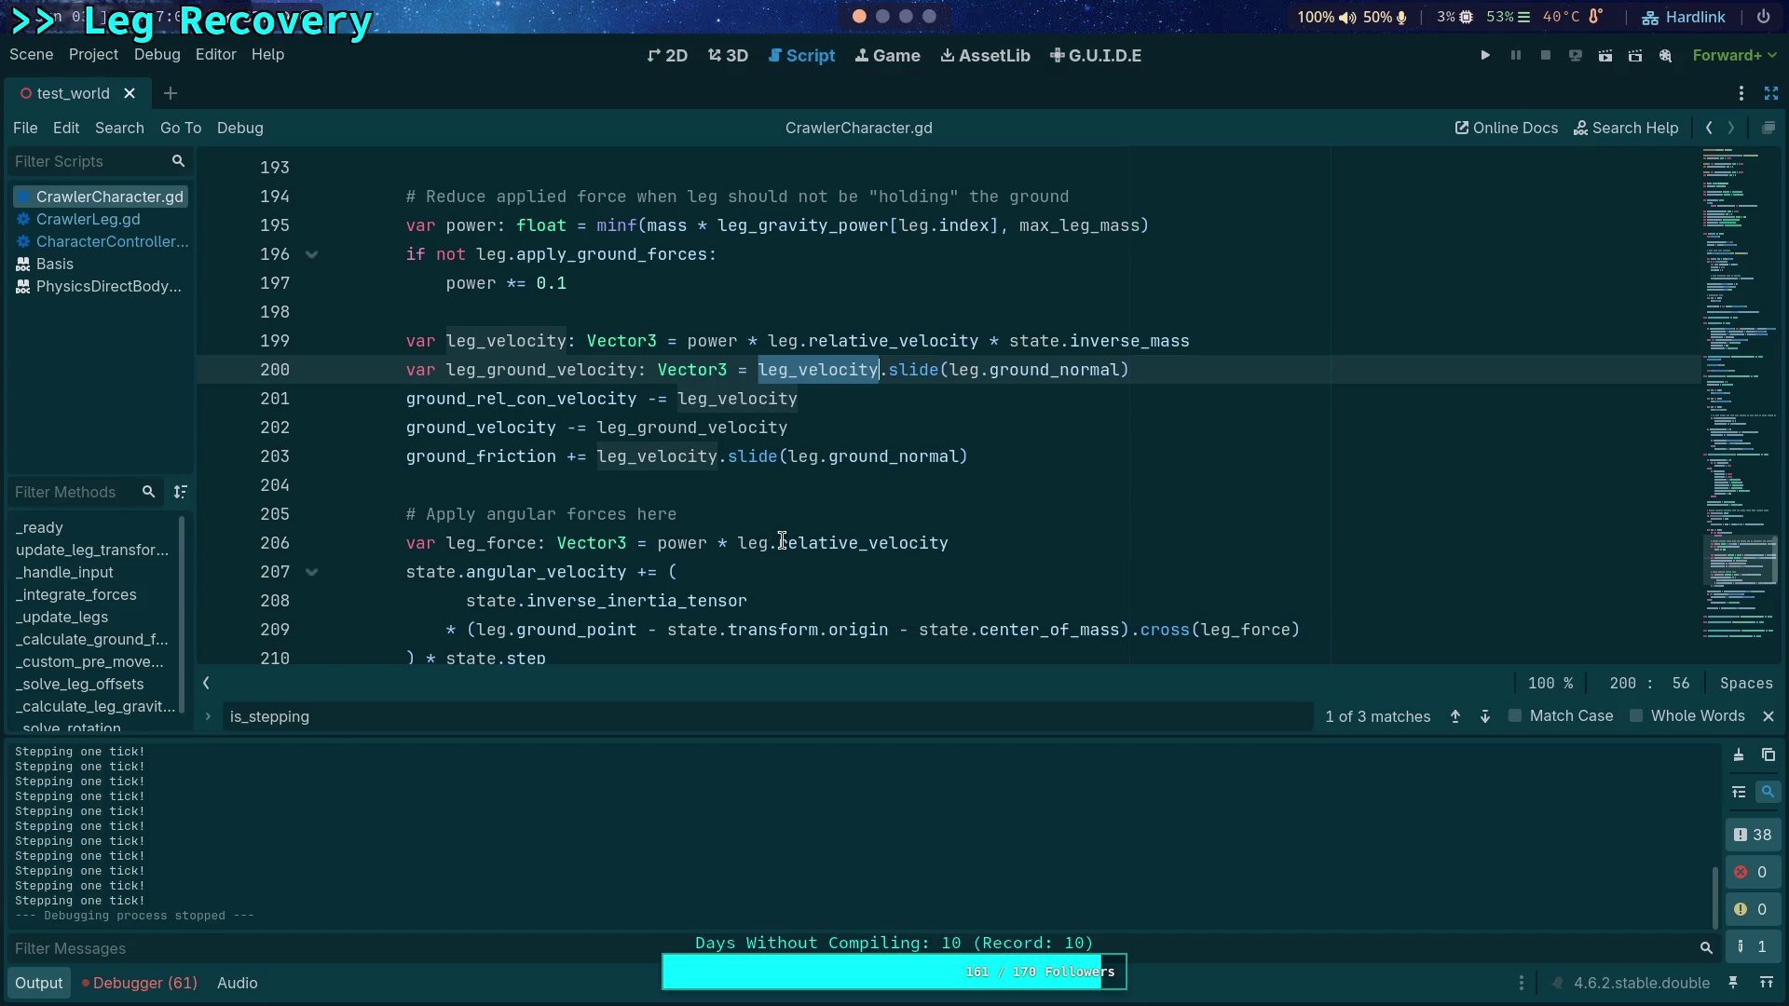
{"action": "double_click", "coordinate": [517, 372]}
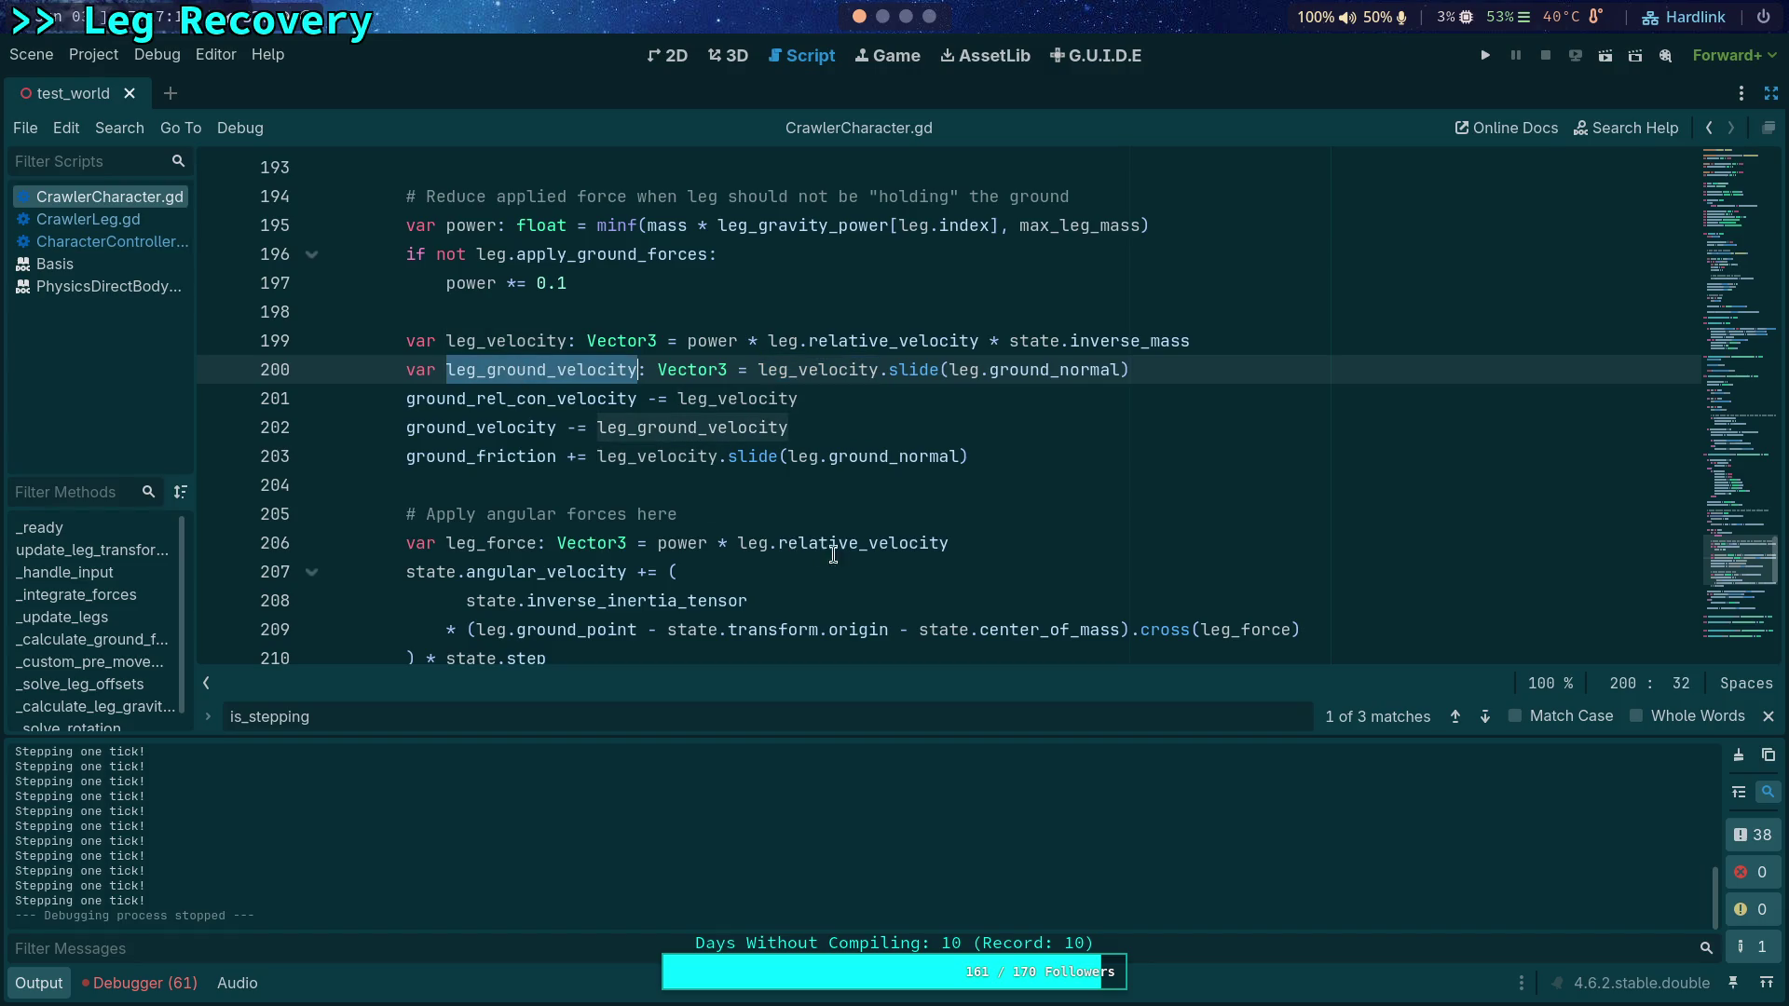
Step: Change line 206 to power * leg_ground_velocity, save, and run the project
{"action": "left_click_drag", "start_coordinate": [779, 545], "coordinate": [858, 547]}
{"action": "type", "text": "_"}
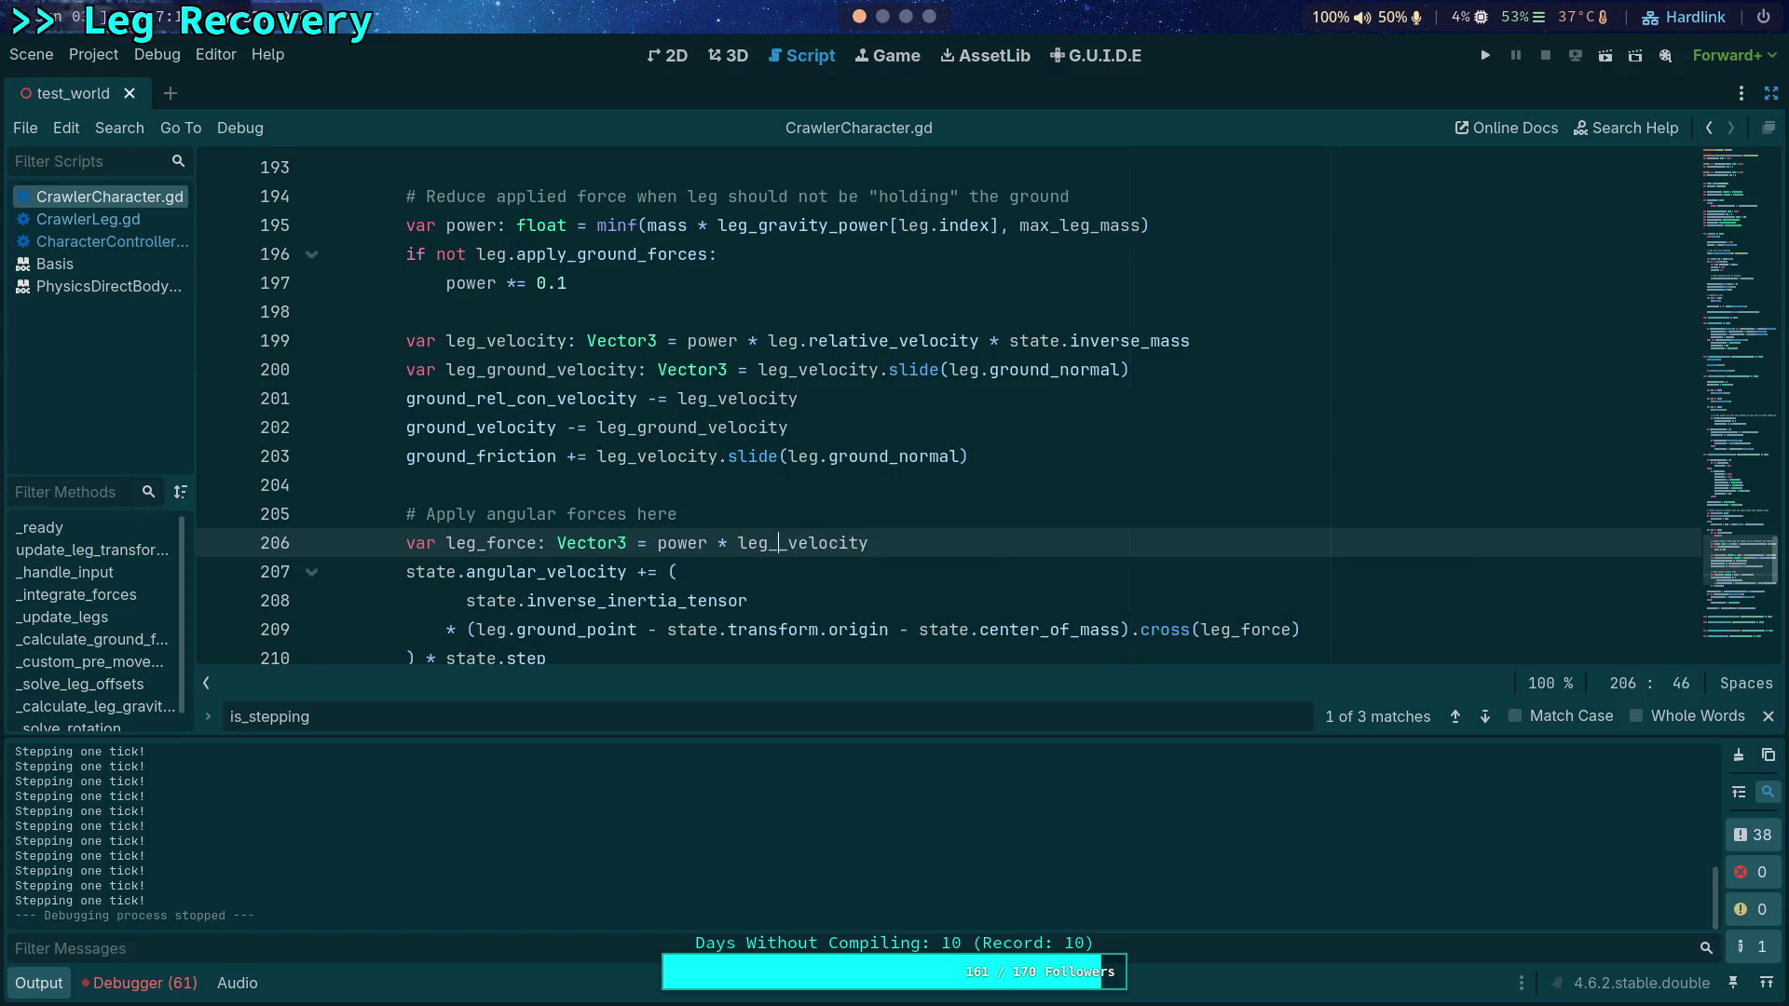
{"action": "type", "text": "gr"}
{"action": "key", "text": "Down"}
{"action": "key", "text": "Return"}
{"action": "key", "text": "Delete"}
{"action": "key", "text": "Delete"}
{"action": "key", "text": "Delete"}
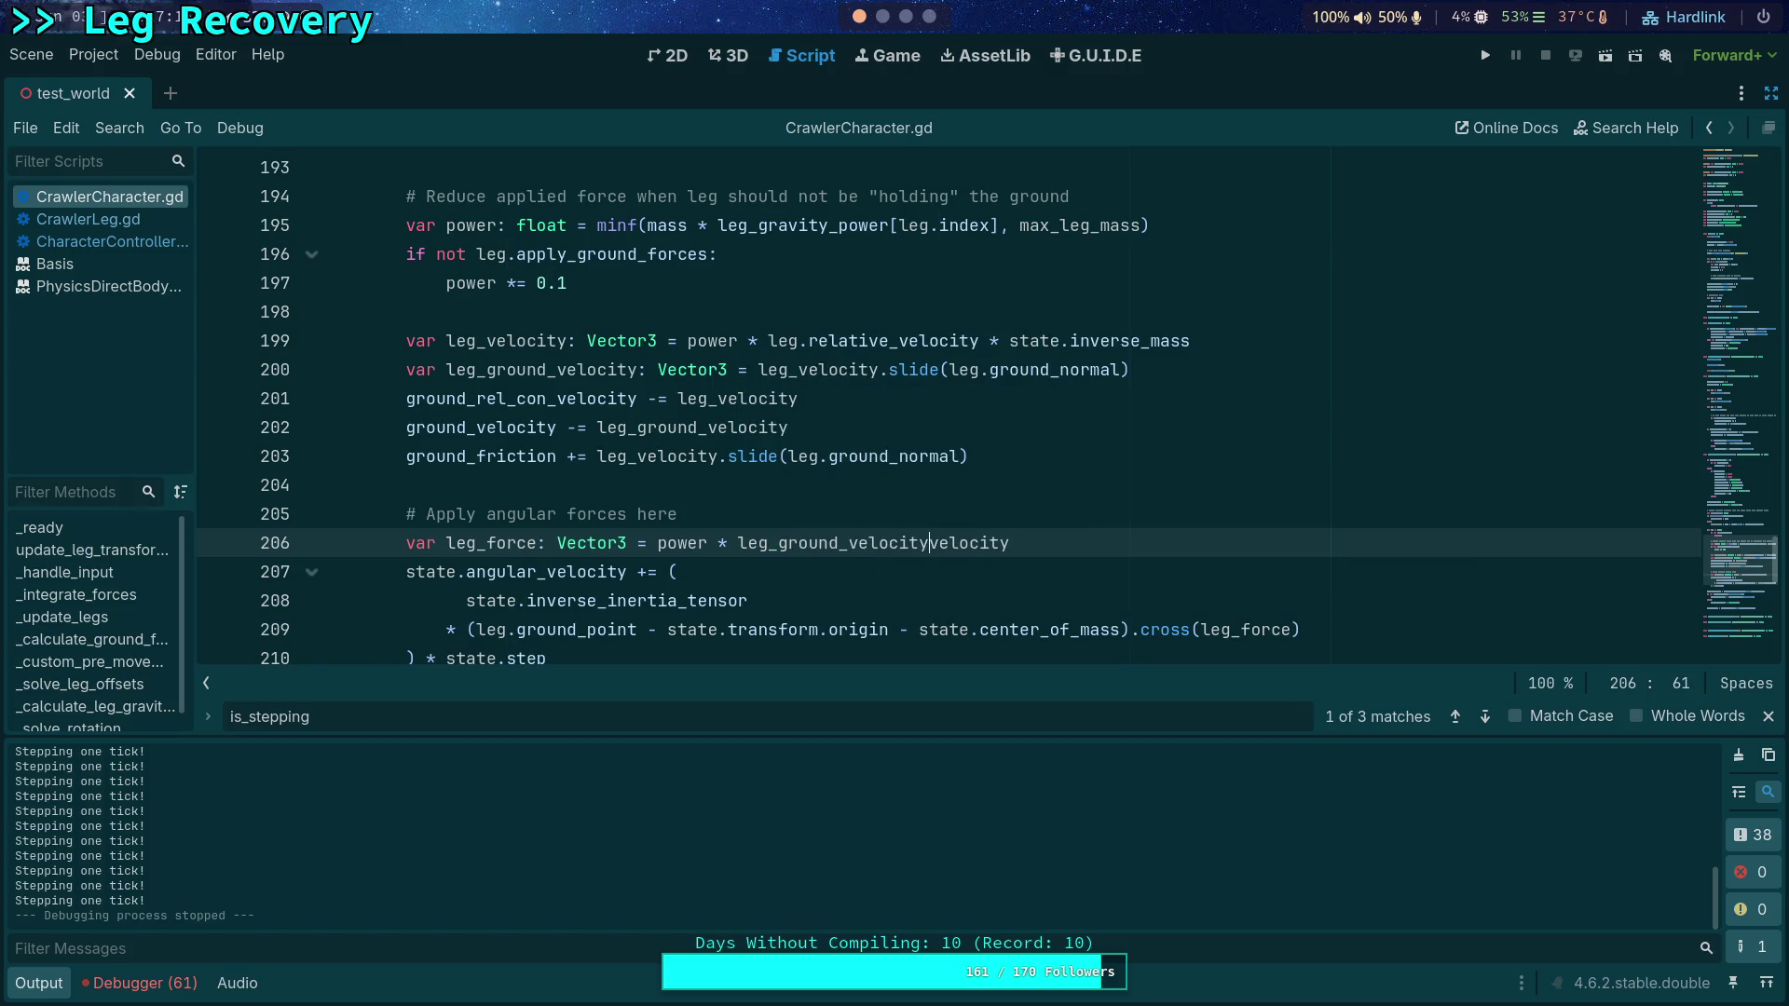
{"action": "key", "text": "ctrl+s"}
{"action": "mouse_move", "coordinate": [550, 634]}
{"action": "left_click", "coordinate": [1481, 56]}
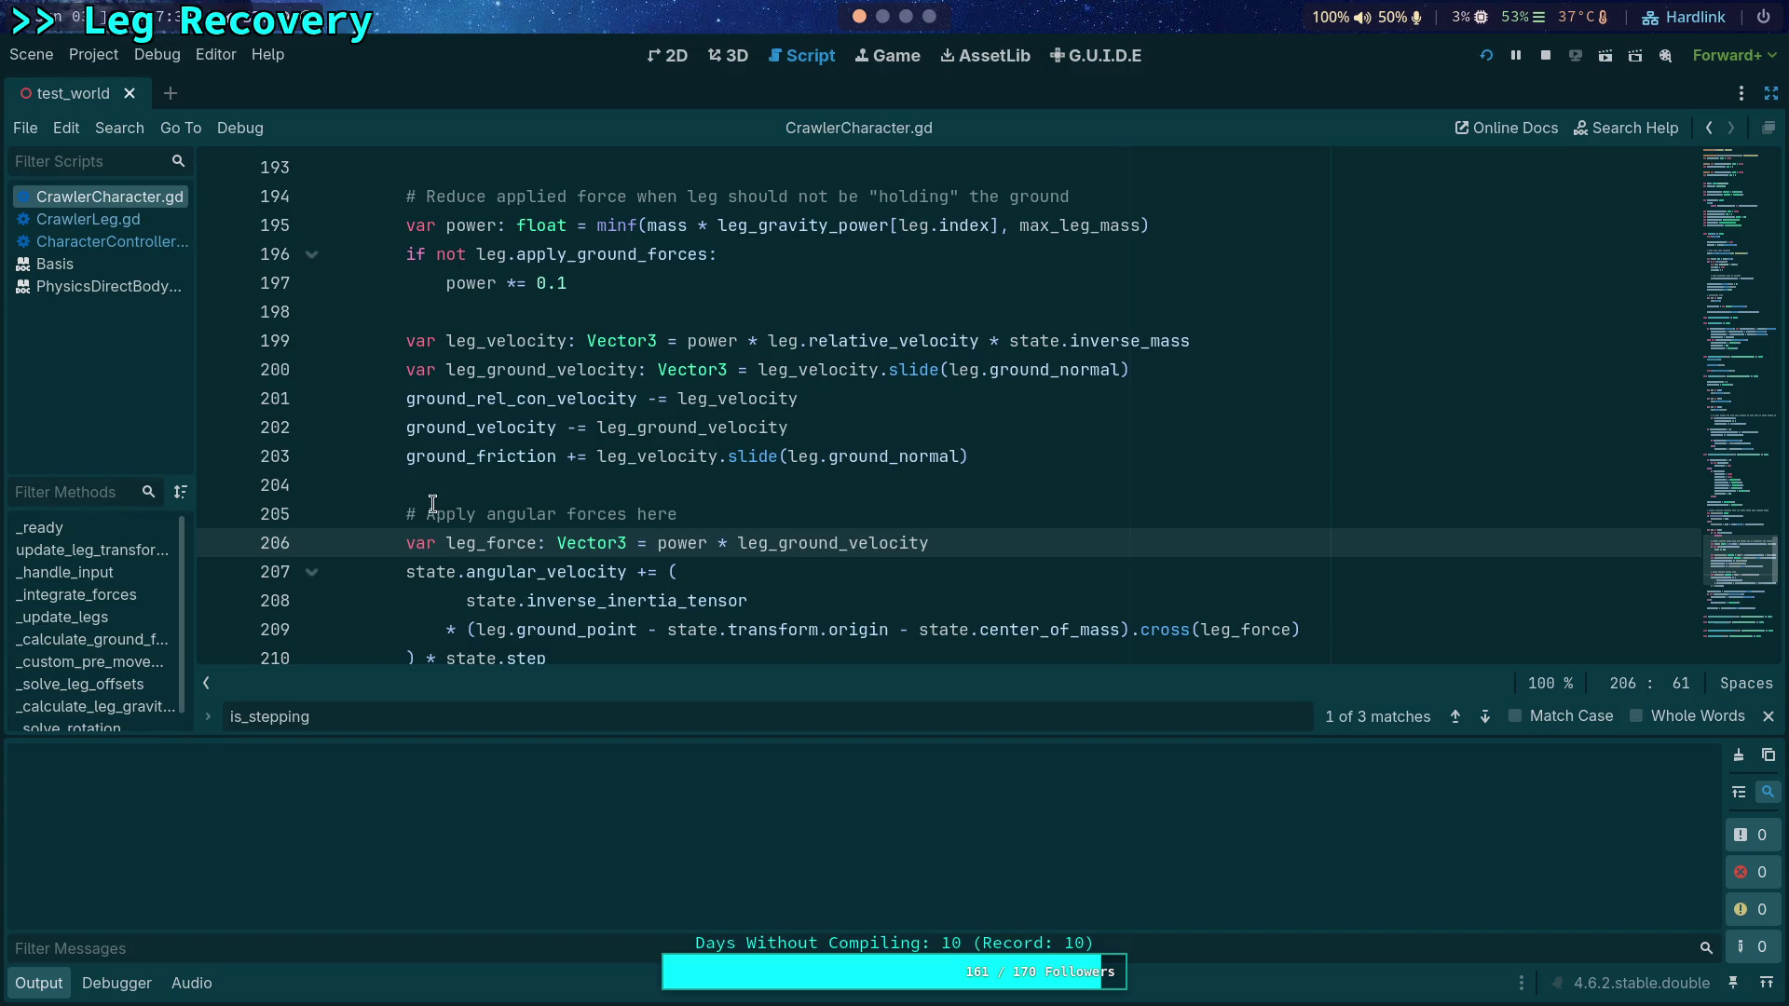
Step: Restart the project, step the crawler forward a few ticks, then close the game window
{"action": "left_click", "coordinate": [1546, 55]}
{"action": "left_click", "coordinate": [1485, 55]}
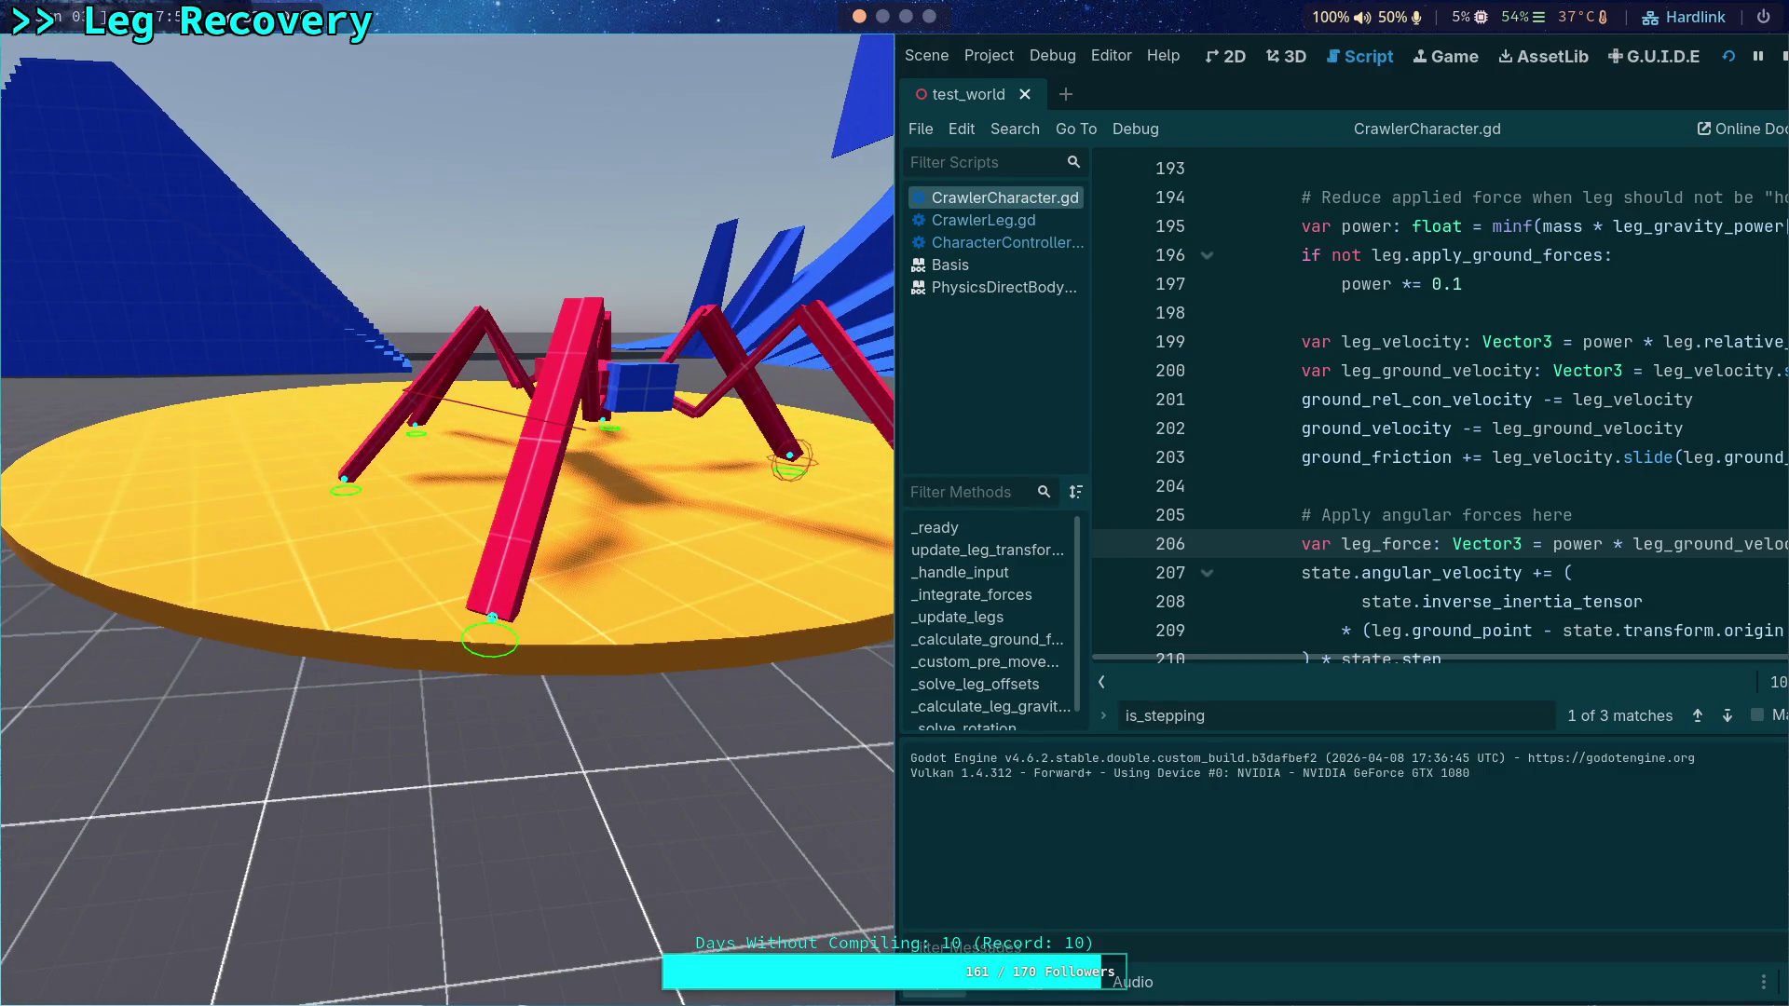
{"action": "key", "text": "period"}
{"action": "key", "text": "period"}
{"action": "key", "text": "period"}
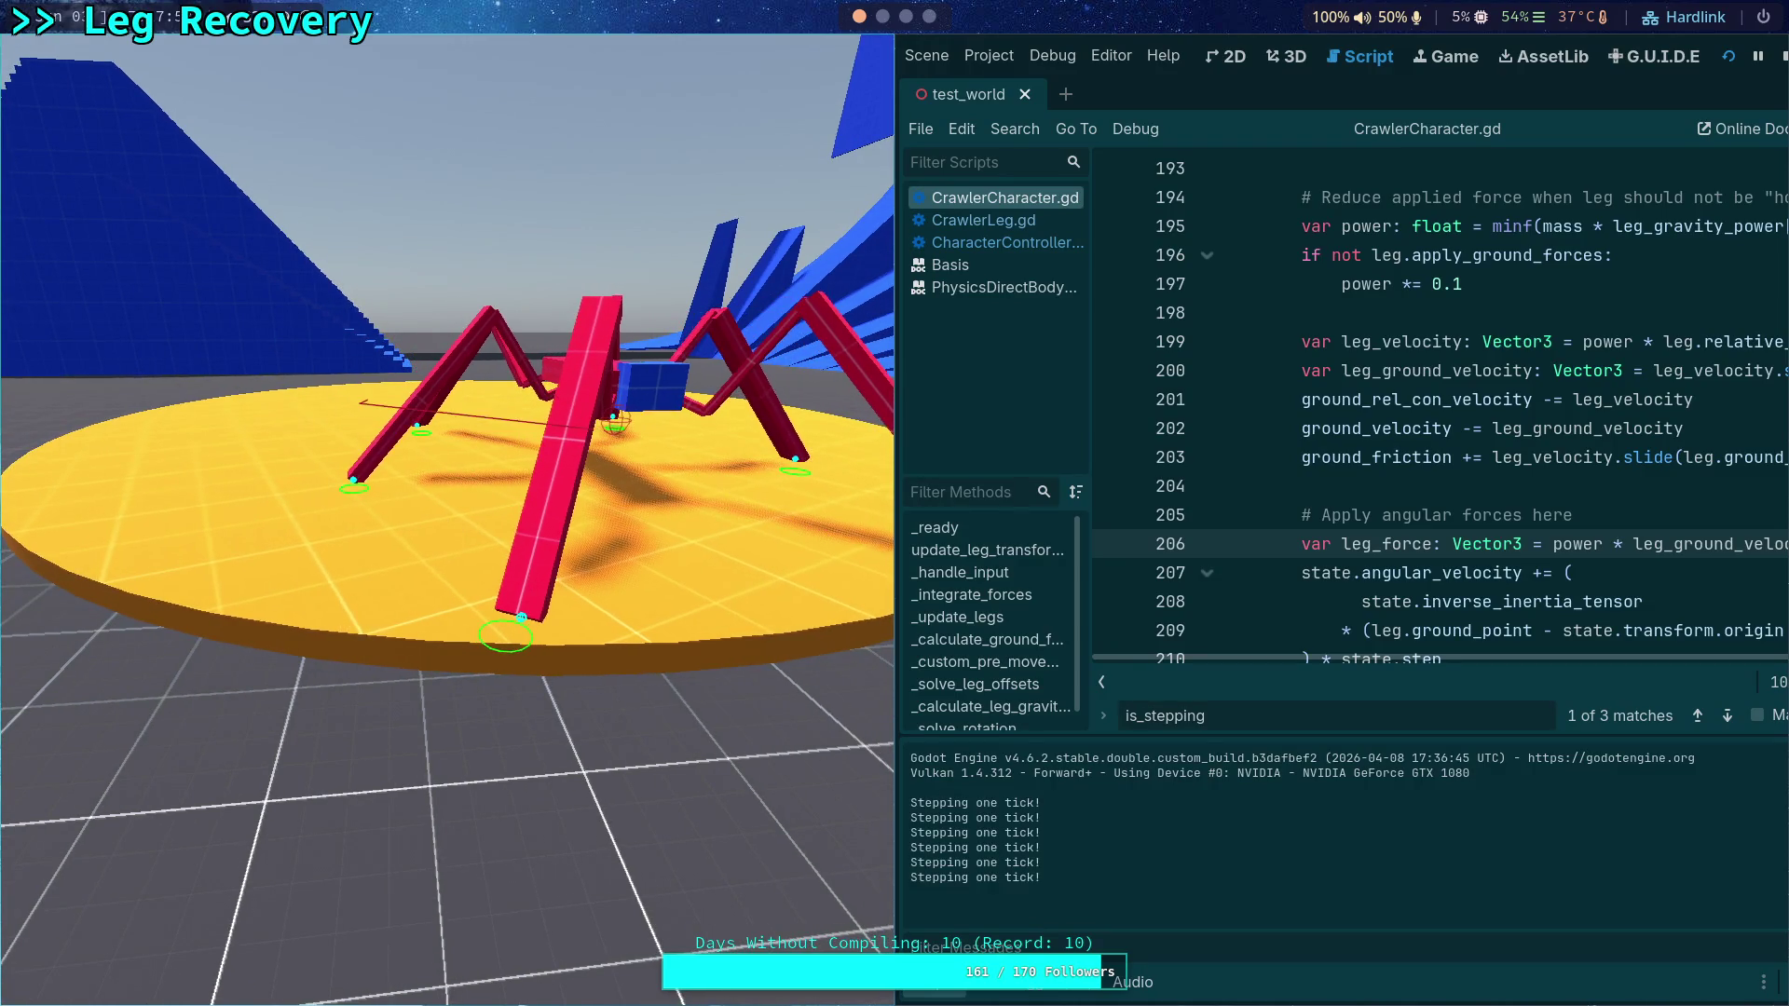
{"action": "key", "text": "period"}
{"action": "key", "text": "period"}
{"action": "key", "text": "period"}
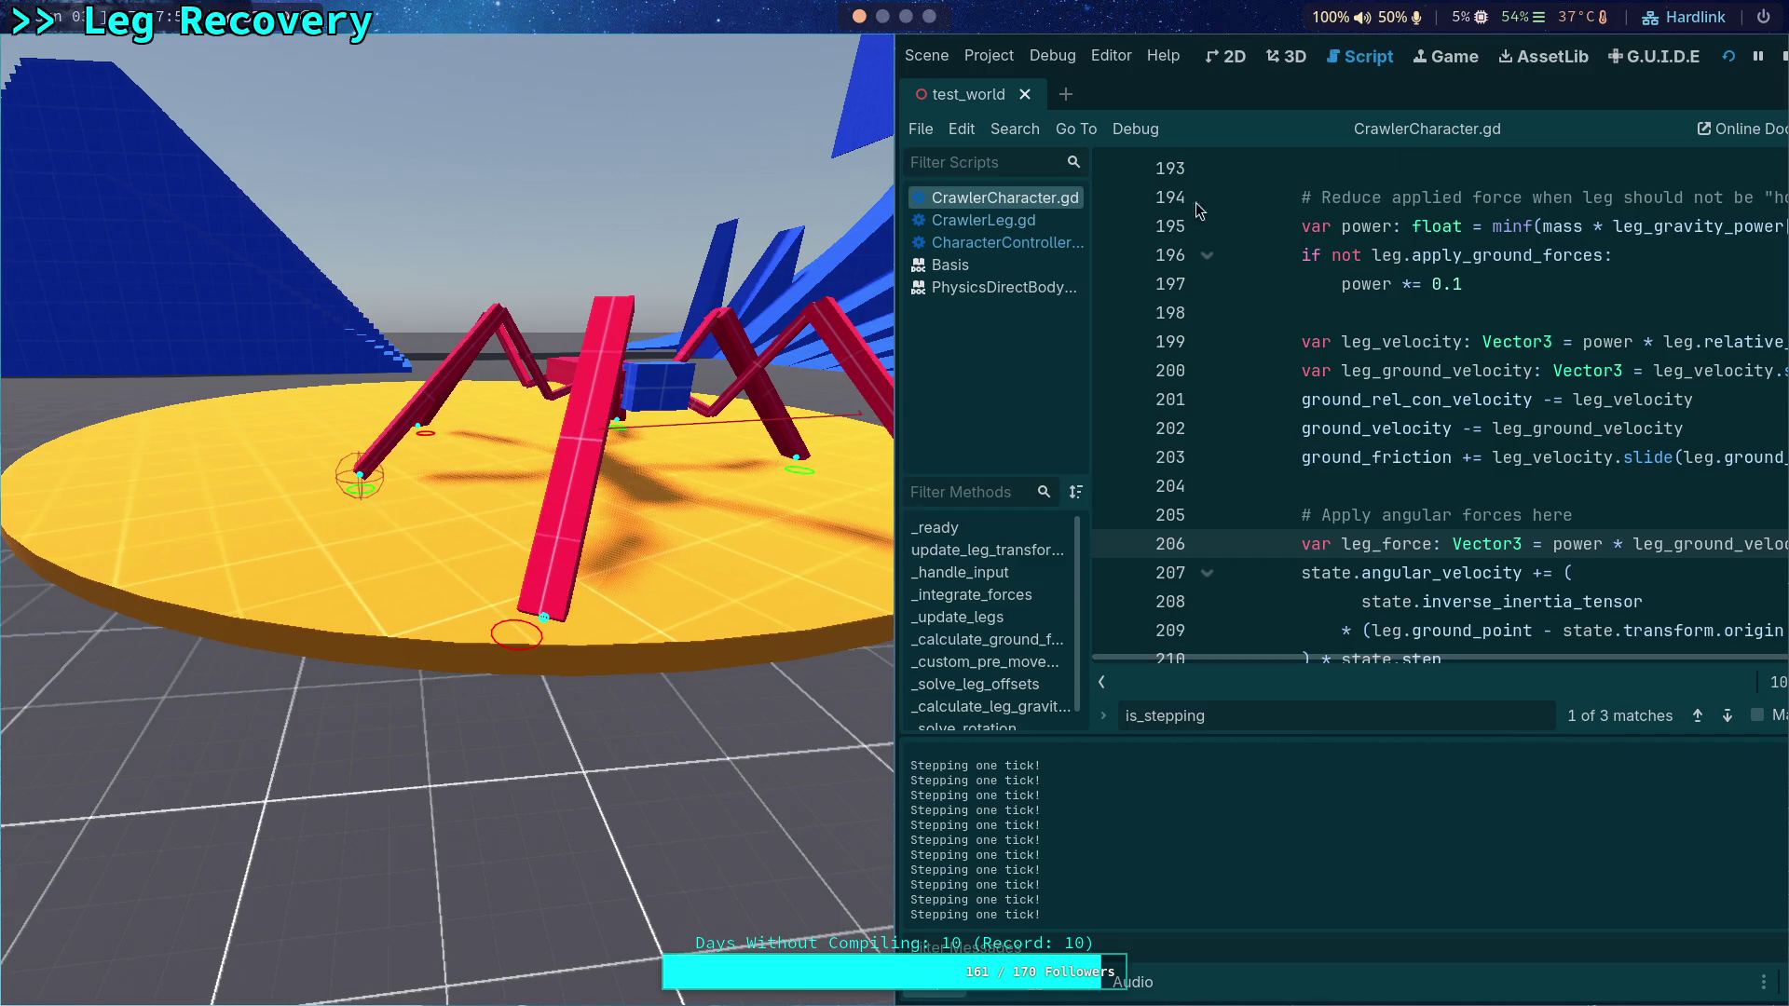
{"action": "left_click", "coordinate": [1782, 53]}
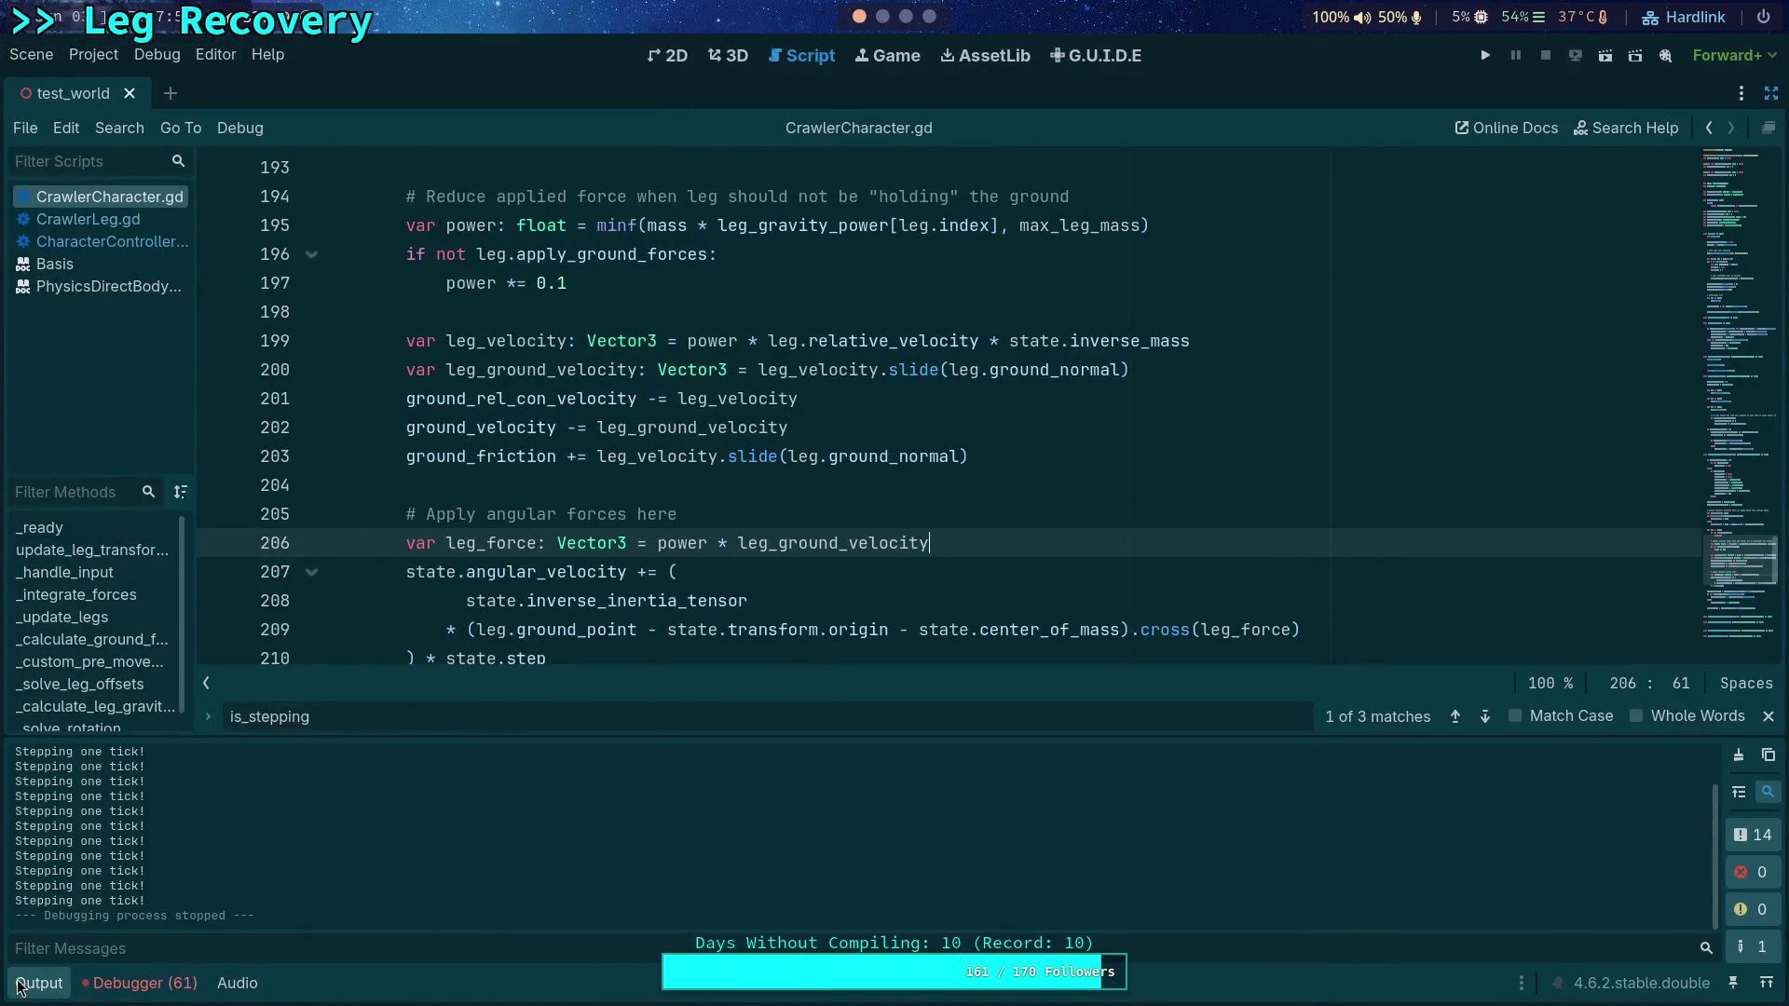
Step: Collapse the Output panel and search the script for angular_velocity taken from line 207
{"action": "left_click", "coordinate": [37, 983]}
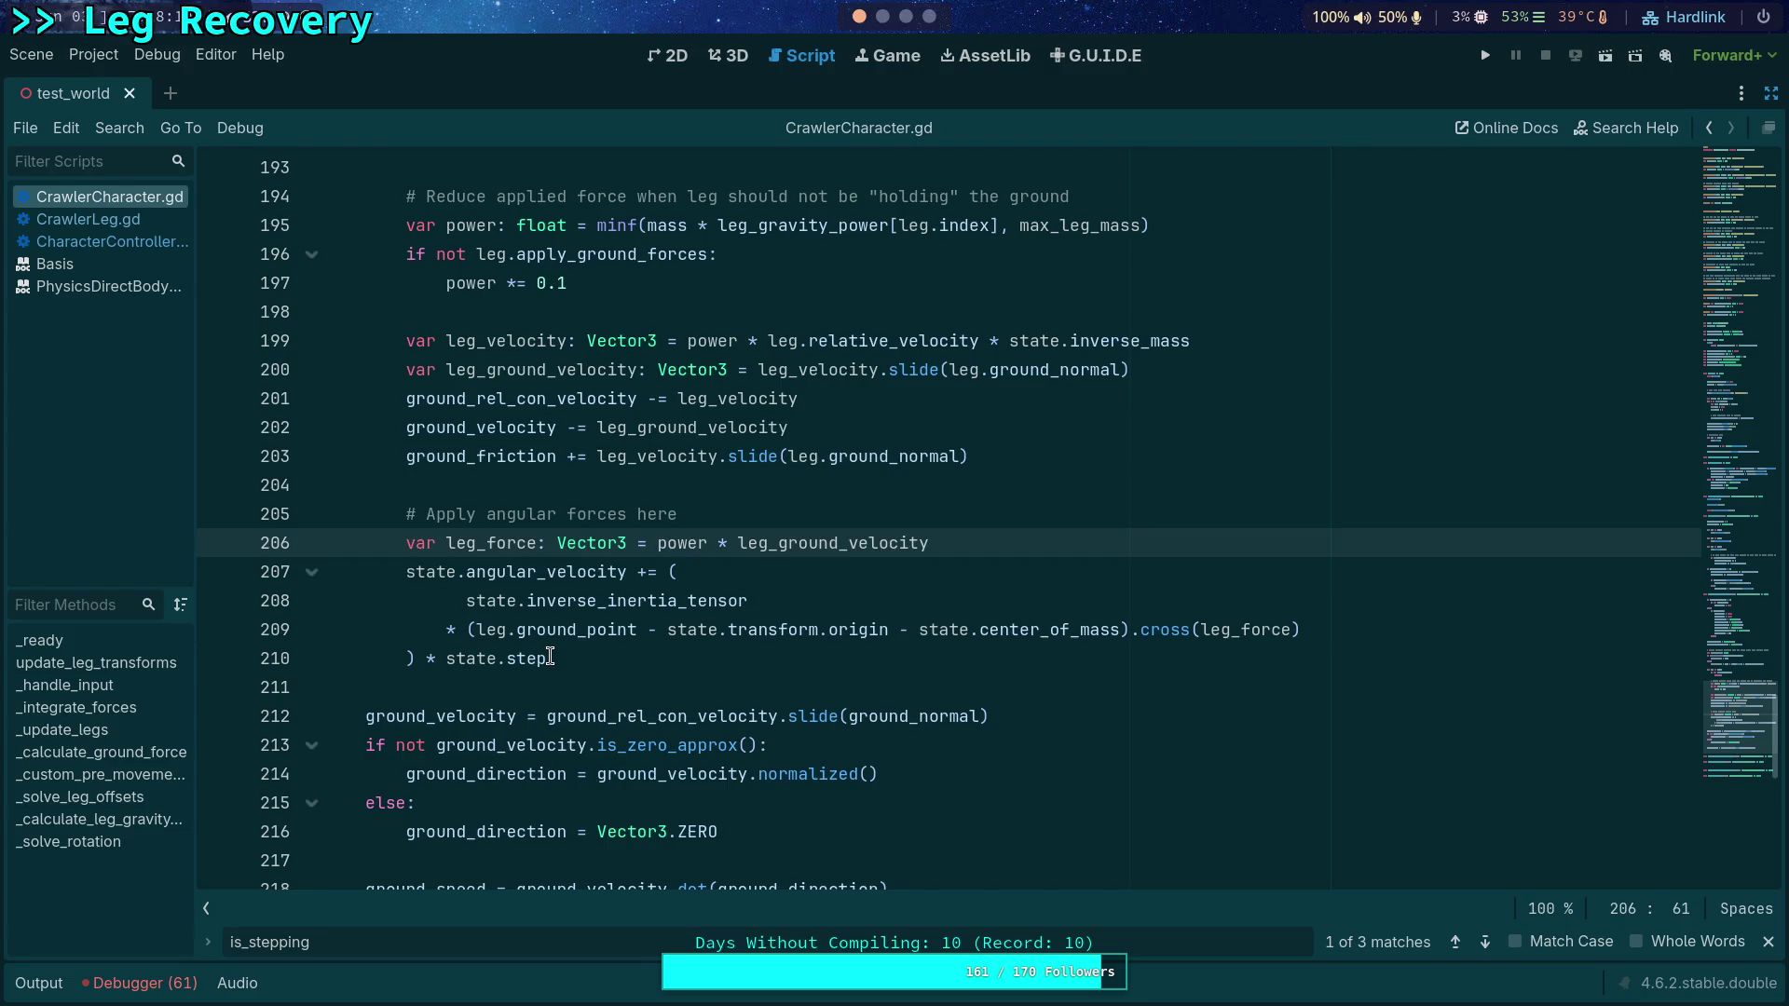
{"action": "scroll", "coordinate": [549, 658], "scroll_direction": "up", "scroll_amount": 1}
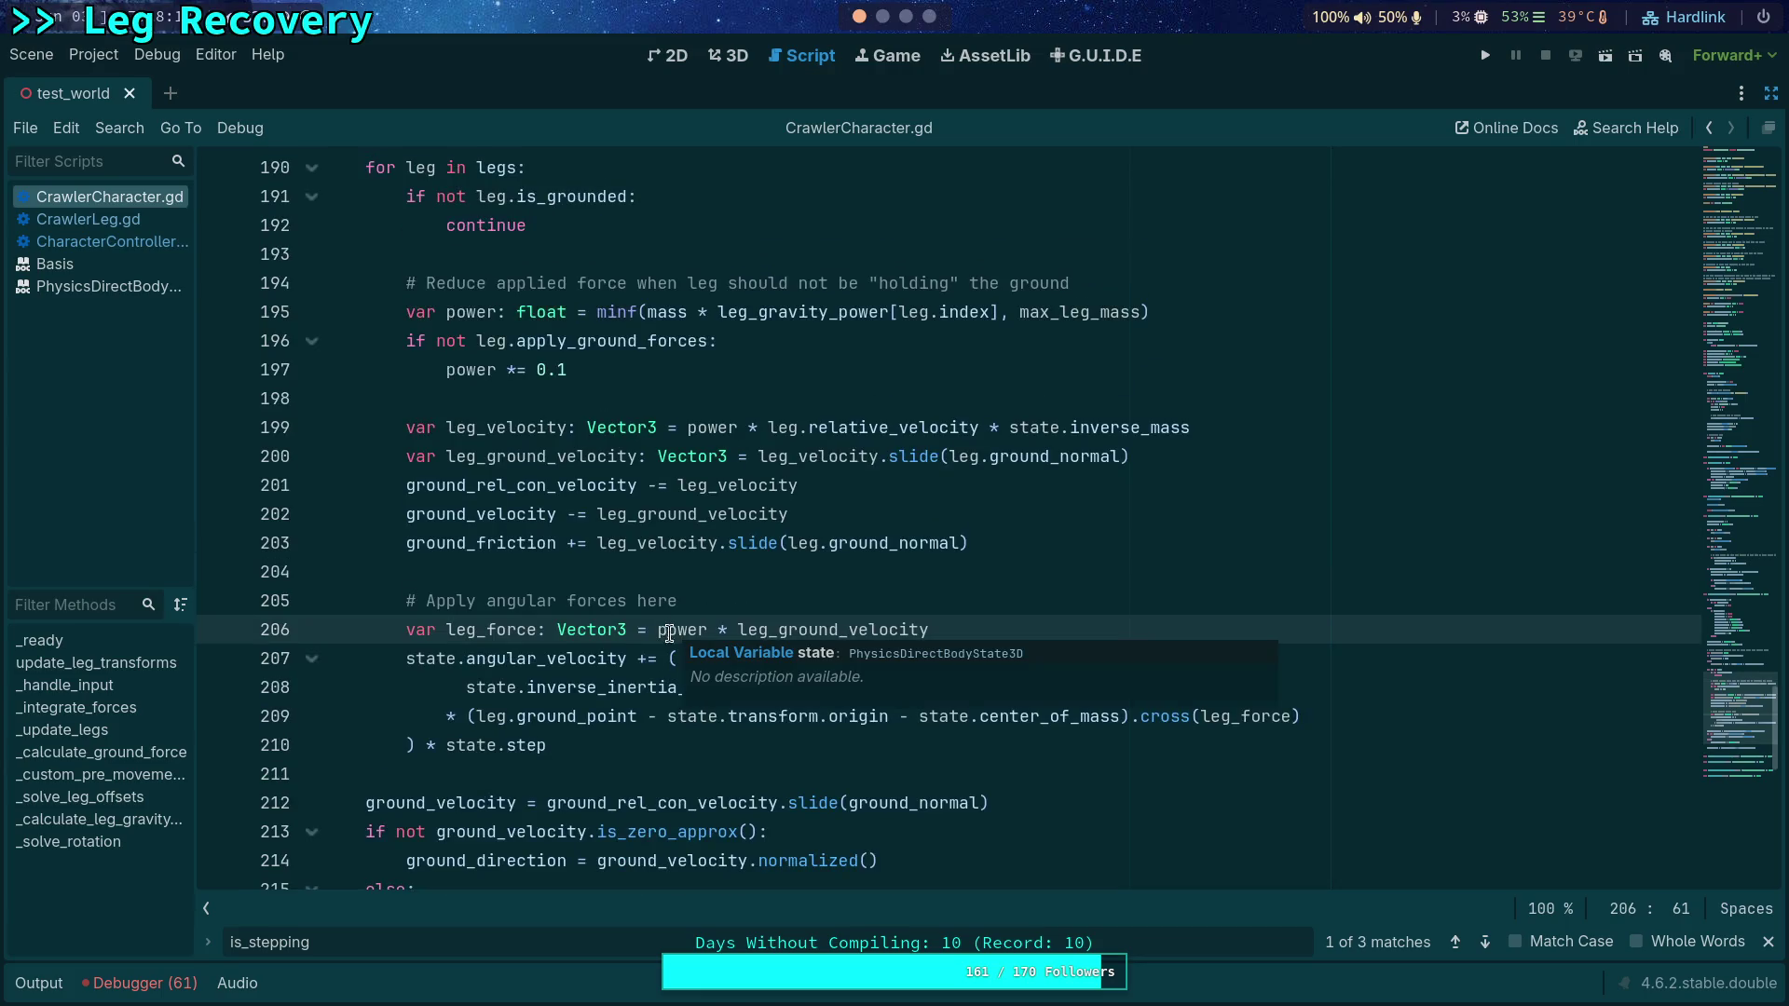
{"action": "double_click", "coordinate": [548, 661]}
{"action": "scroll", "coordinate": [522, 657], "scroll_direction": "down", "scroll_amount": 2}
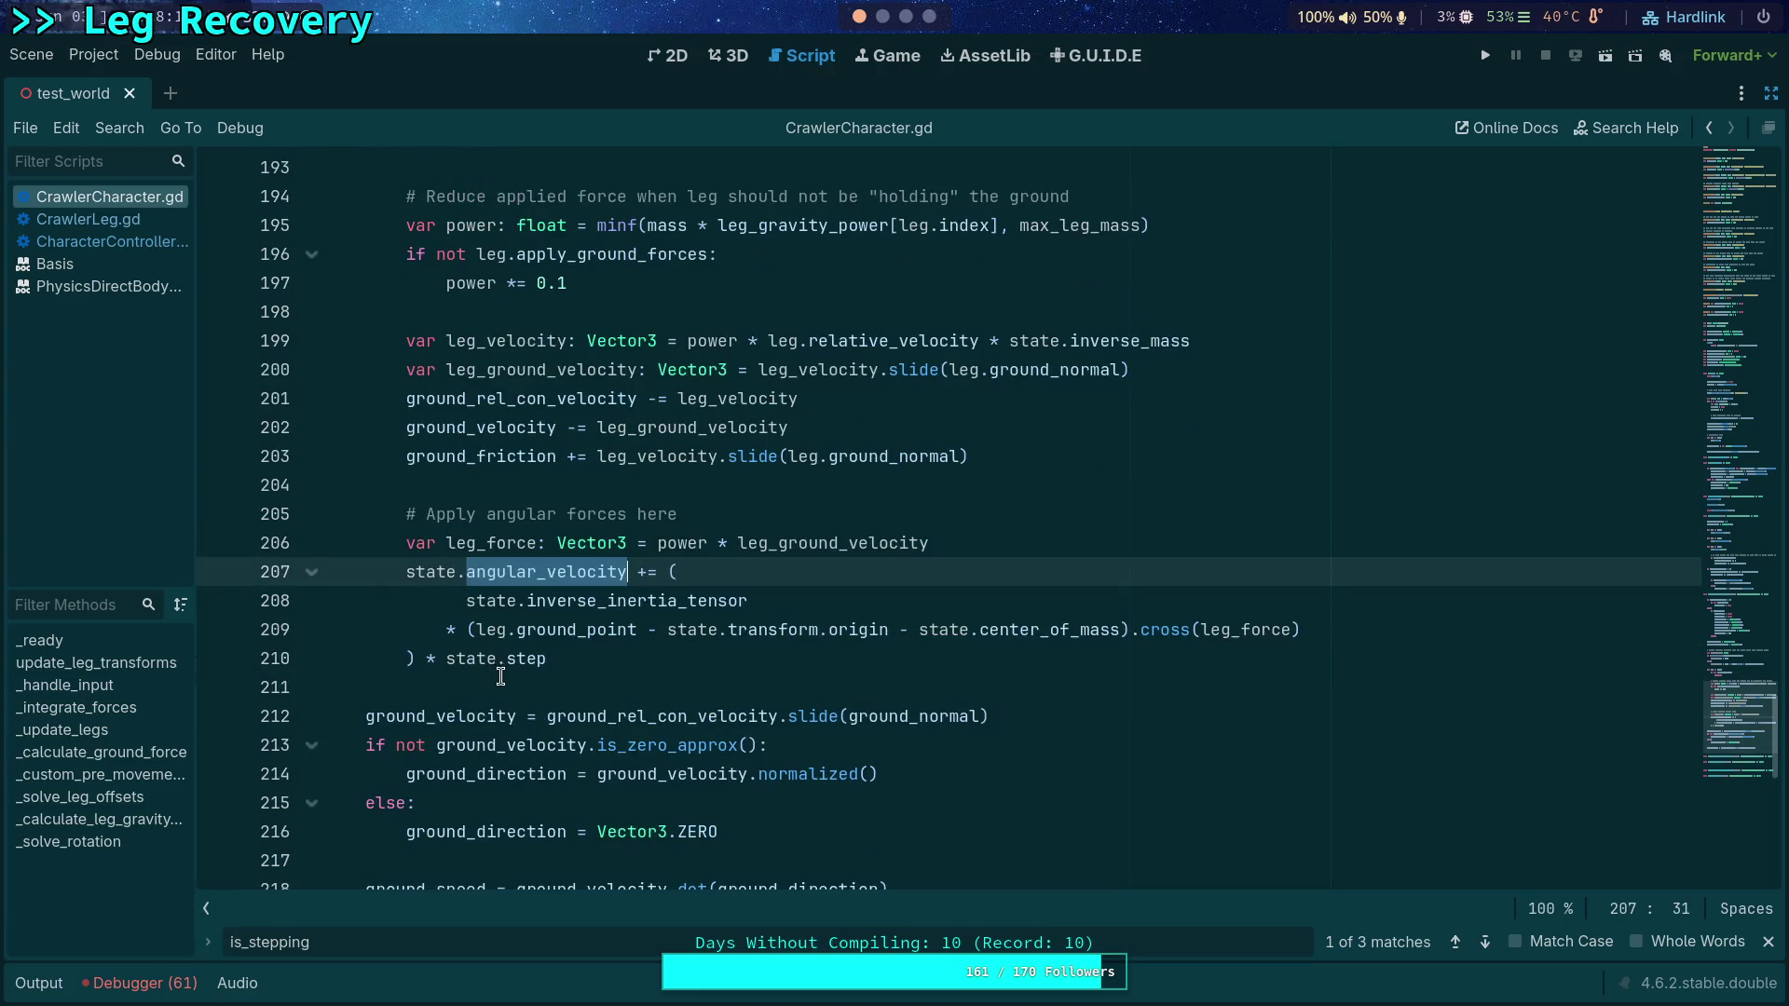
{"action": "scroll", "coordinate": [526, 521], "scroll_direction": "down", "scroll_amount": 3}
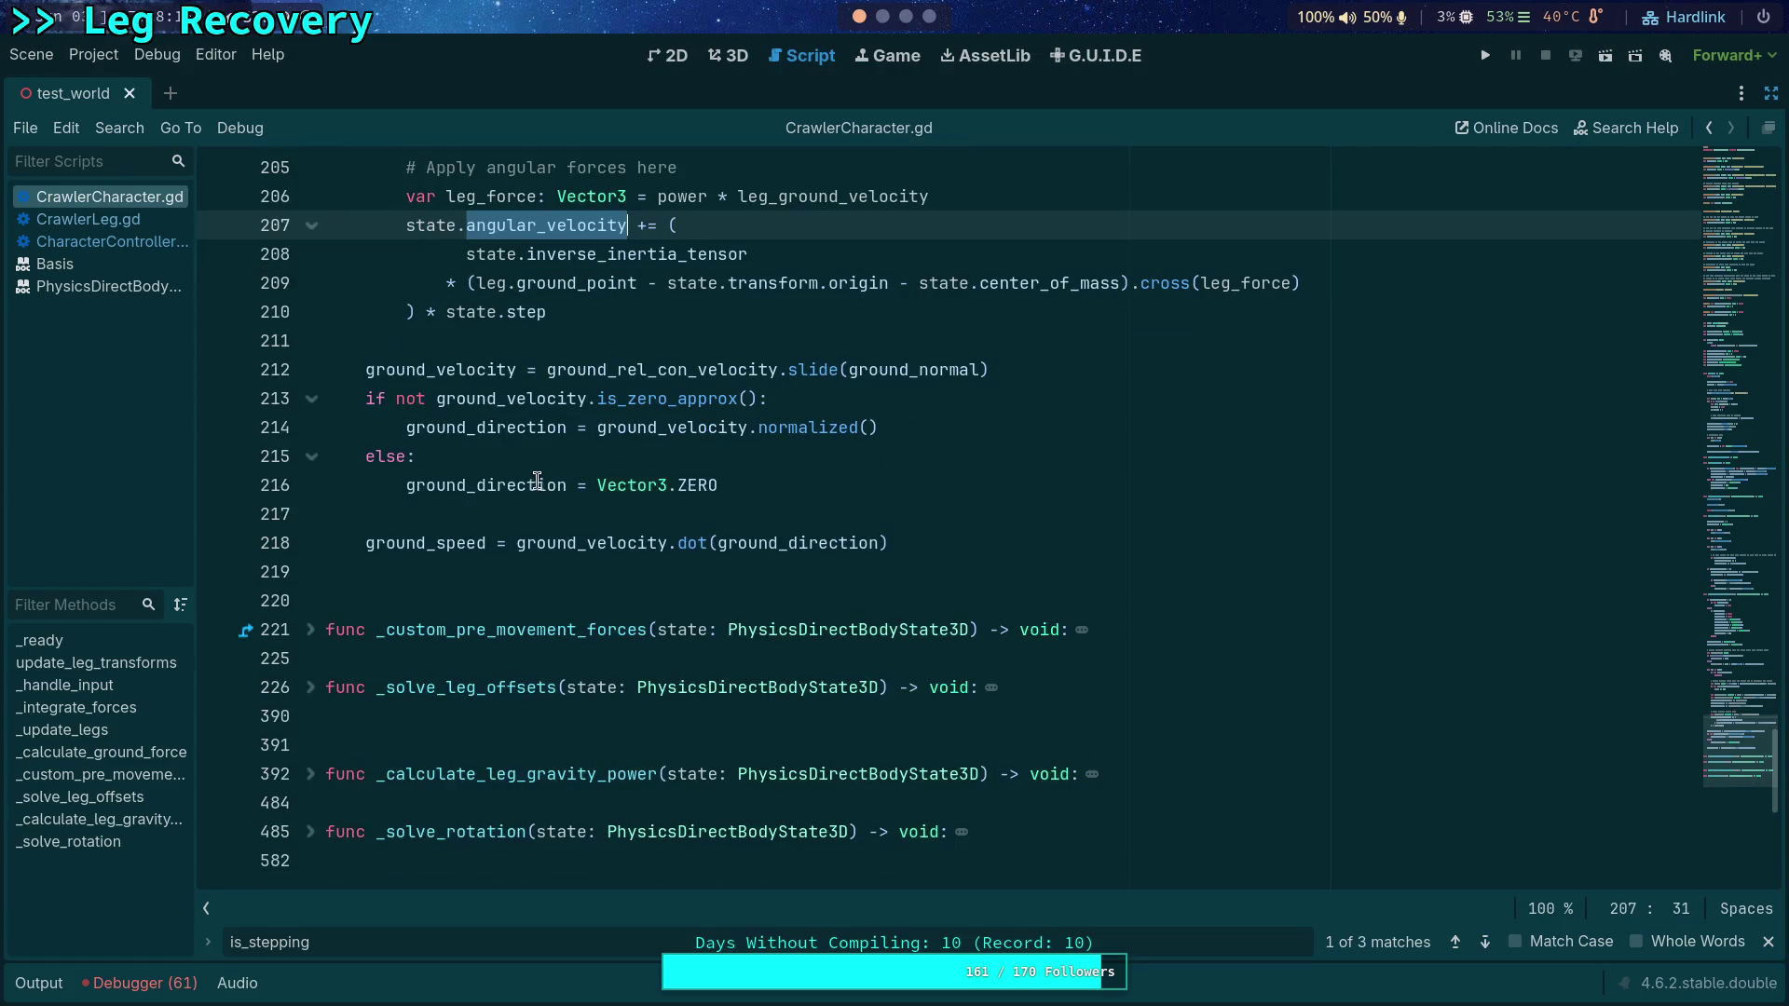
{"action": "scroll", "coordinate": [519, 562], "scroll_direction": "up", "scroll_amount": 3}
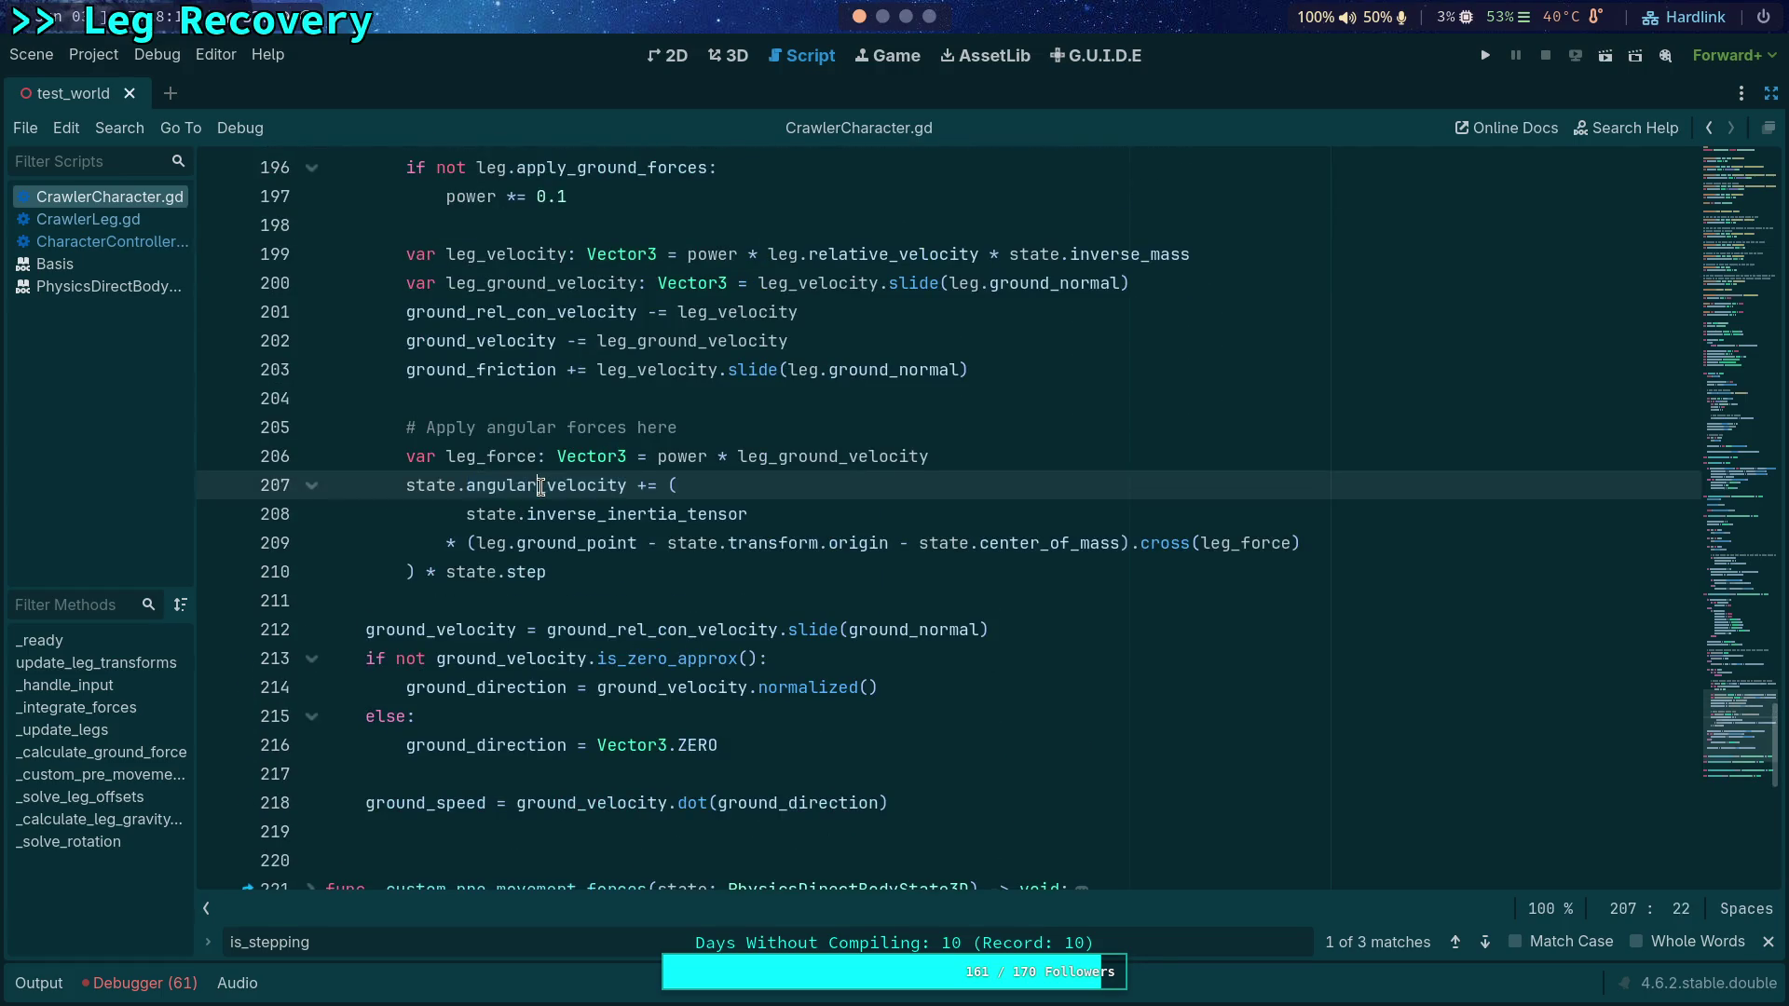
{"action": "mouse_move", "coordinate": [540, 487]}
{"action": "key", "text": "ctrl+f"}
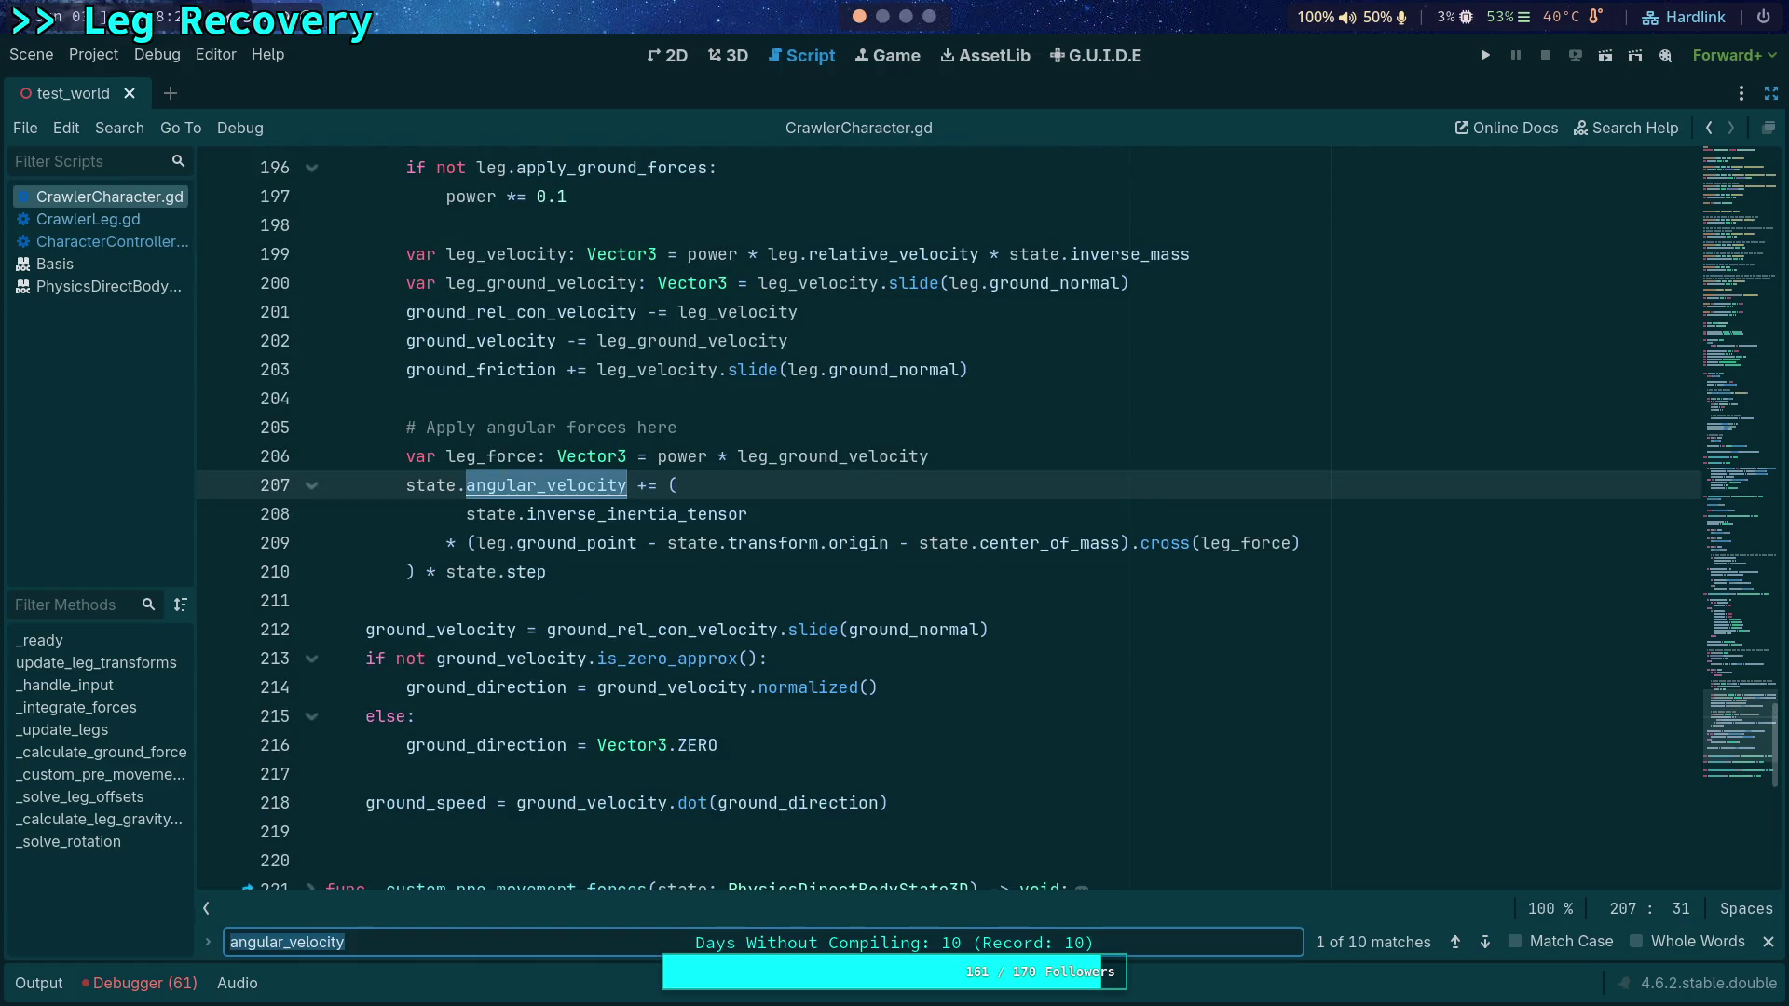
Step: Review the first four angular_velocity matches, scrolling around each one
{"action": "left_click", "coordinate": [1482, 944]}
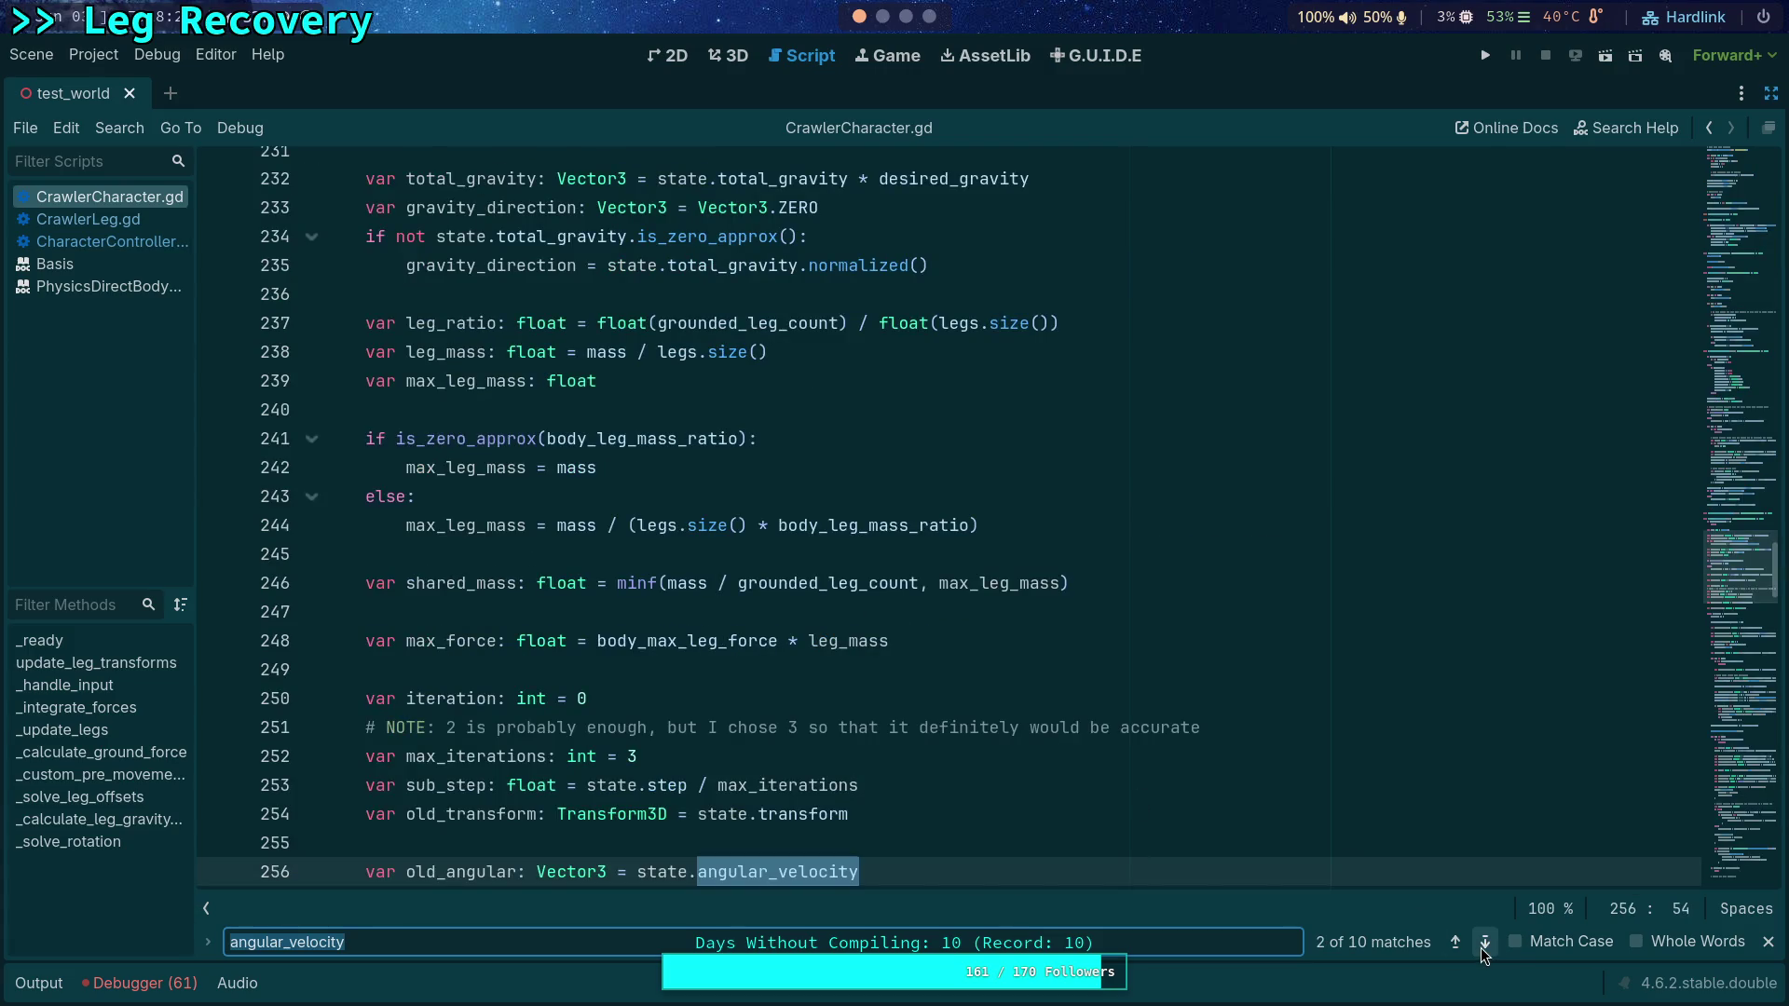
{"action": "scroll", "coordinate": [1086, 816], "scroll_direction": "up", "scroll_amount": 4}
{"action": "scroll", "coordinate": [971, 761], "scroll_direction": "down", "scroll_amount": 6}
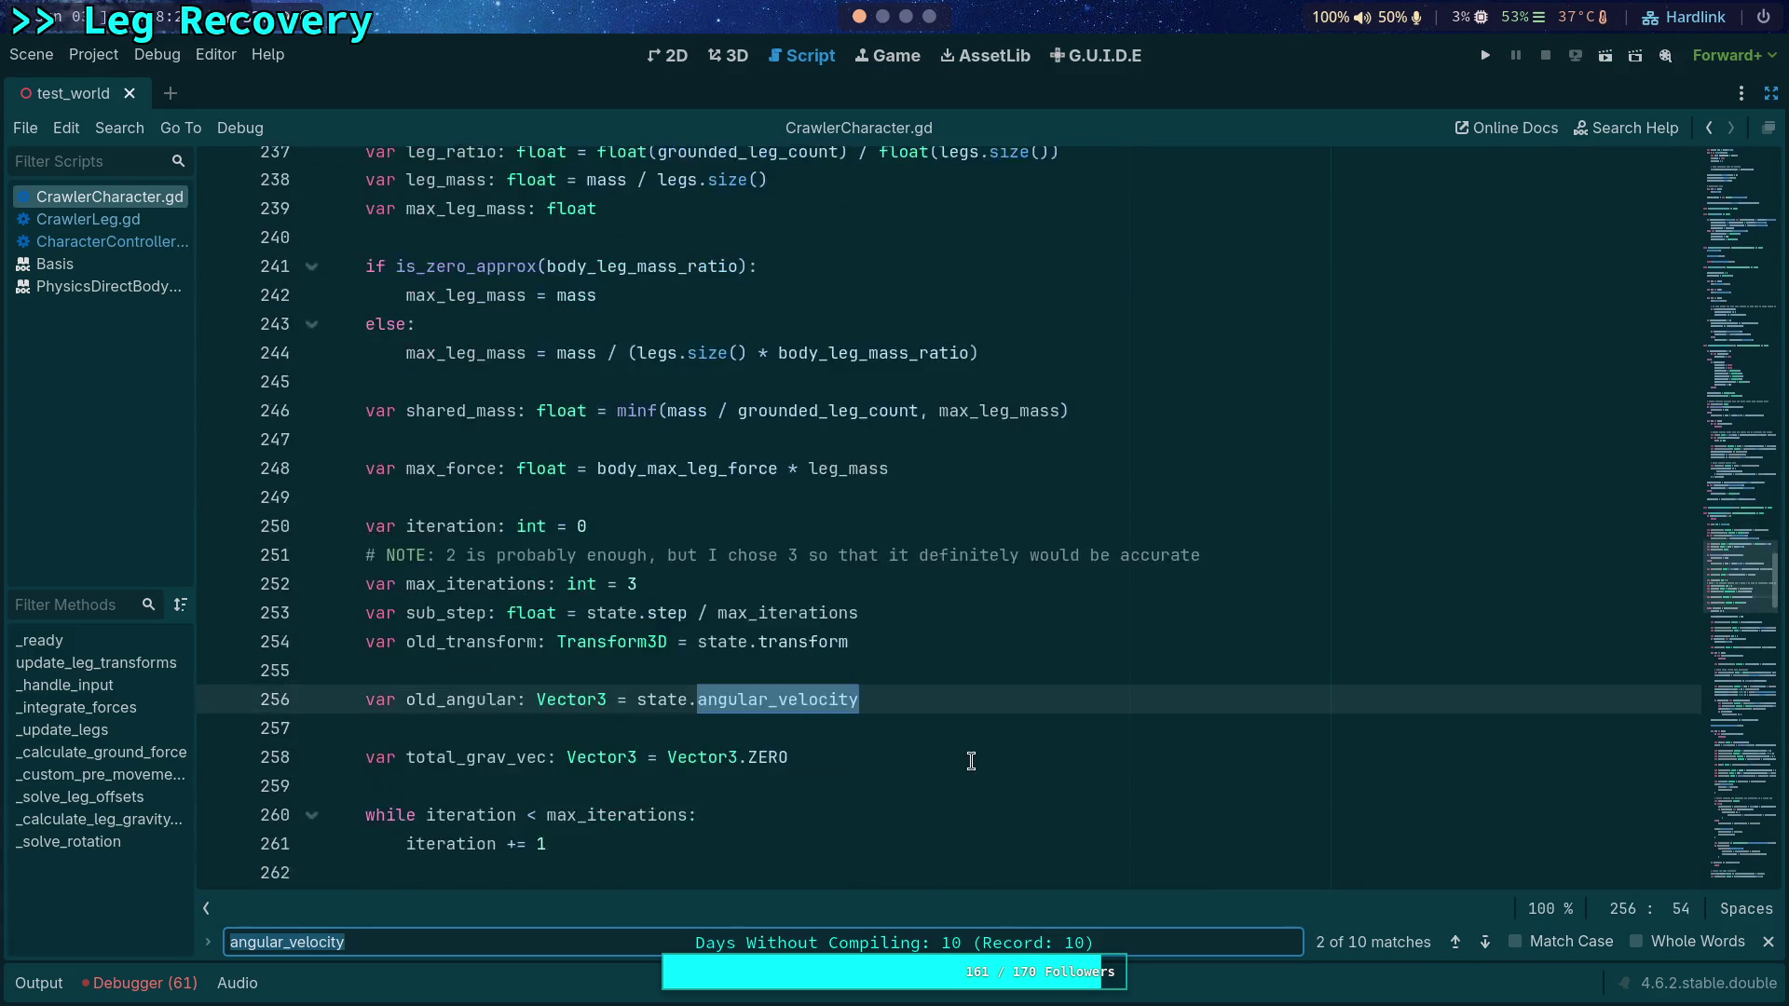
{"action": "scroll", "coordinate": [971, 762], "scroll_direction": "down", "scroll_amount": 3}
{"action": "left_click", "coordinate": [1485, 943]}
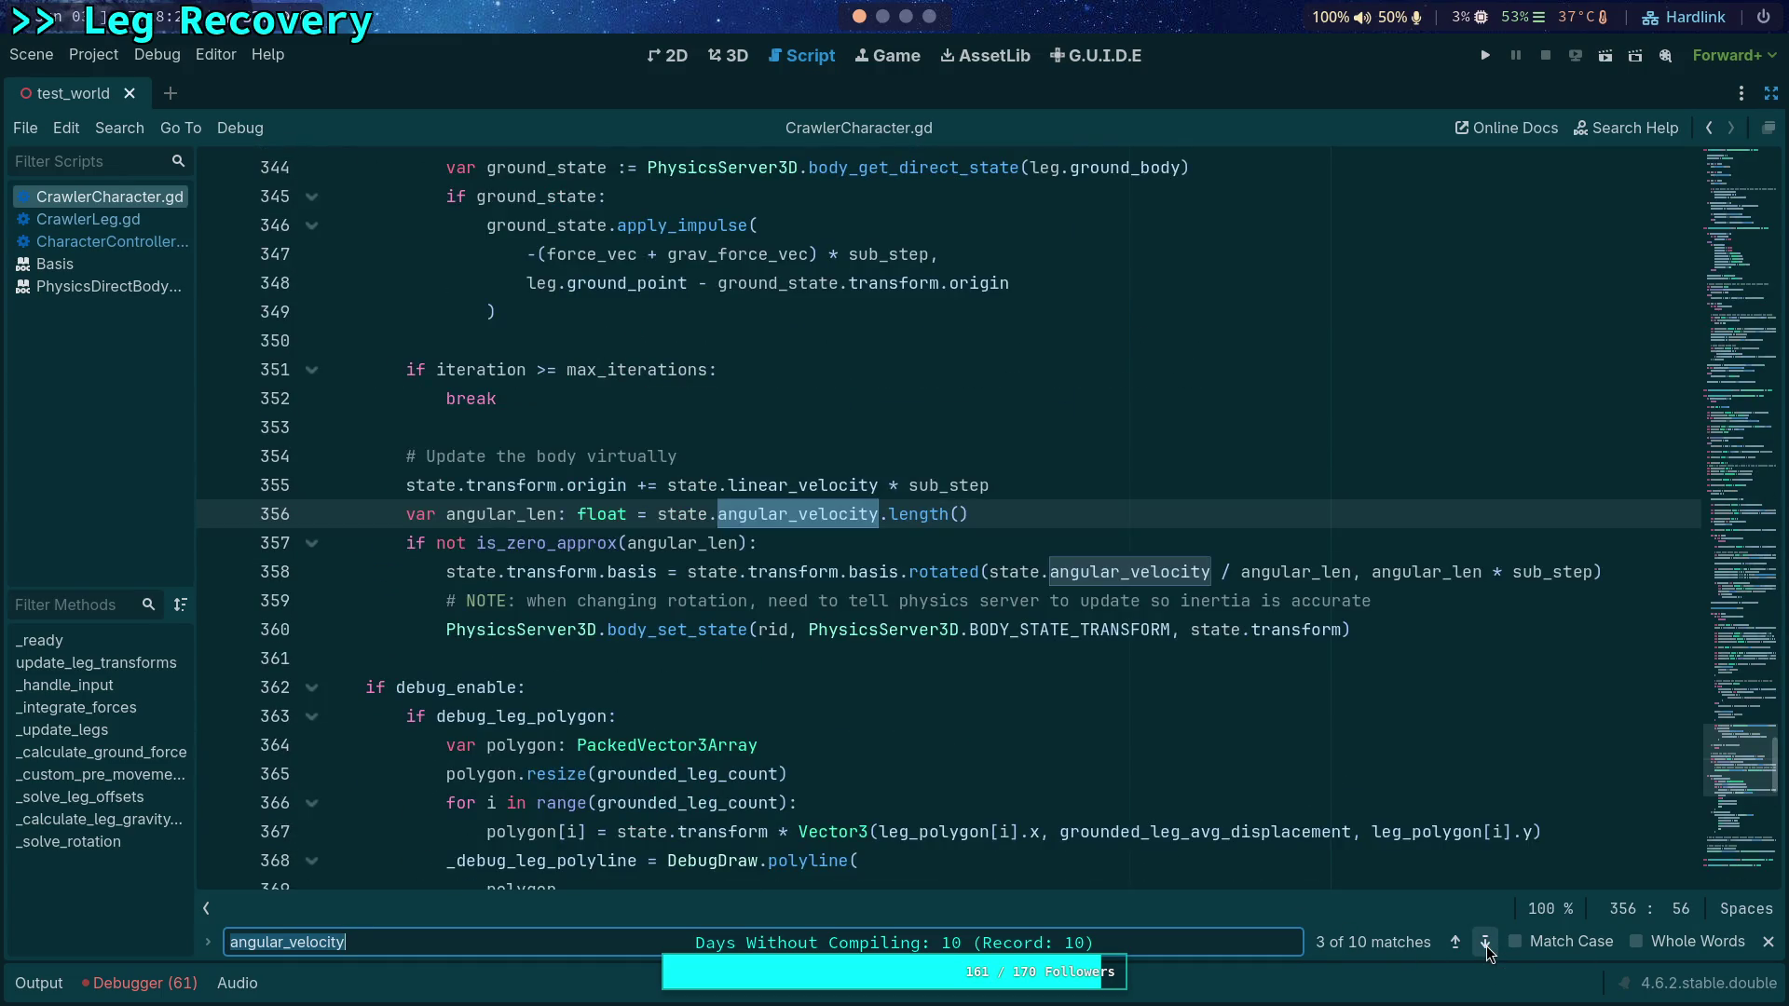
{"action": "left_click", "coordinate": [1485, 946]}
{"action": "scroll", "coordinate": [929, 802], "scroll_direction": "up", "scroll_amount": 5}
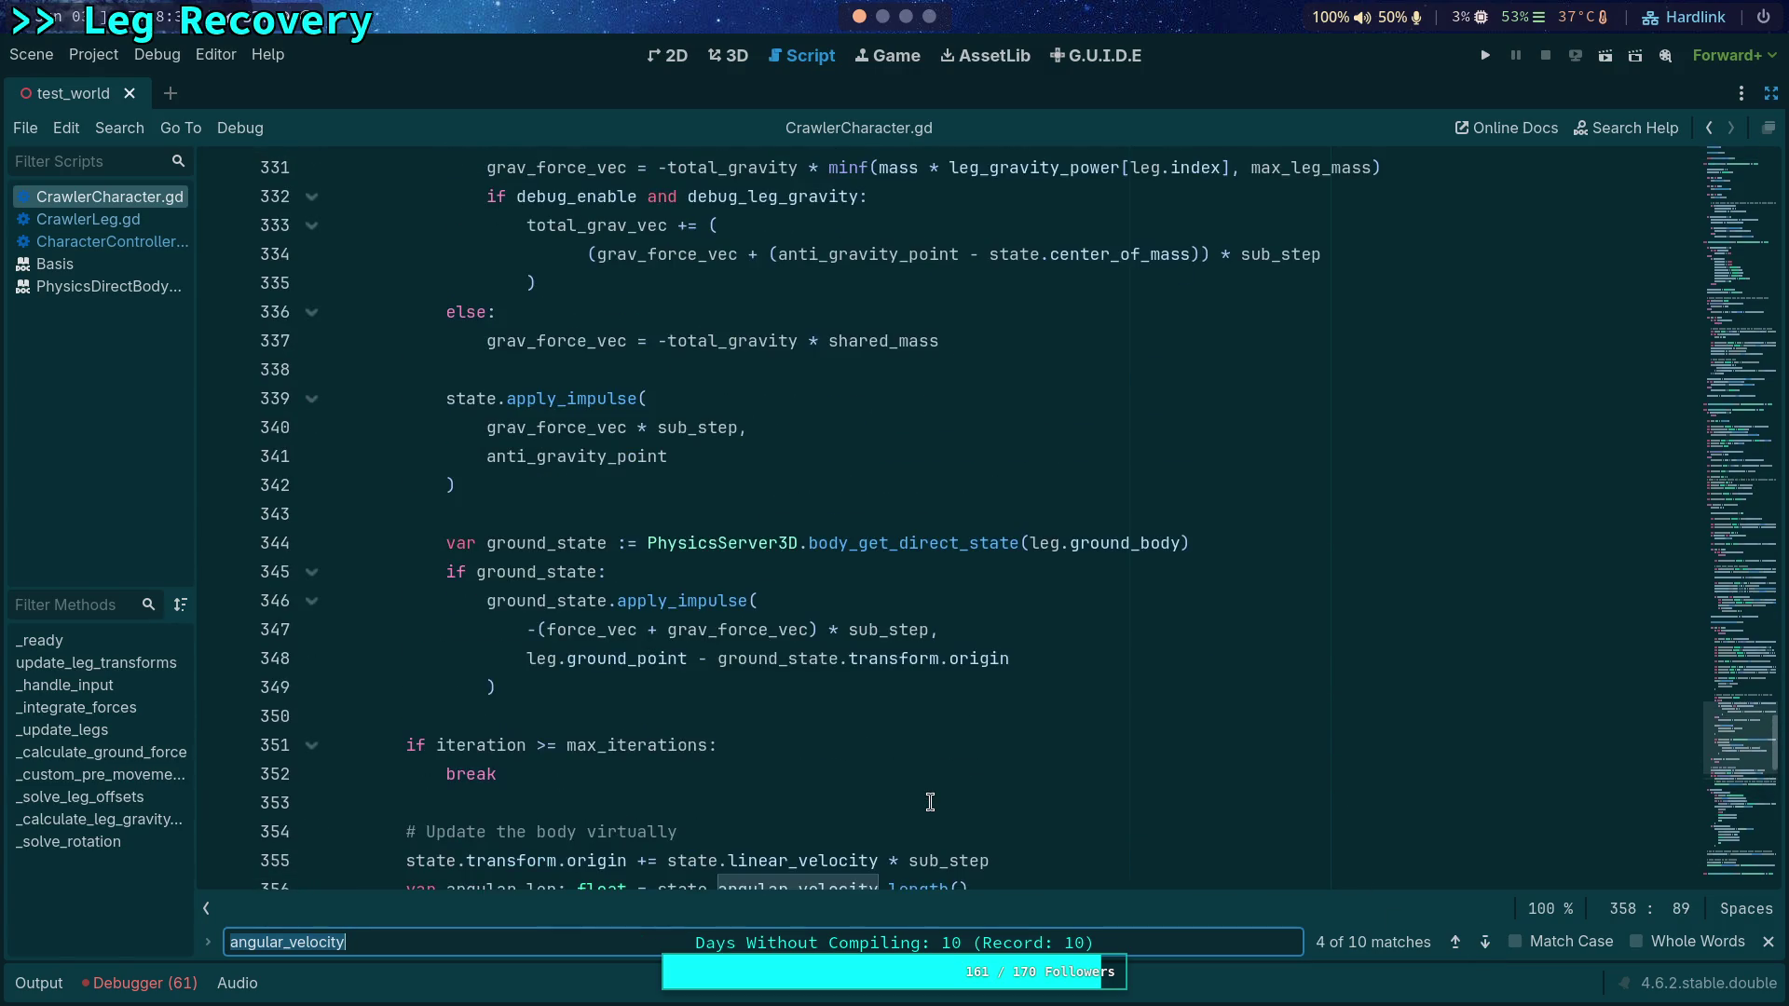
{"action": "scroll", "coordinate": [929, 803], "scroll_direction": "up", "scroll_amount": 10}
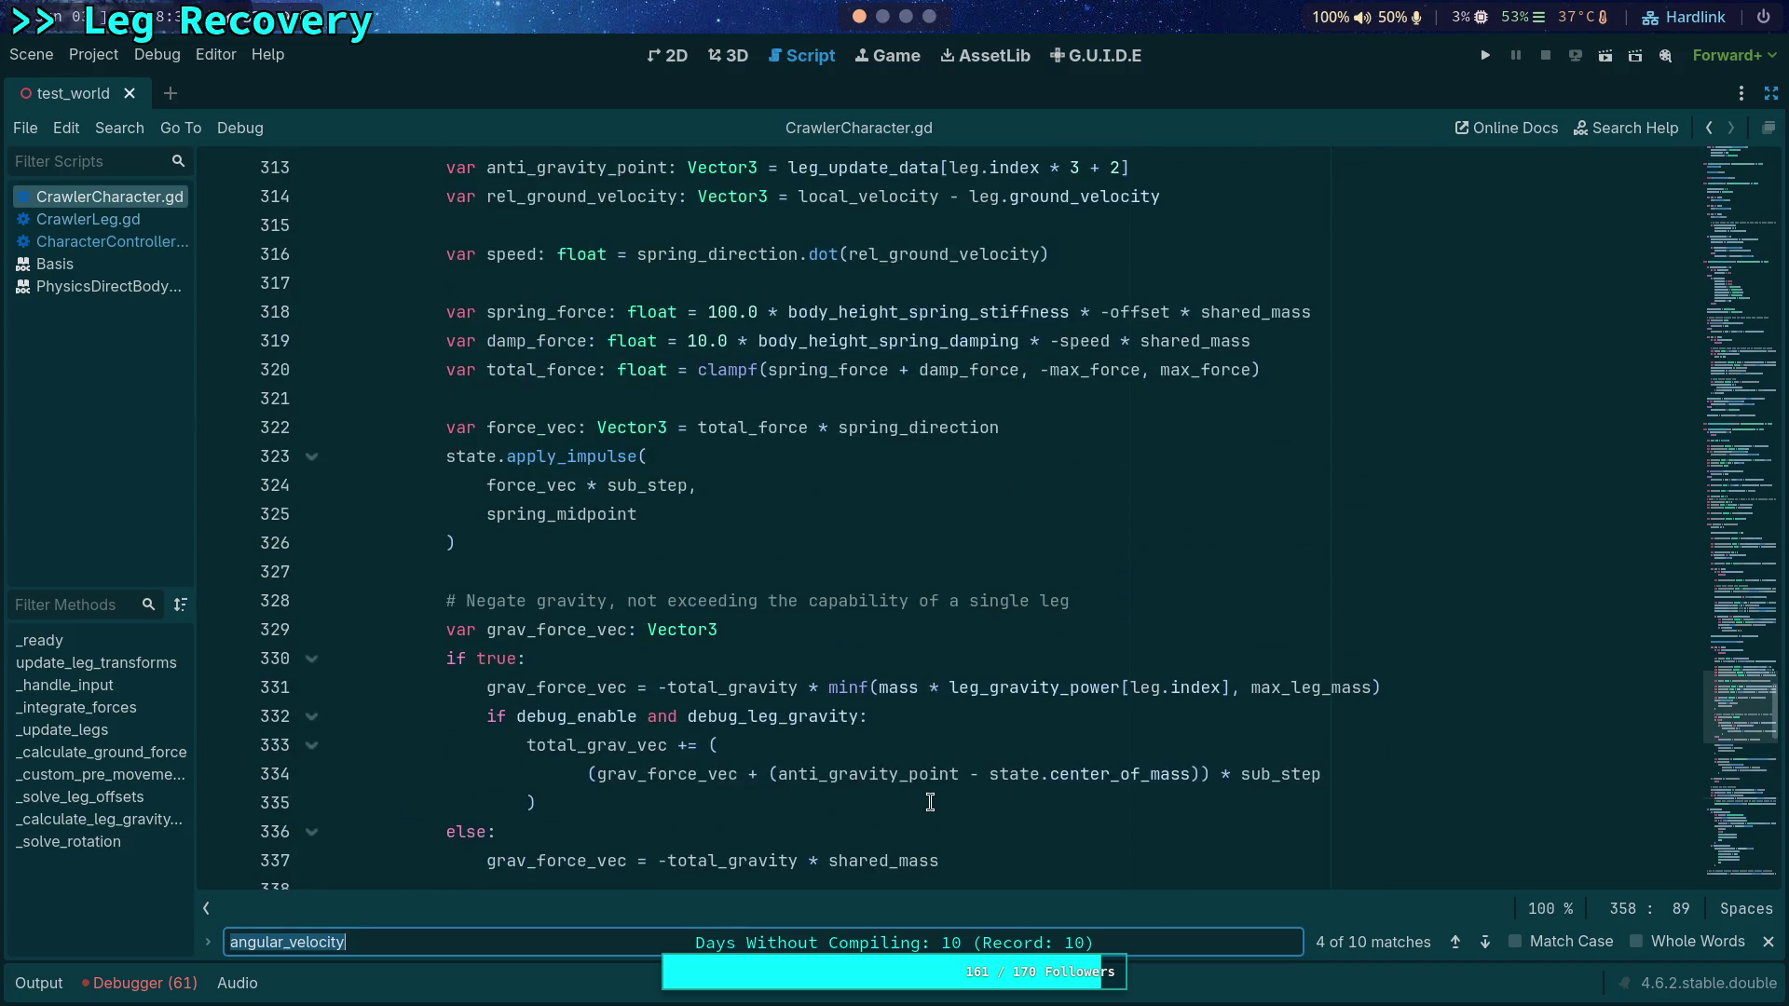
{"action": "scroll", "coordinate": [930, 802], "scroll_direction": "up", "scroll_amount": 7}
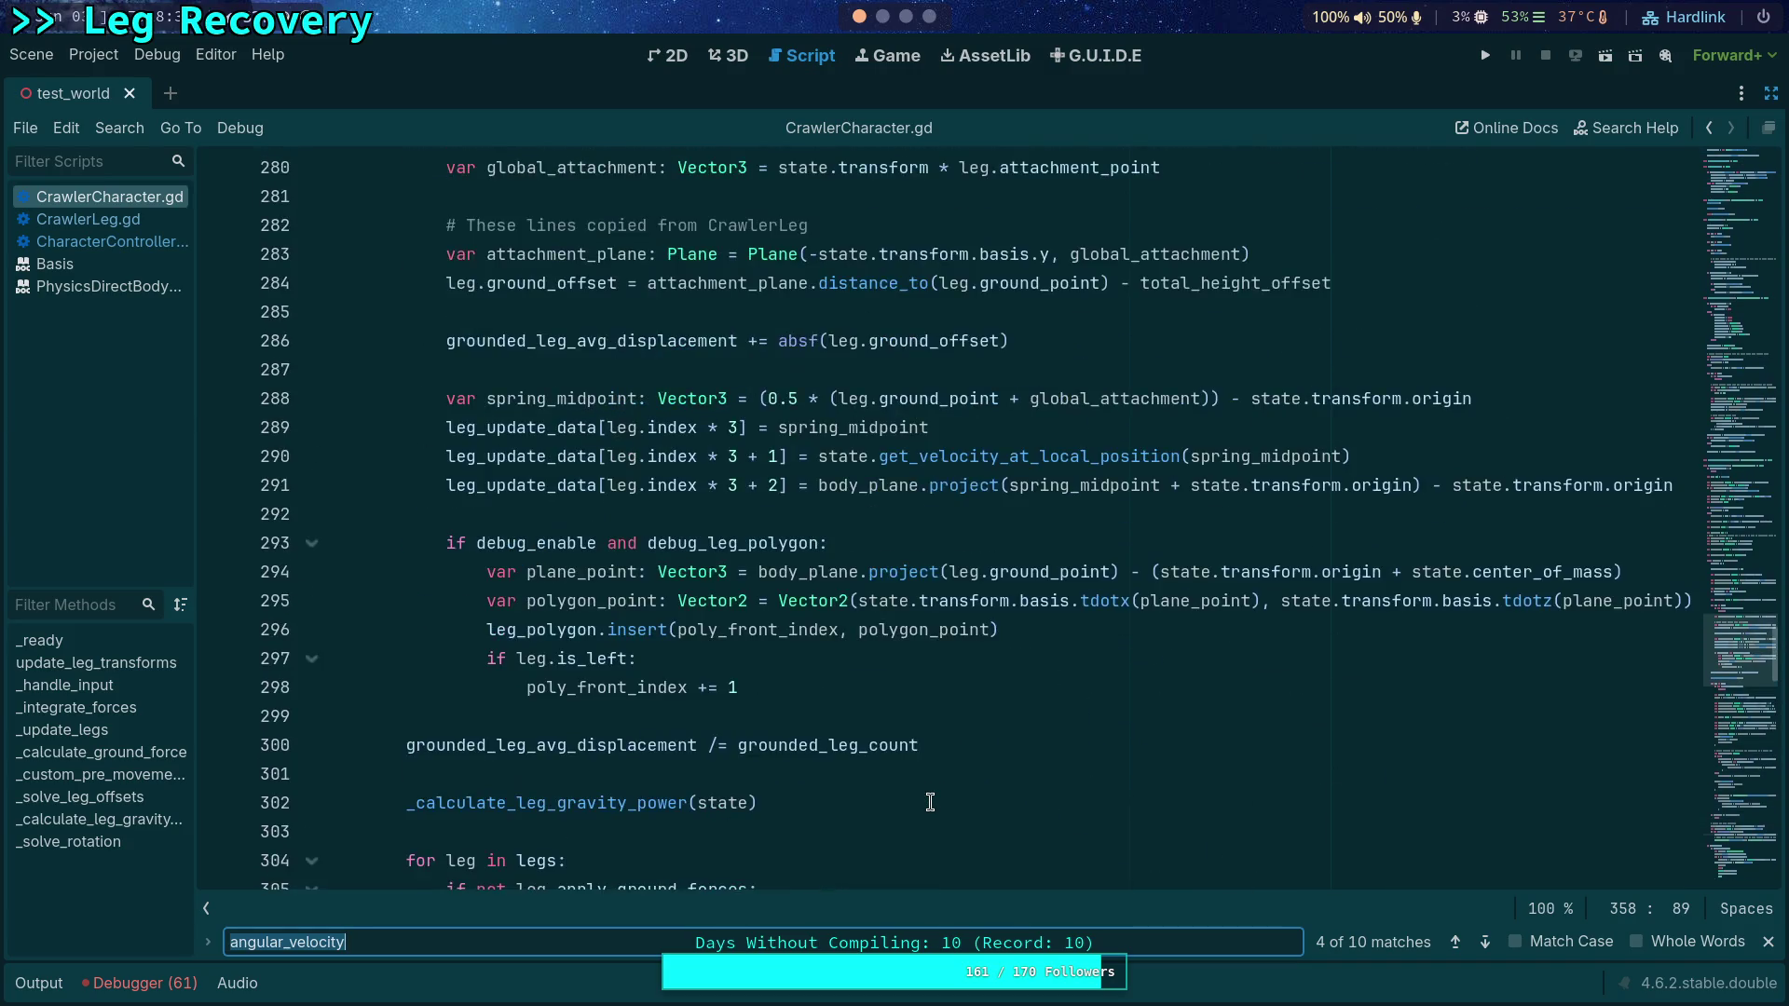
{"action": "scroll", "coordinate": [930, 803], "scroll_direction": "down", "scroll_amount": 18}
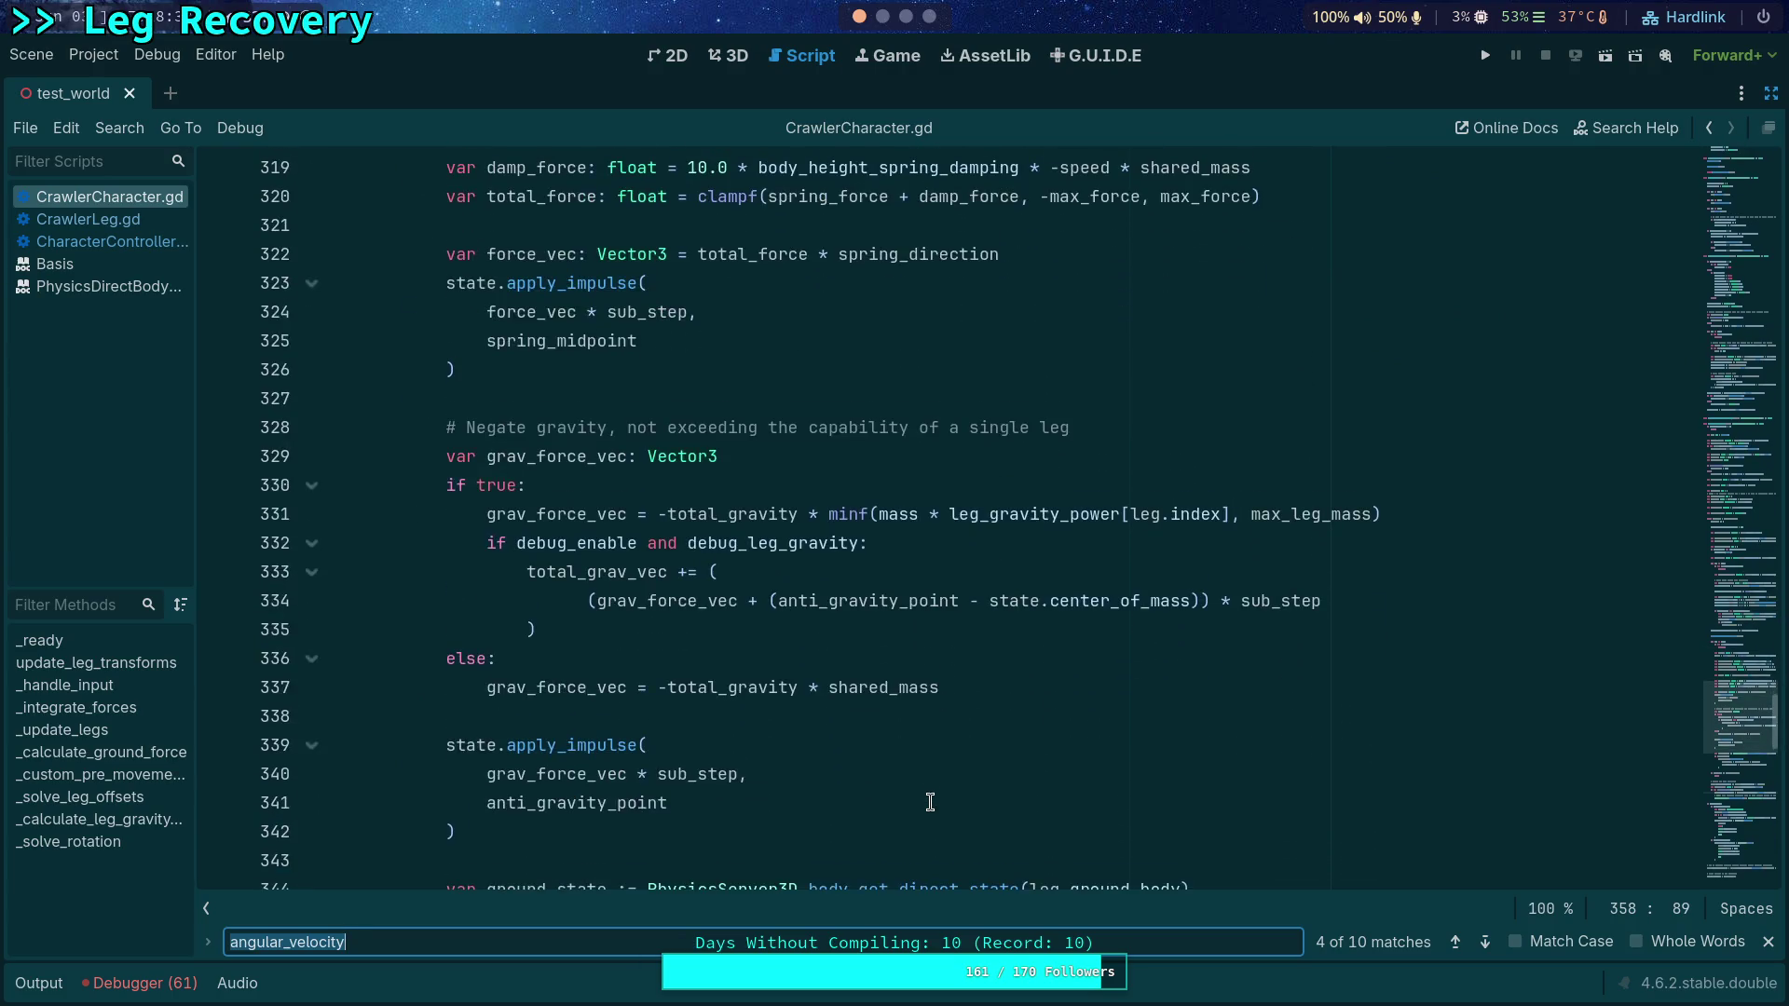
{"action": "scroll", "coordinate": [930, 802], "scroll_direction": "down", "scroll_amount": 2}
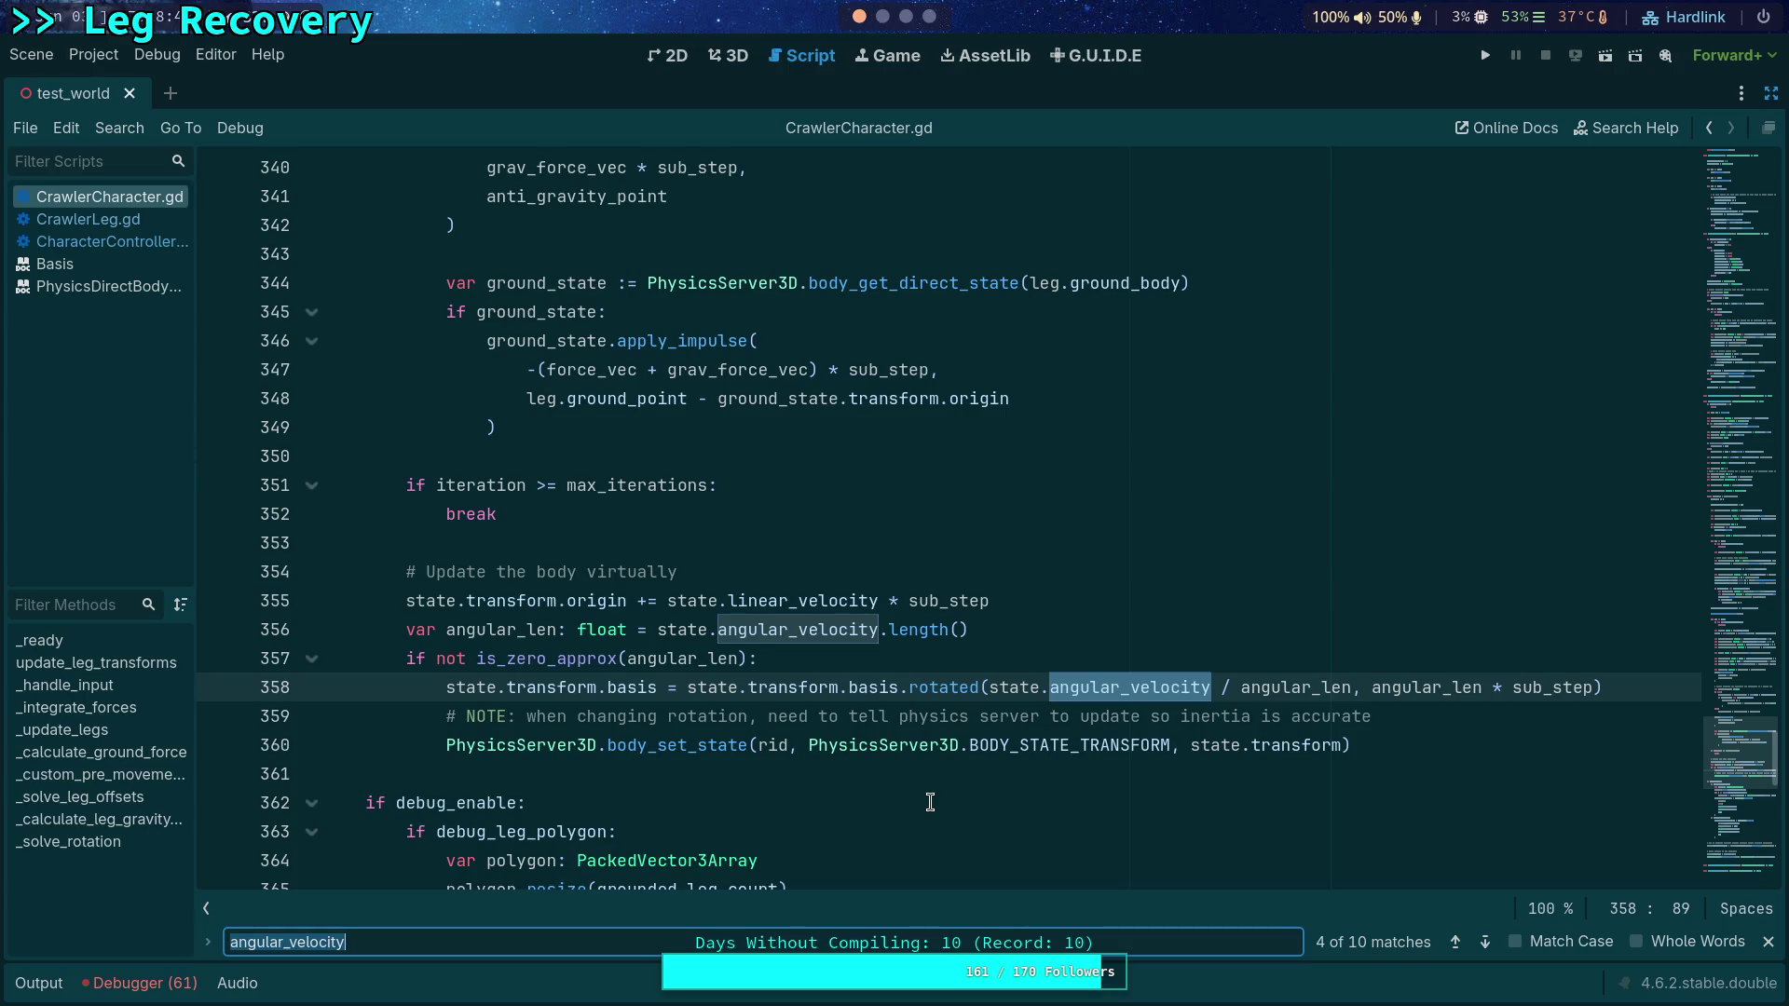
{"action": "mouse_move", "coordinate": [897, 744]}
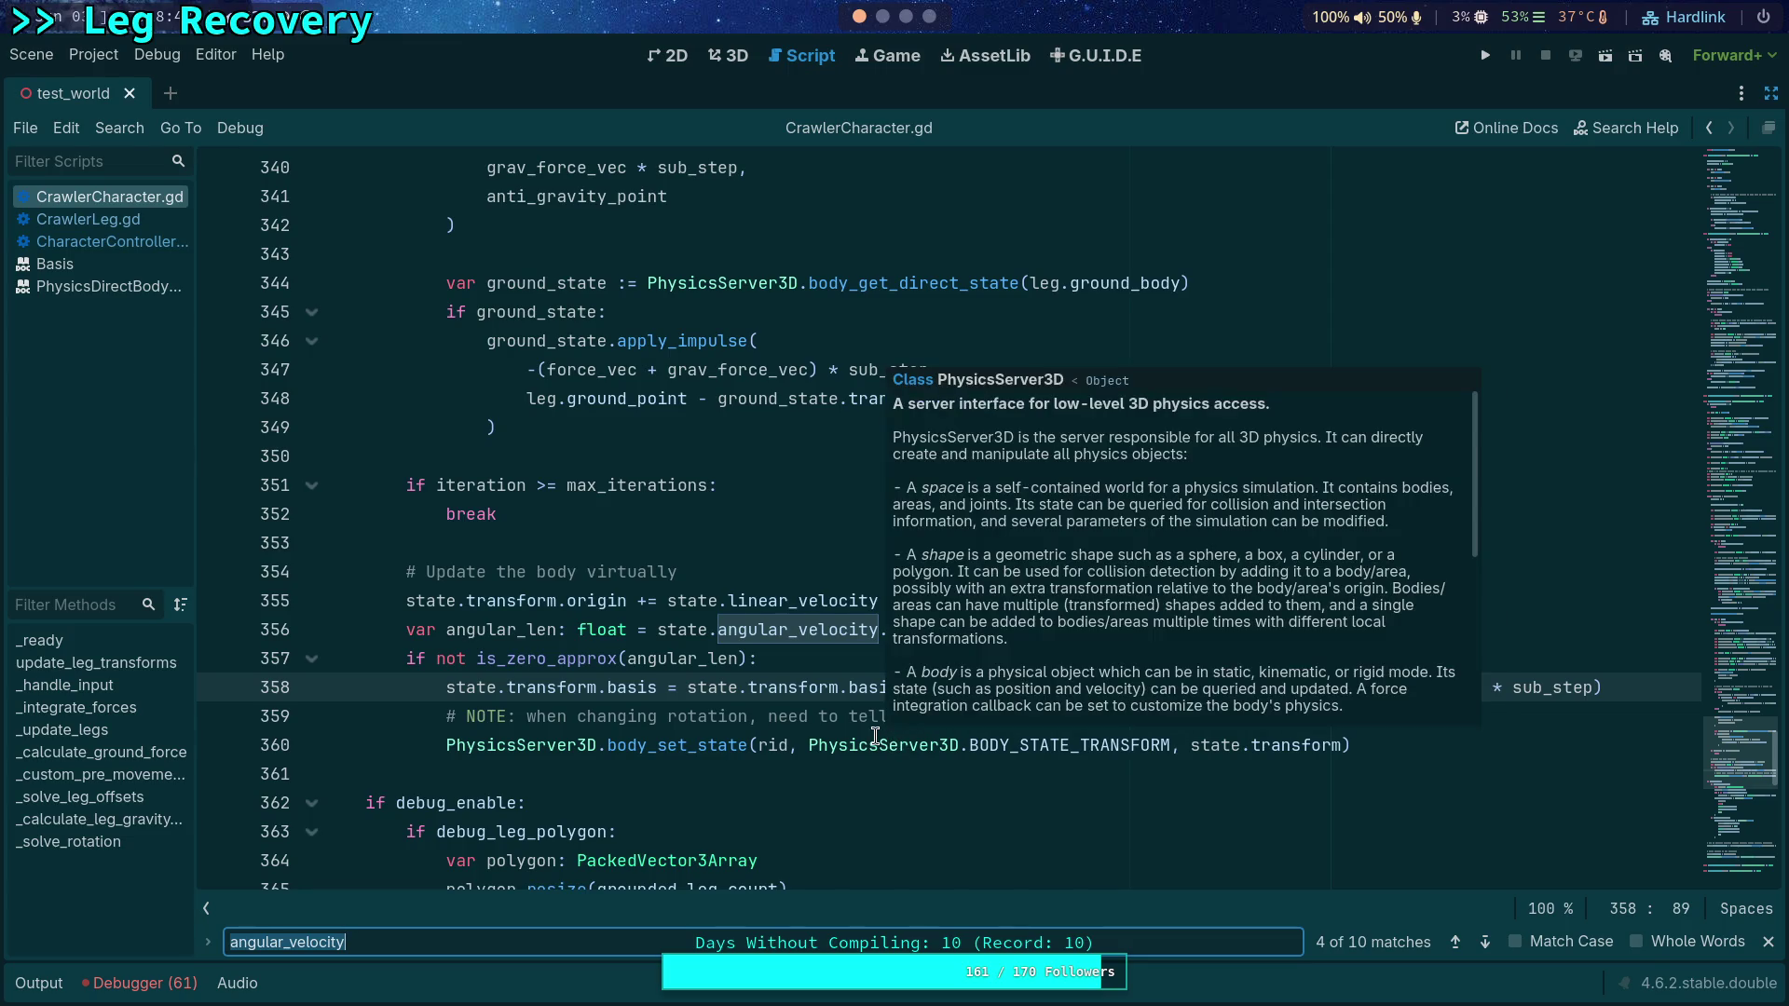
{"action": "scroll", "coordinate": [978, 764], "scroll_direction": "down", "scroll_amount": 3}
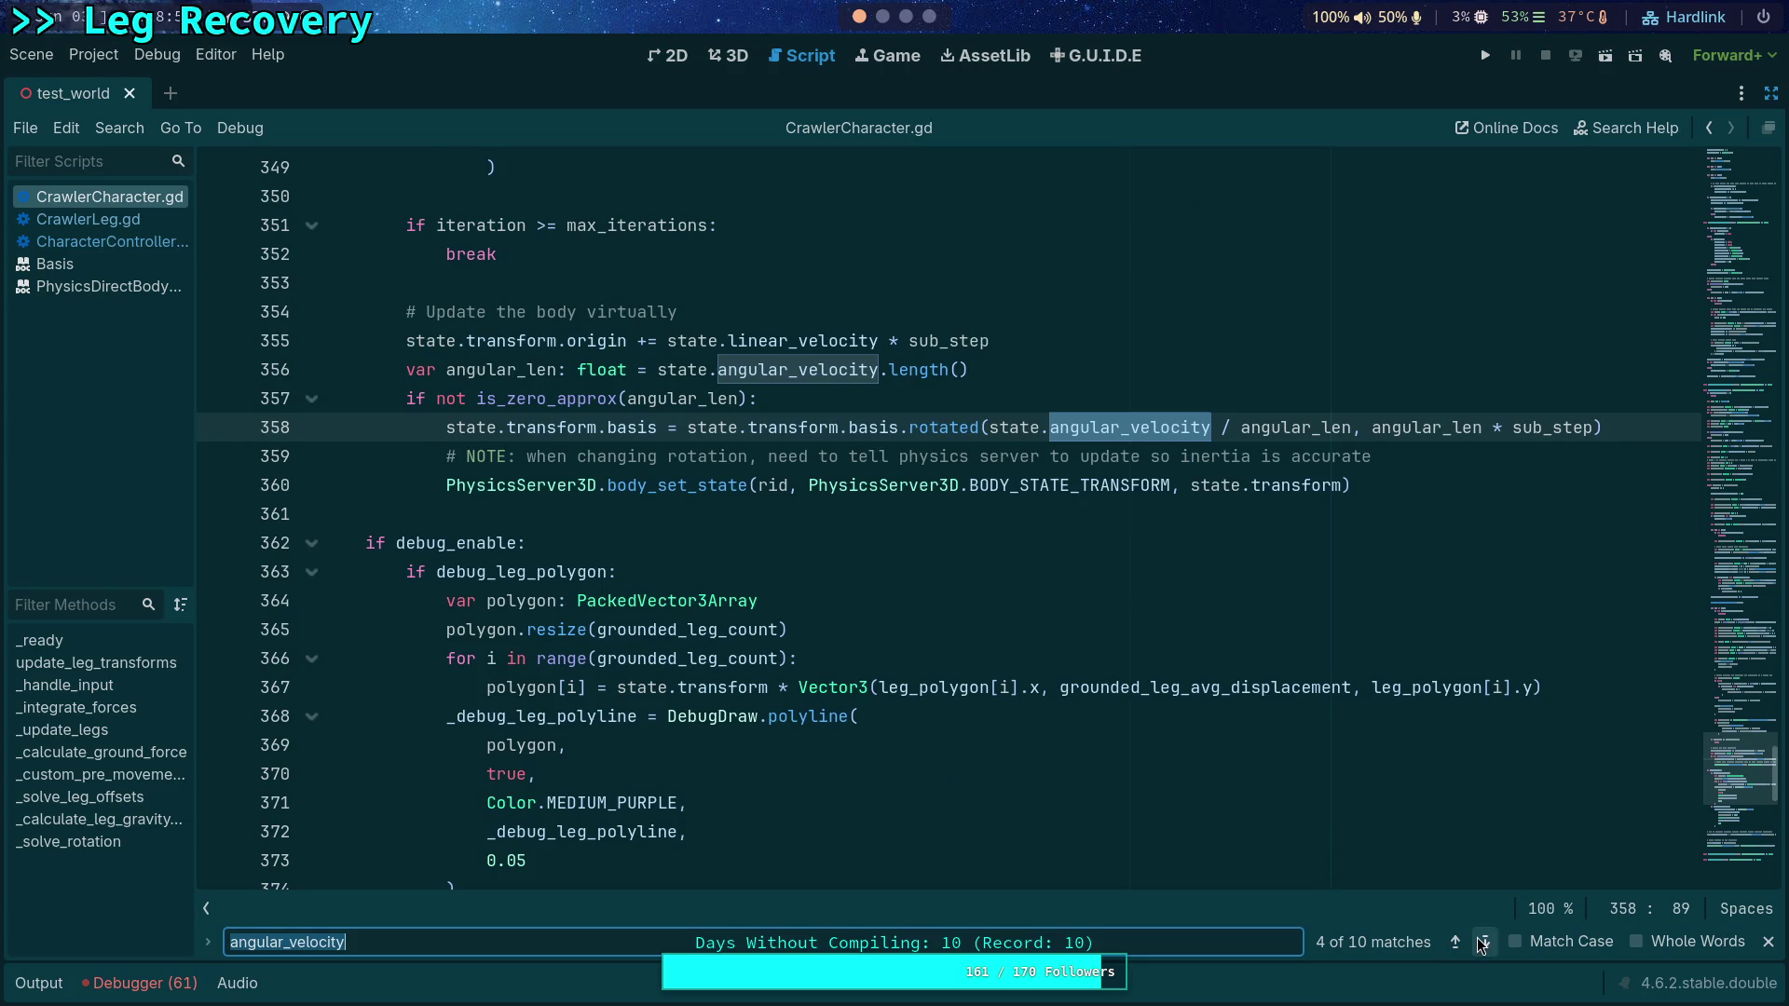
Step: Step past the line 385 matches toward line 571, settling on match 7 of 10
{"action": "left_click", "coordinate": [1482, 943]}
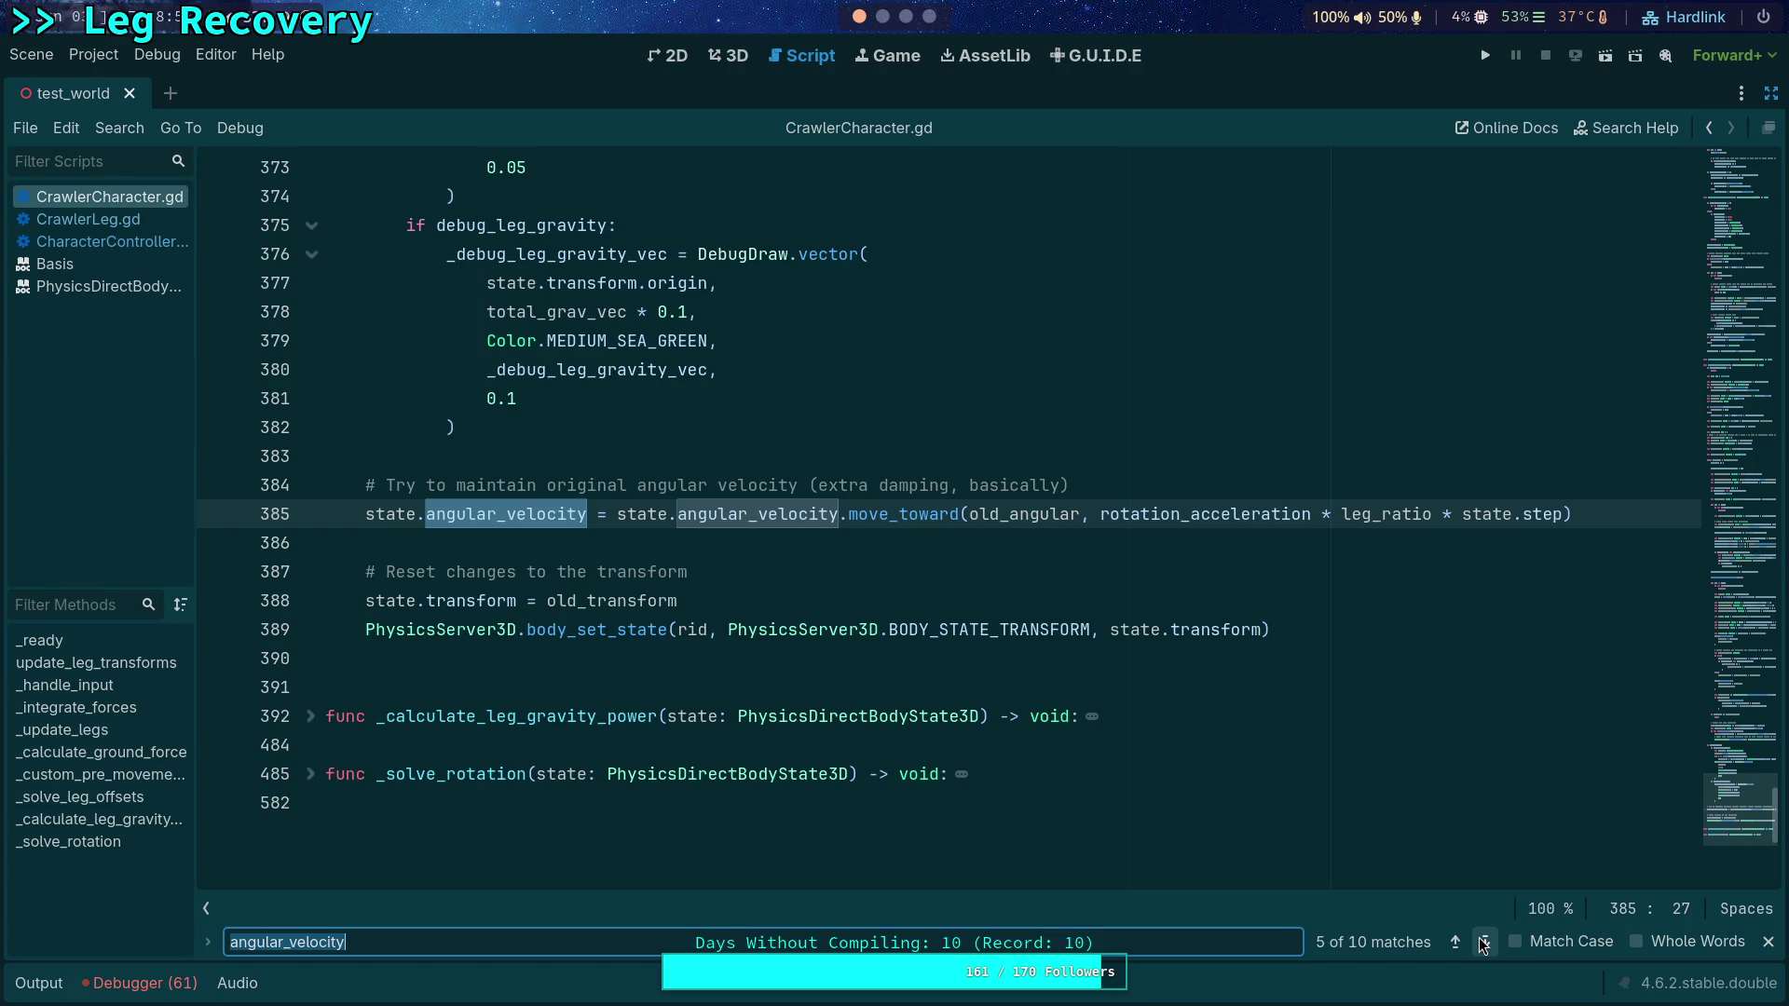
{"action": "left_click", "coordinate": [1482, 942]}
{"action": "left_click", "coordinate": [1483, 943]}
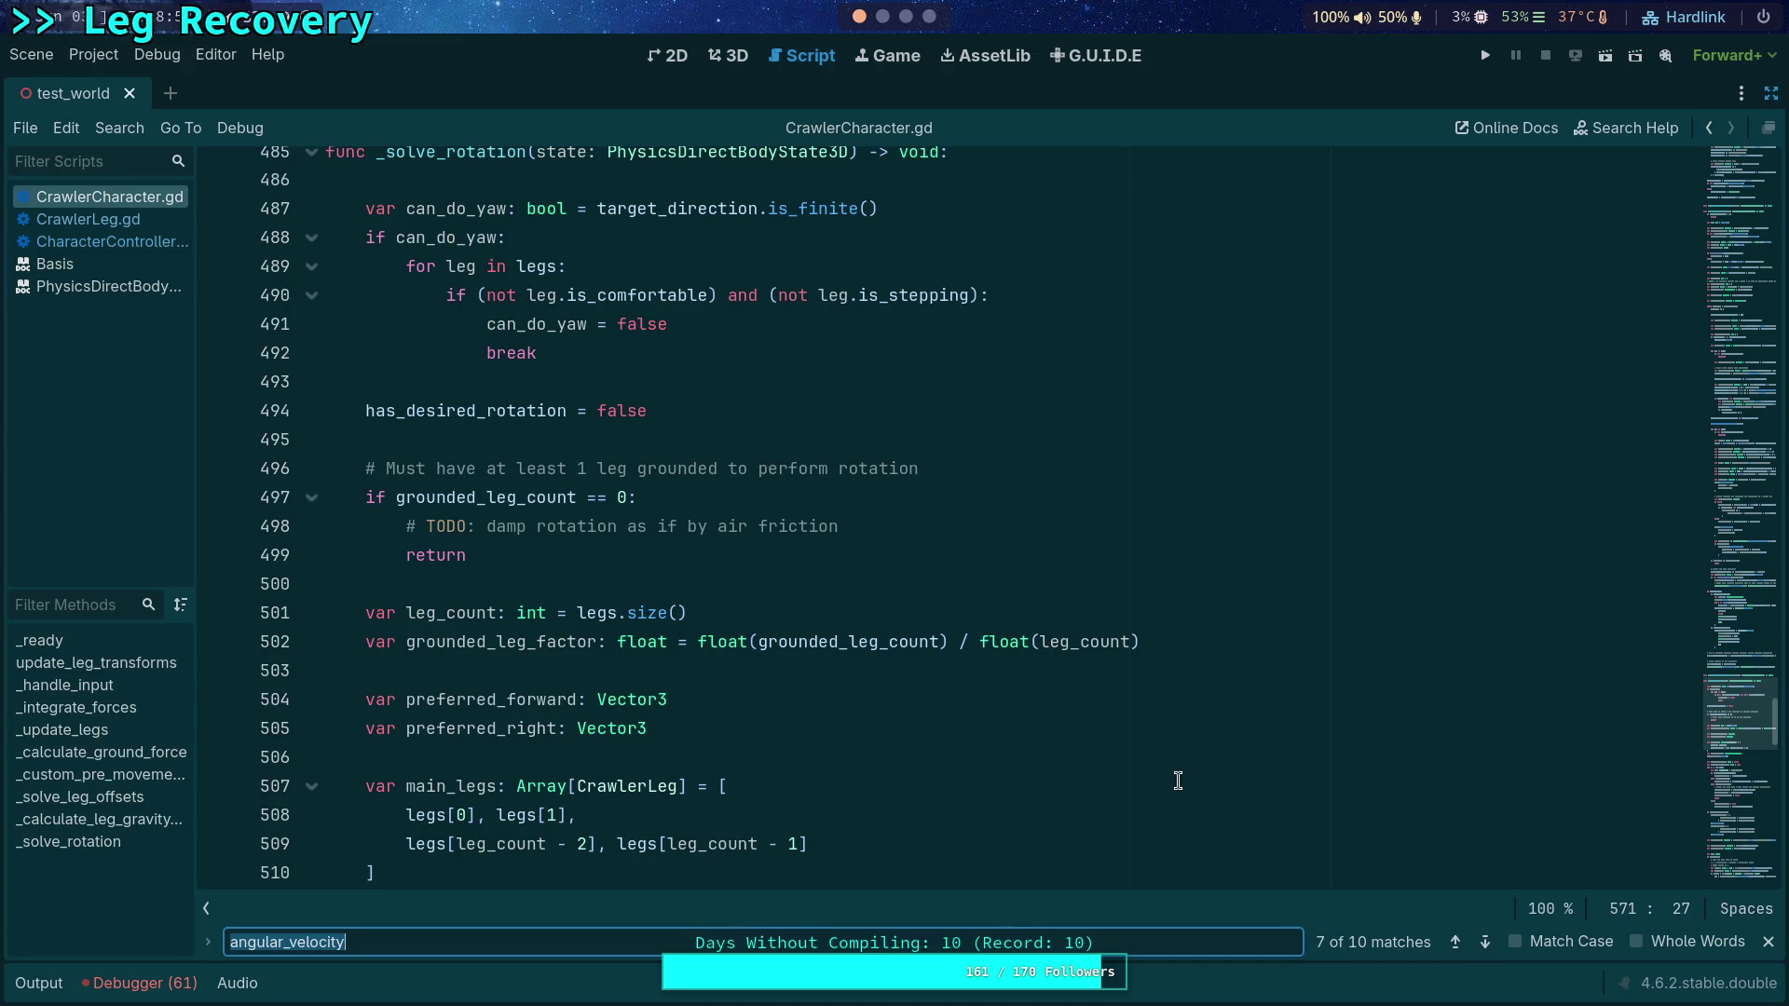
{"action": "scroll", "coordinate": [1176, 780], "scroll_direction": "down", "scroll_amount": 2}
{"action": "scroll", "coordinate": [1146, 785], "scroll_direction": "up", "scroll_amount": 4}
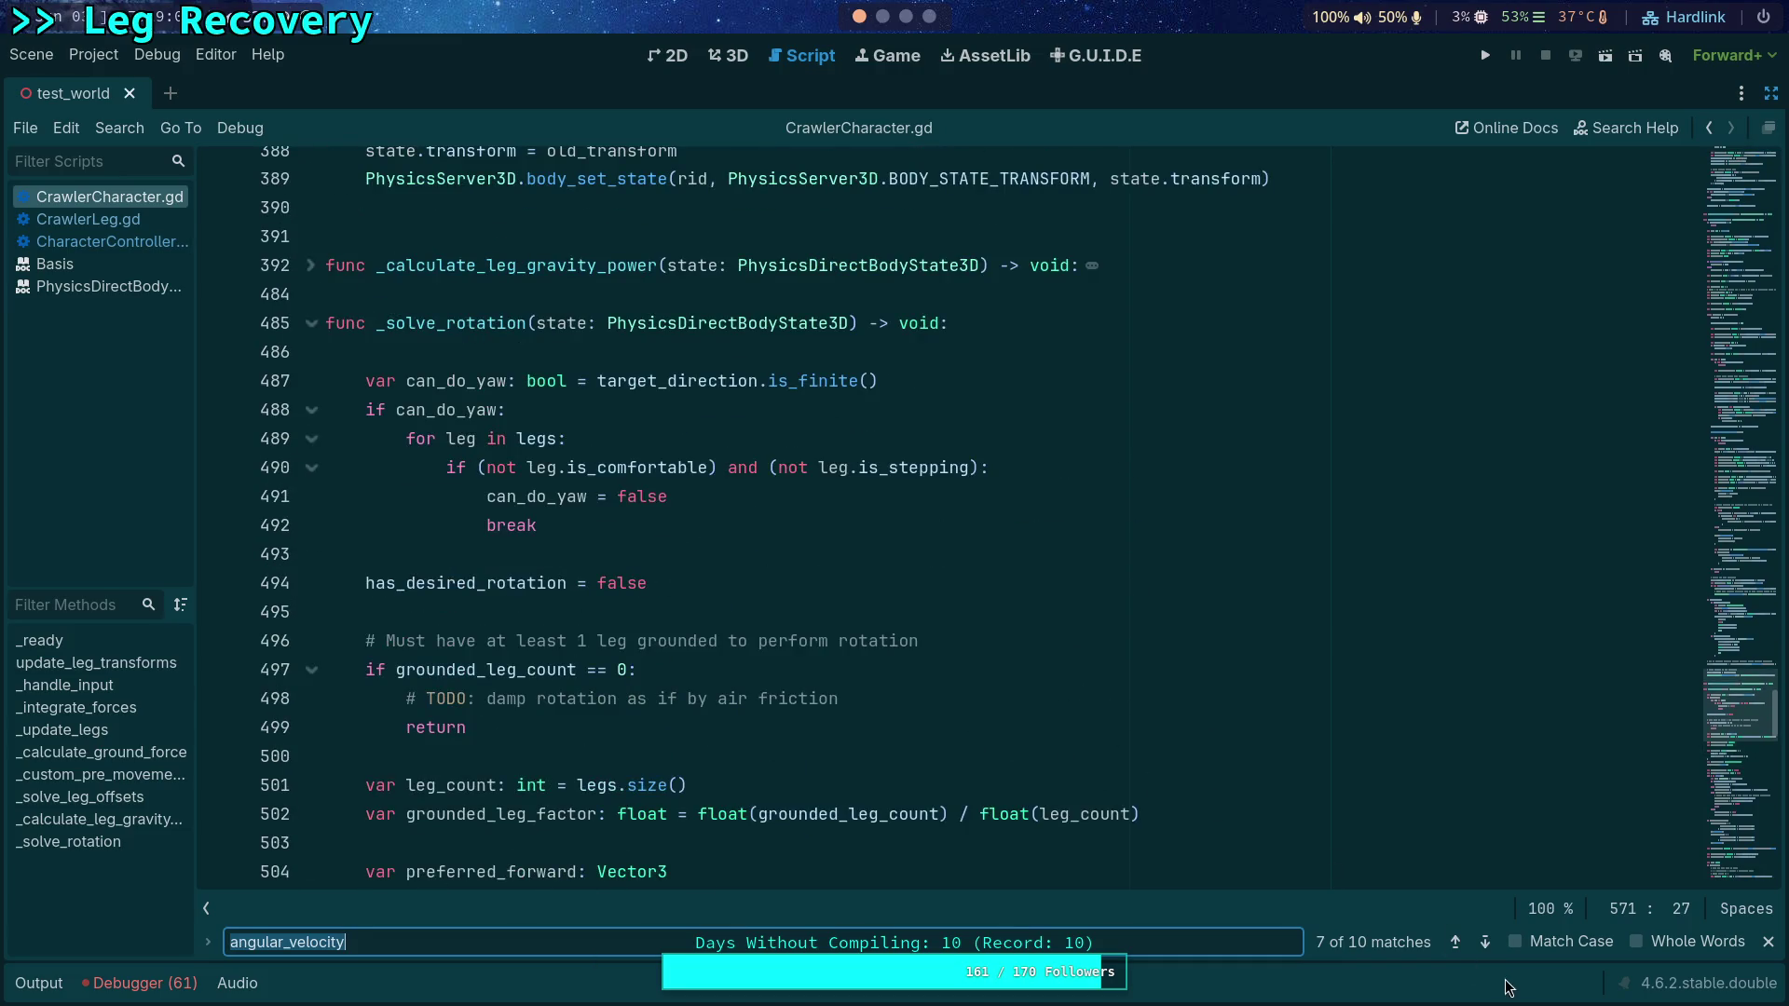
{"action": "left_click", "coordinate": [1454, 941]}
{"action": "left_click", "coordinate": [1485, 942]}
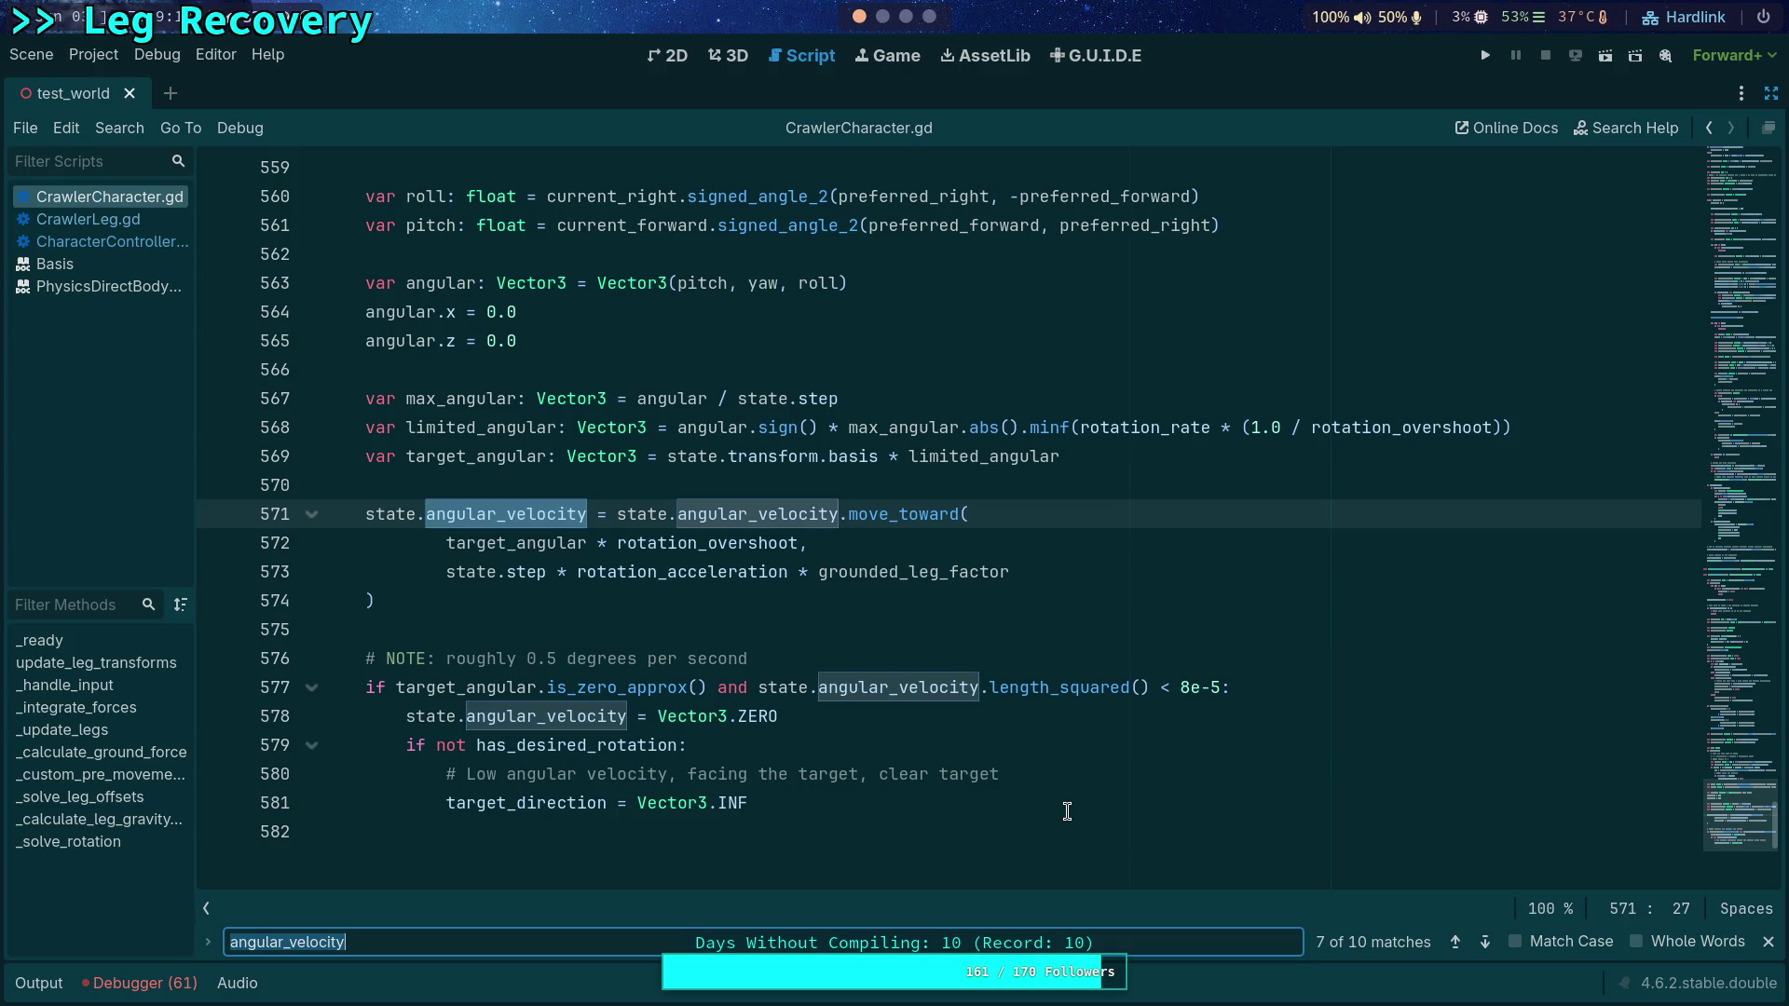
{"action": "scroll", "coordinate": [827, 657], "scroll_direction": "up", "scroll_amount": 8}
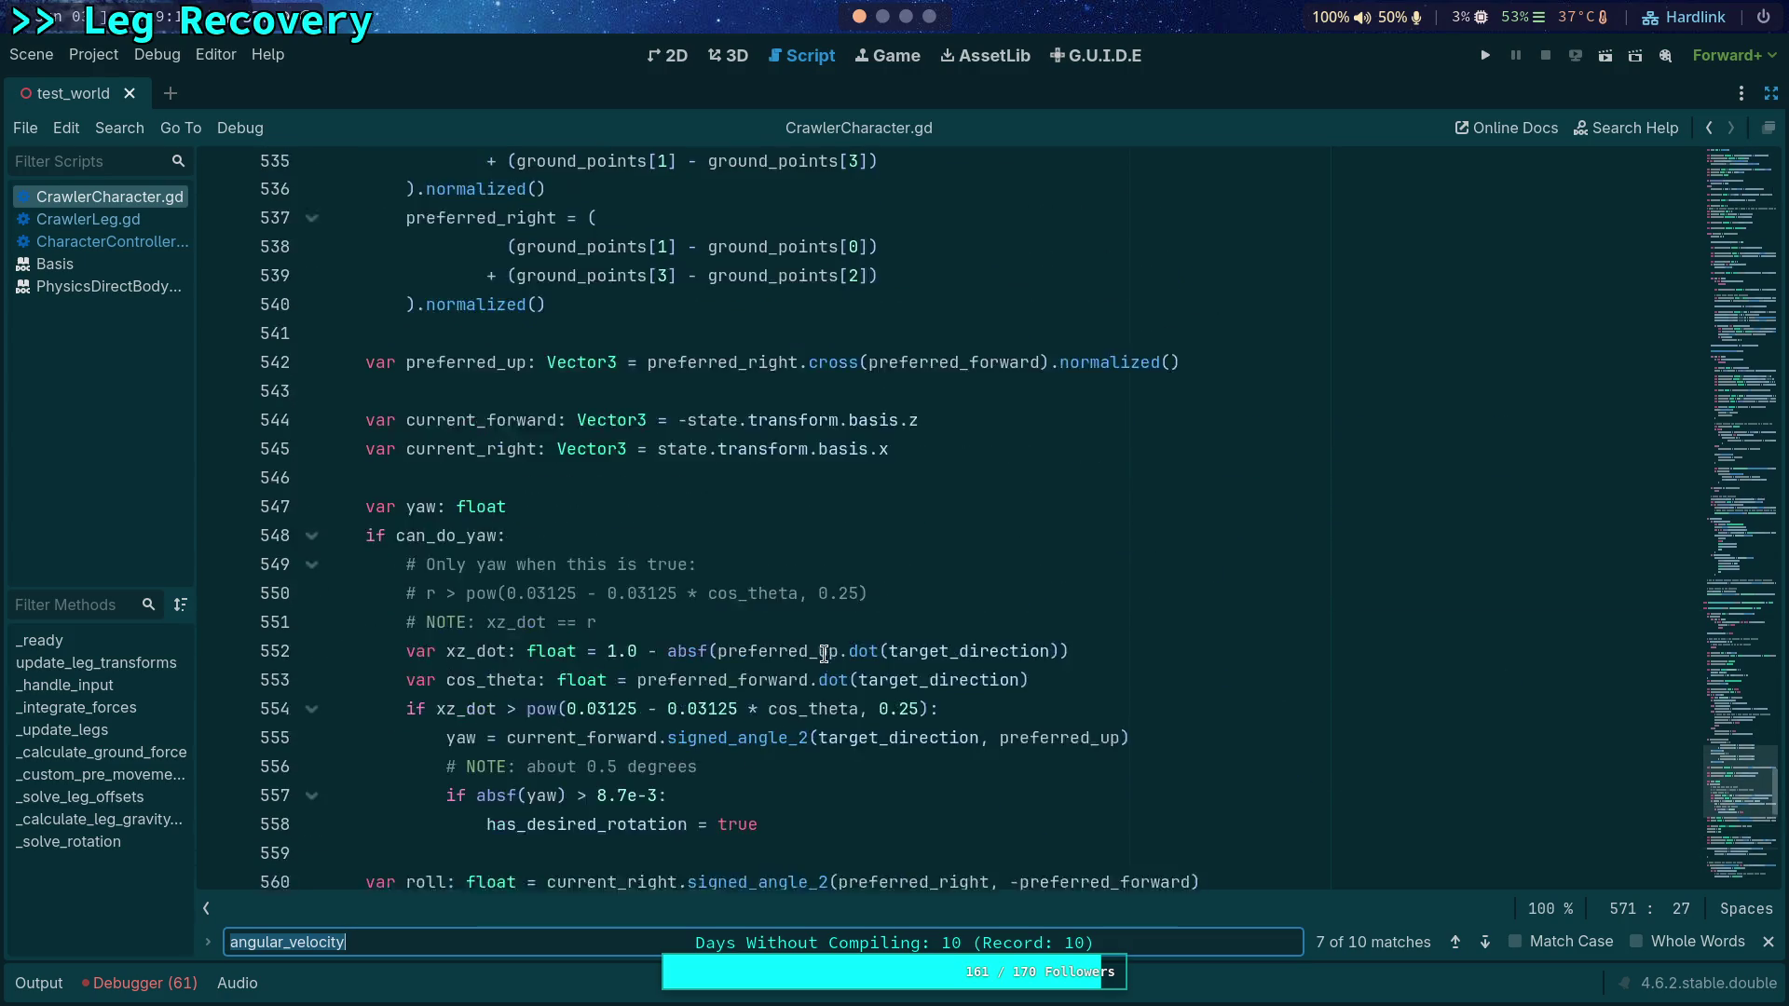
{"action": "scroll", "coordinate": [824, 653], "scroll_direction": "up", "scroll_amount": 1}
{"action": "scroll", "coordinate": [824, 653], "scroll_direction": "down", "scroll_amount": 3}
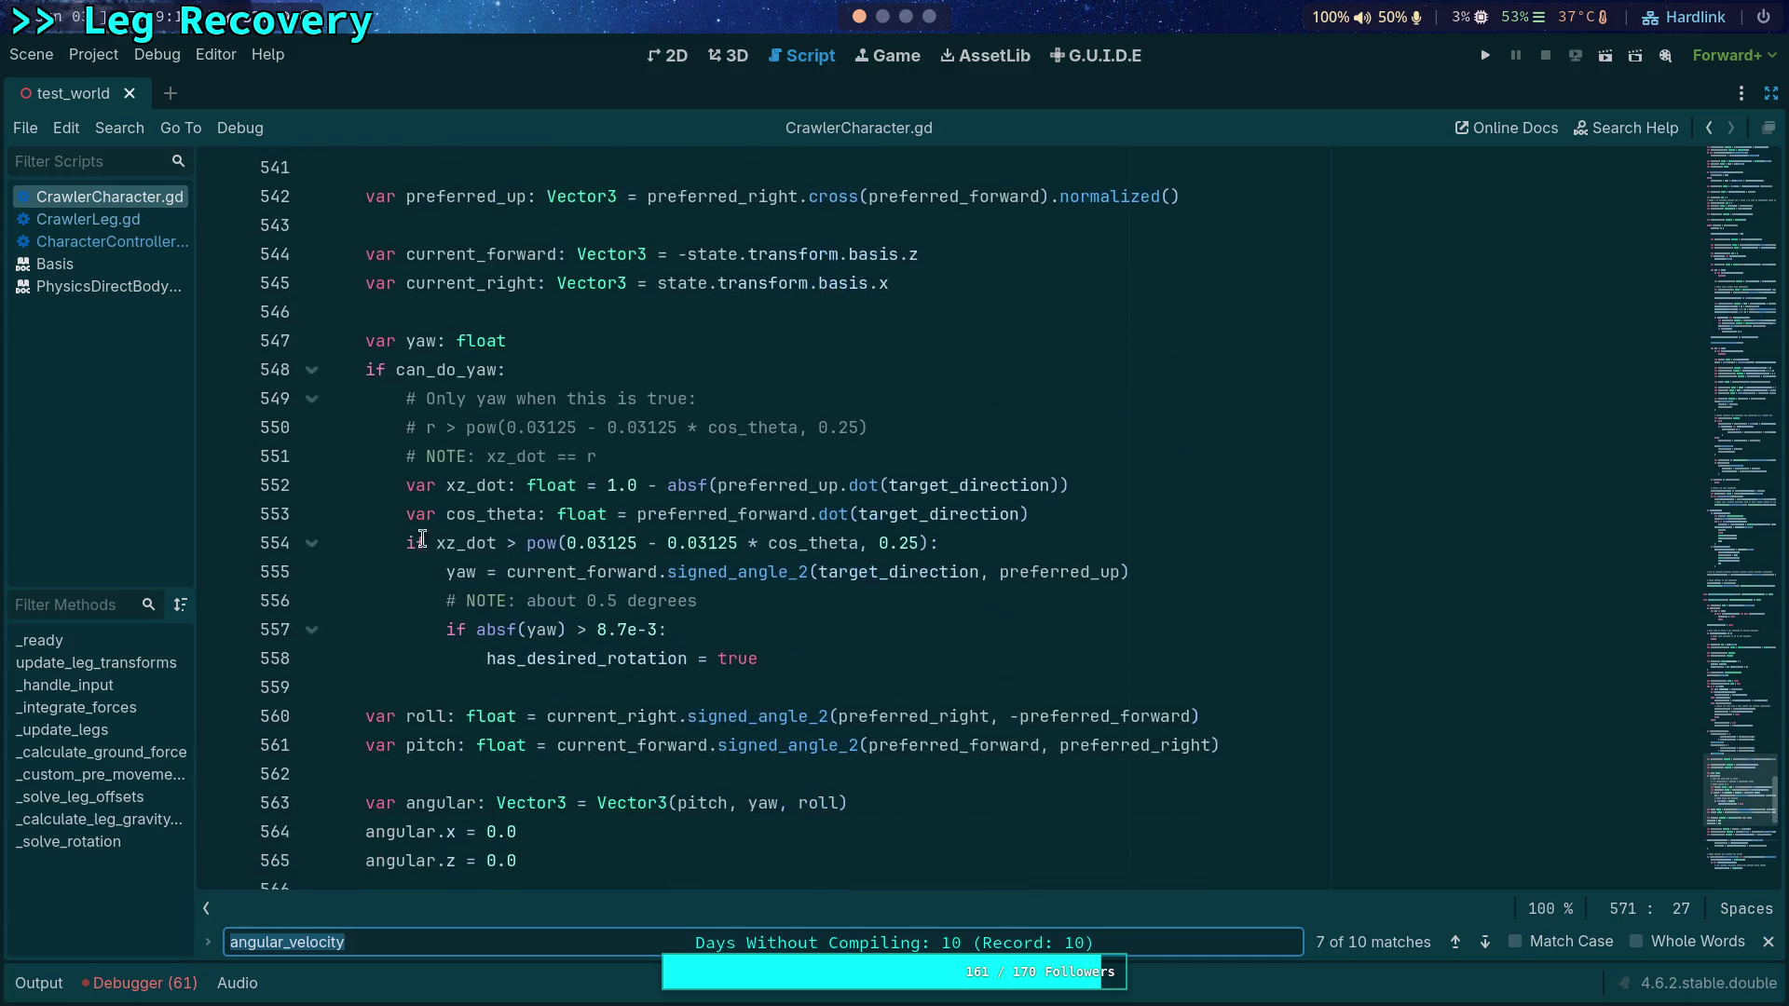
Step: Change line 548 to 'if false and can_do_yaw:', then test-run with tick stepping and stop
{"action": "left_click", "coordinate": [384, 368]}
{"action": "type", "text": "false "}
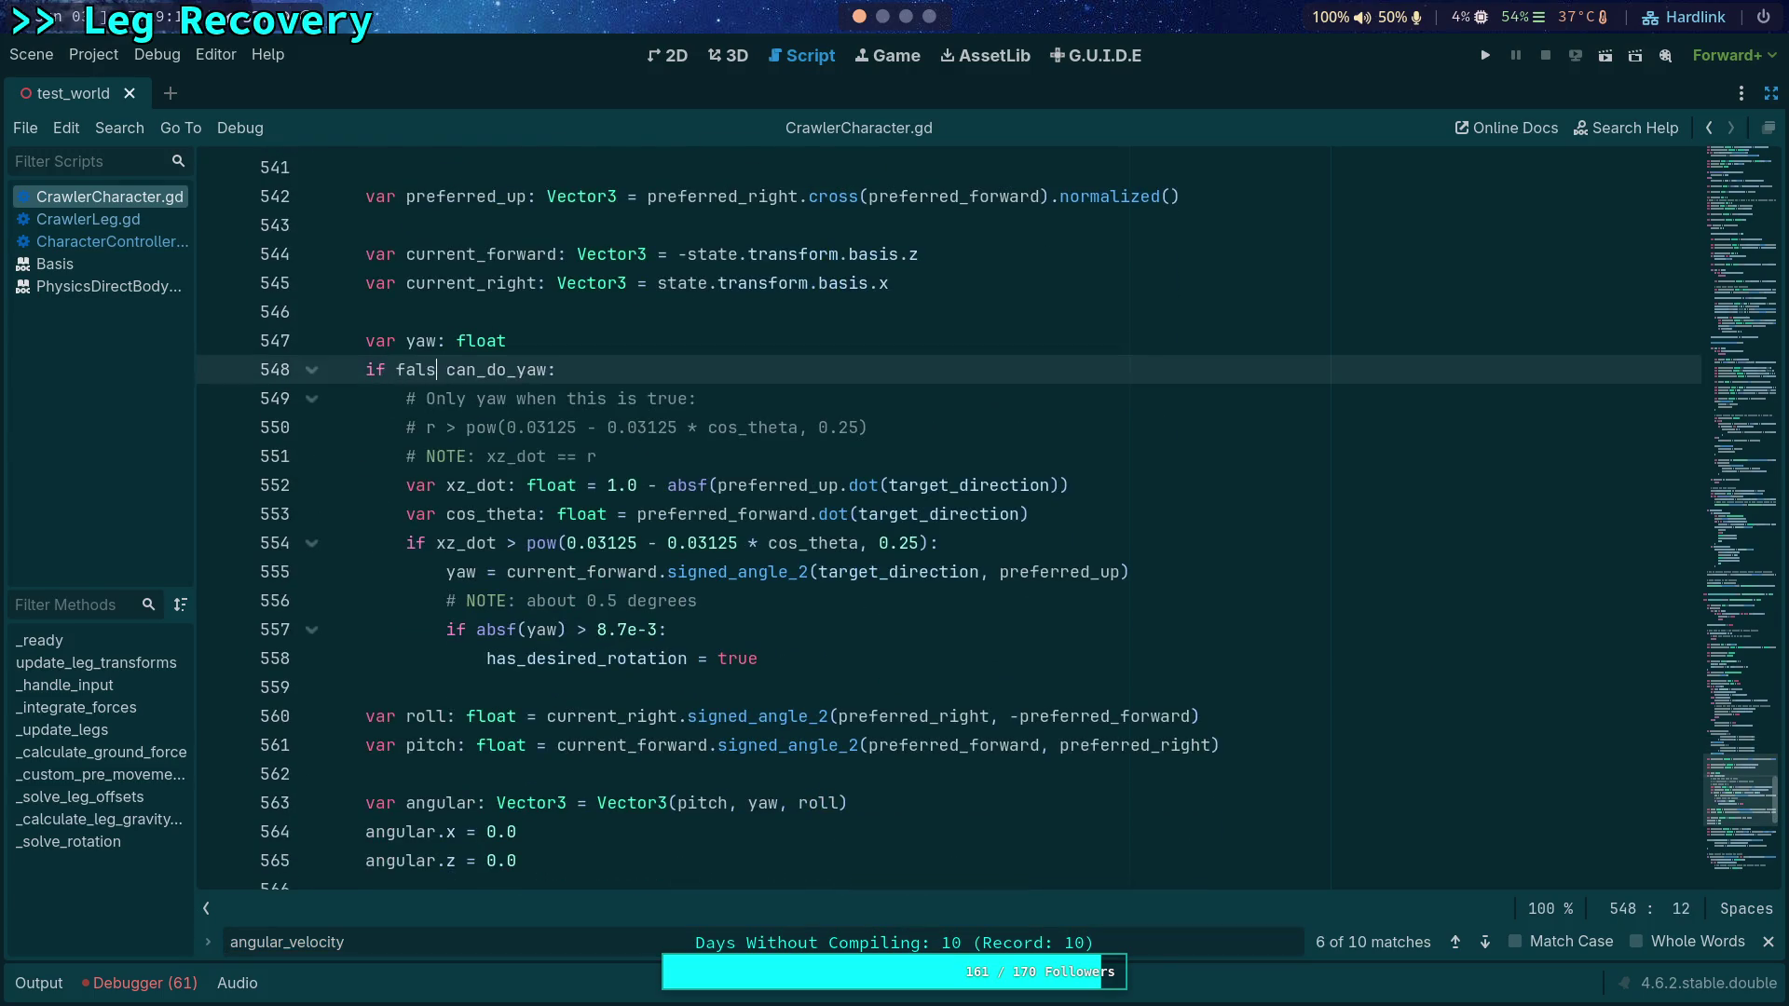
{"action": "type", "text": "and"}
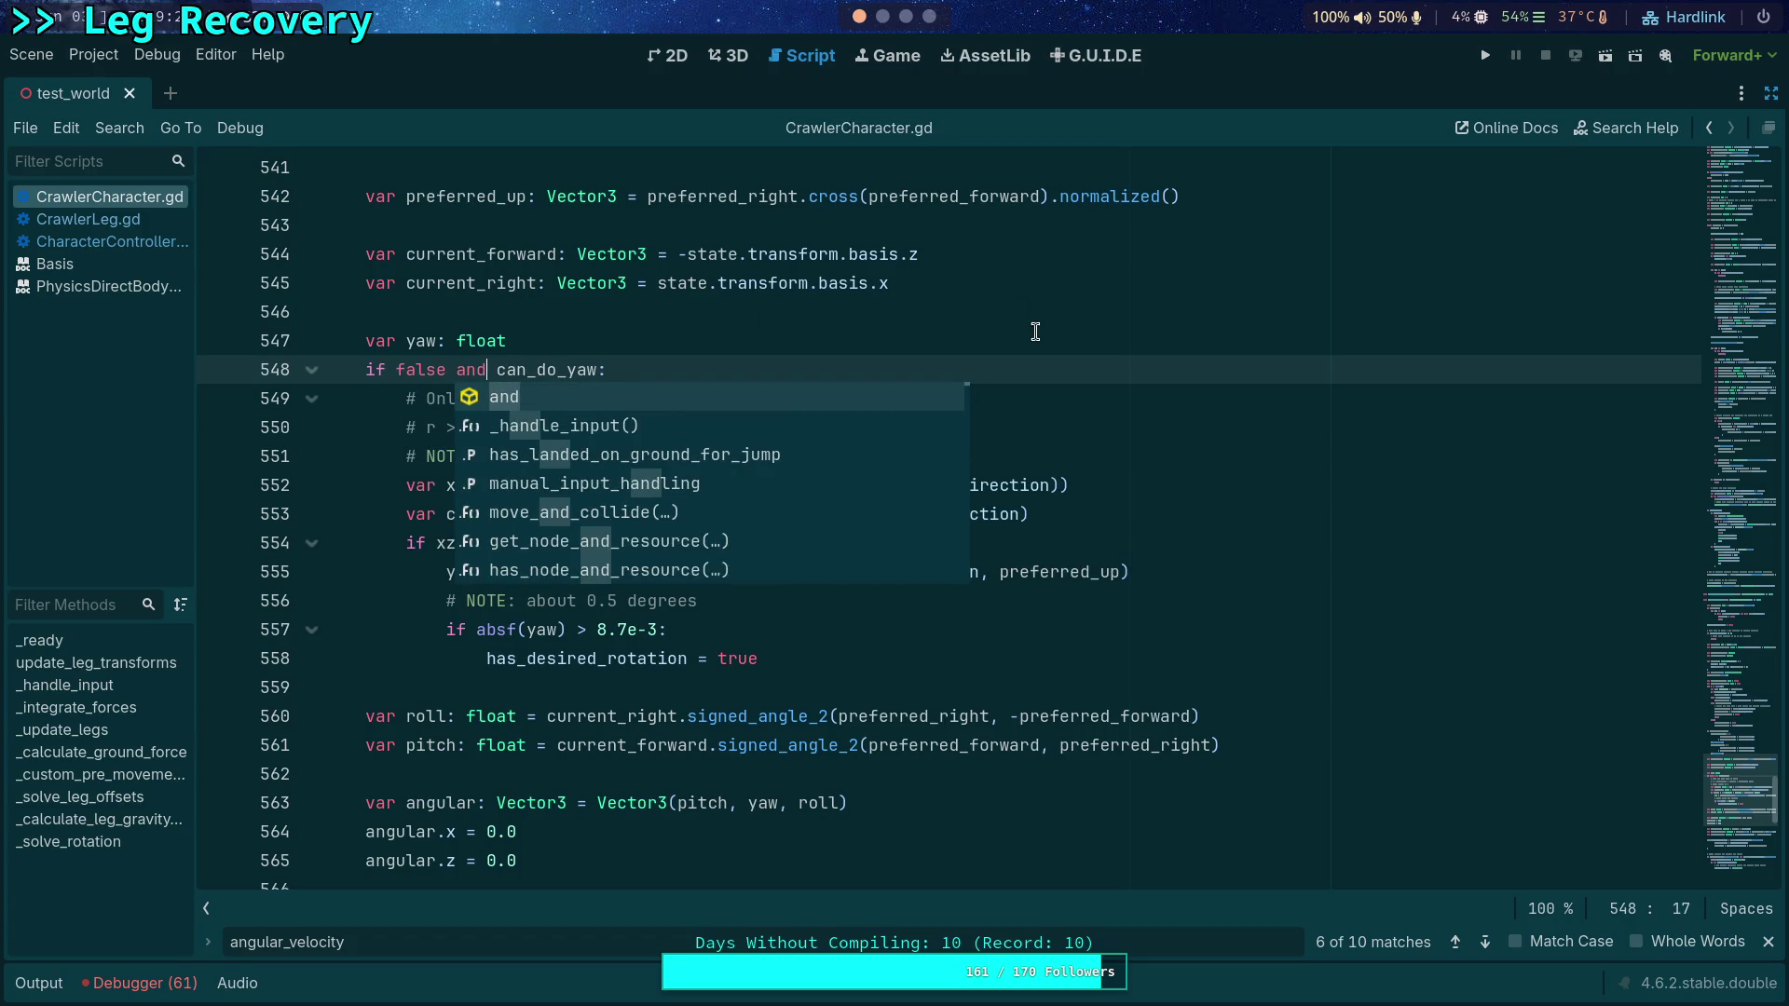
{"action": "key", "text": "F5"}
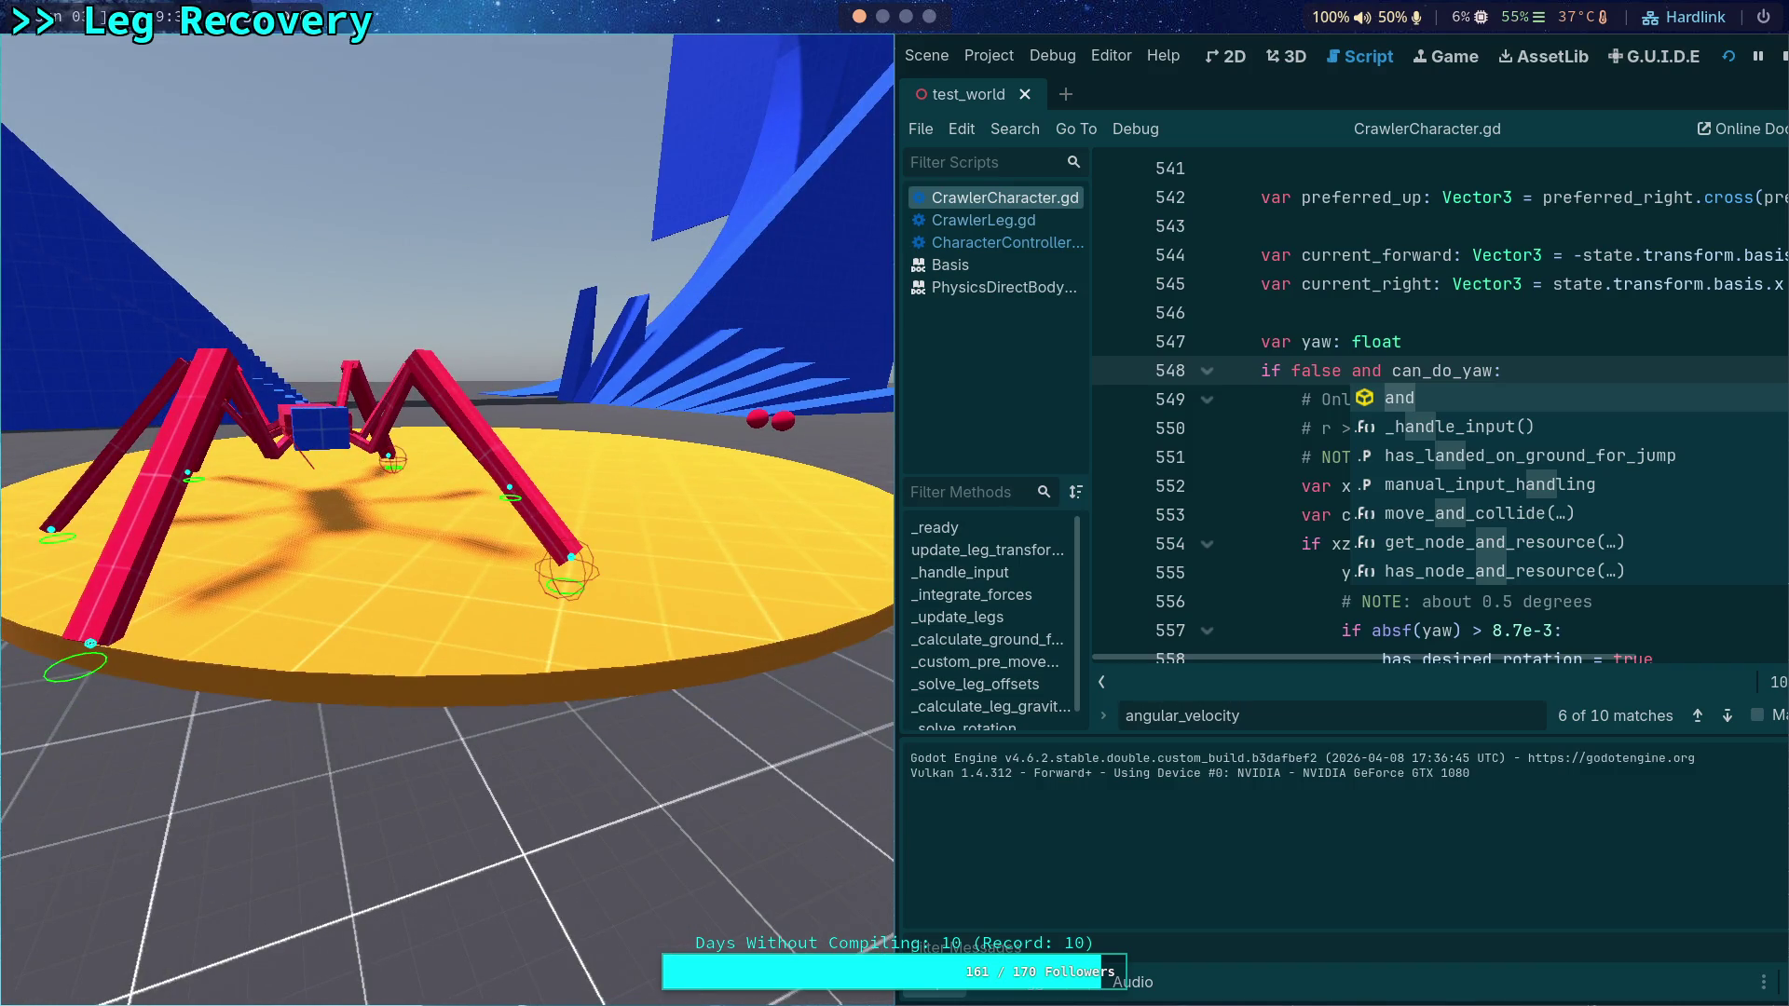
{"action": "key", "text": "period"}
{"action": "key", "text": "period"}
{"action": "key", "text": "period"}
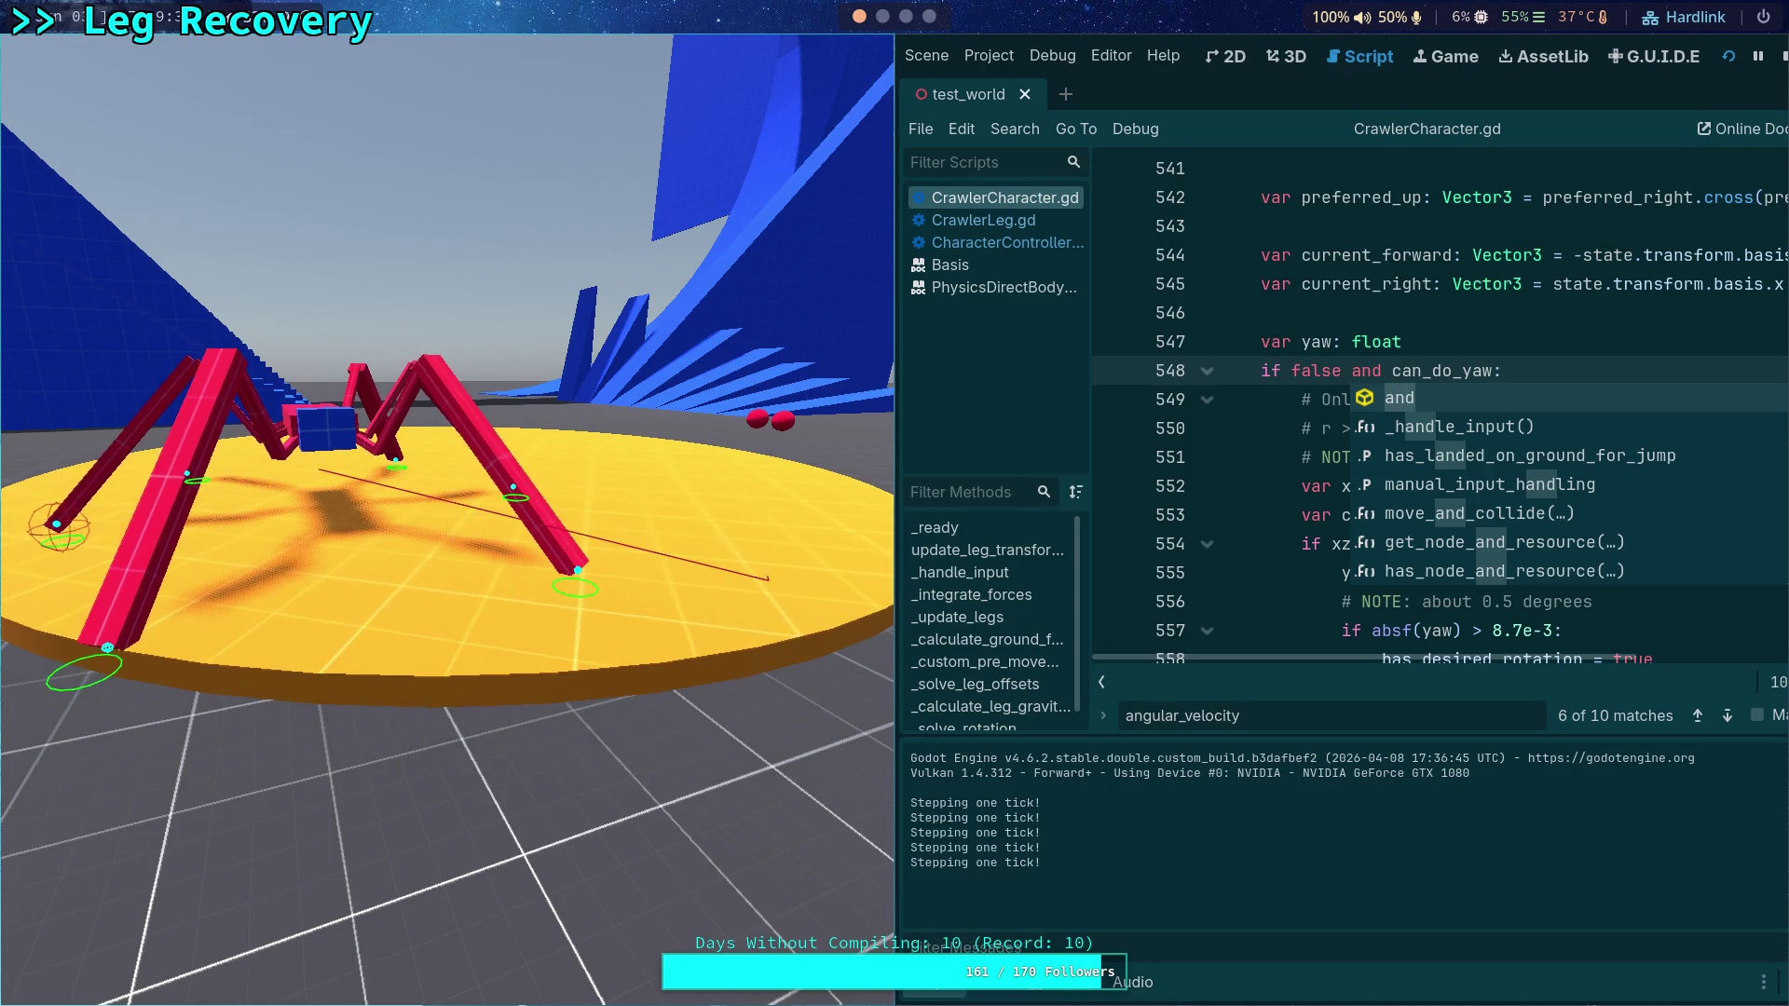
{"action": "key", "text": "period"}
{"action": "key", "text": "period"}
{"action": "key", "text": "period"}
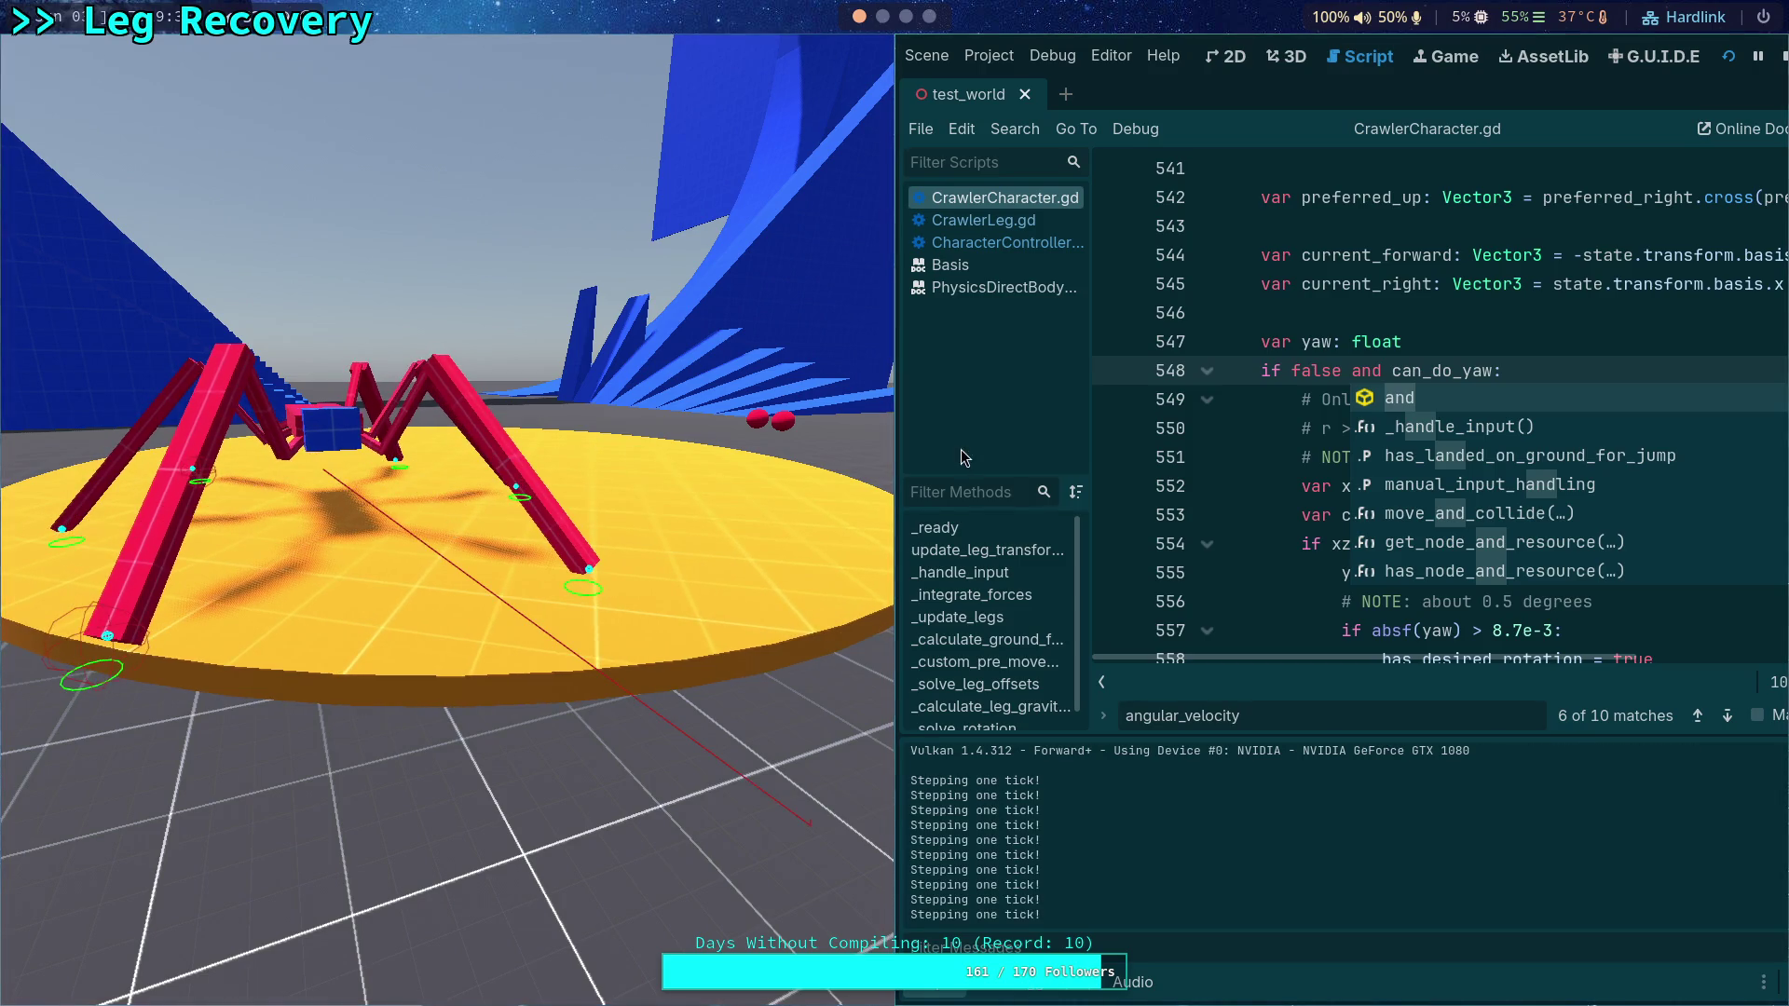
{"action": "left_click", "coordinate": [1781, 70]}
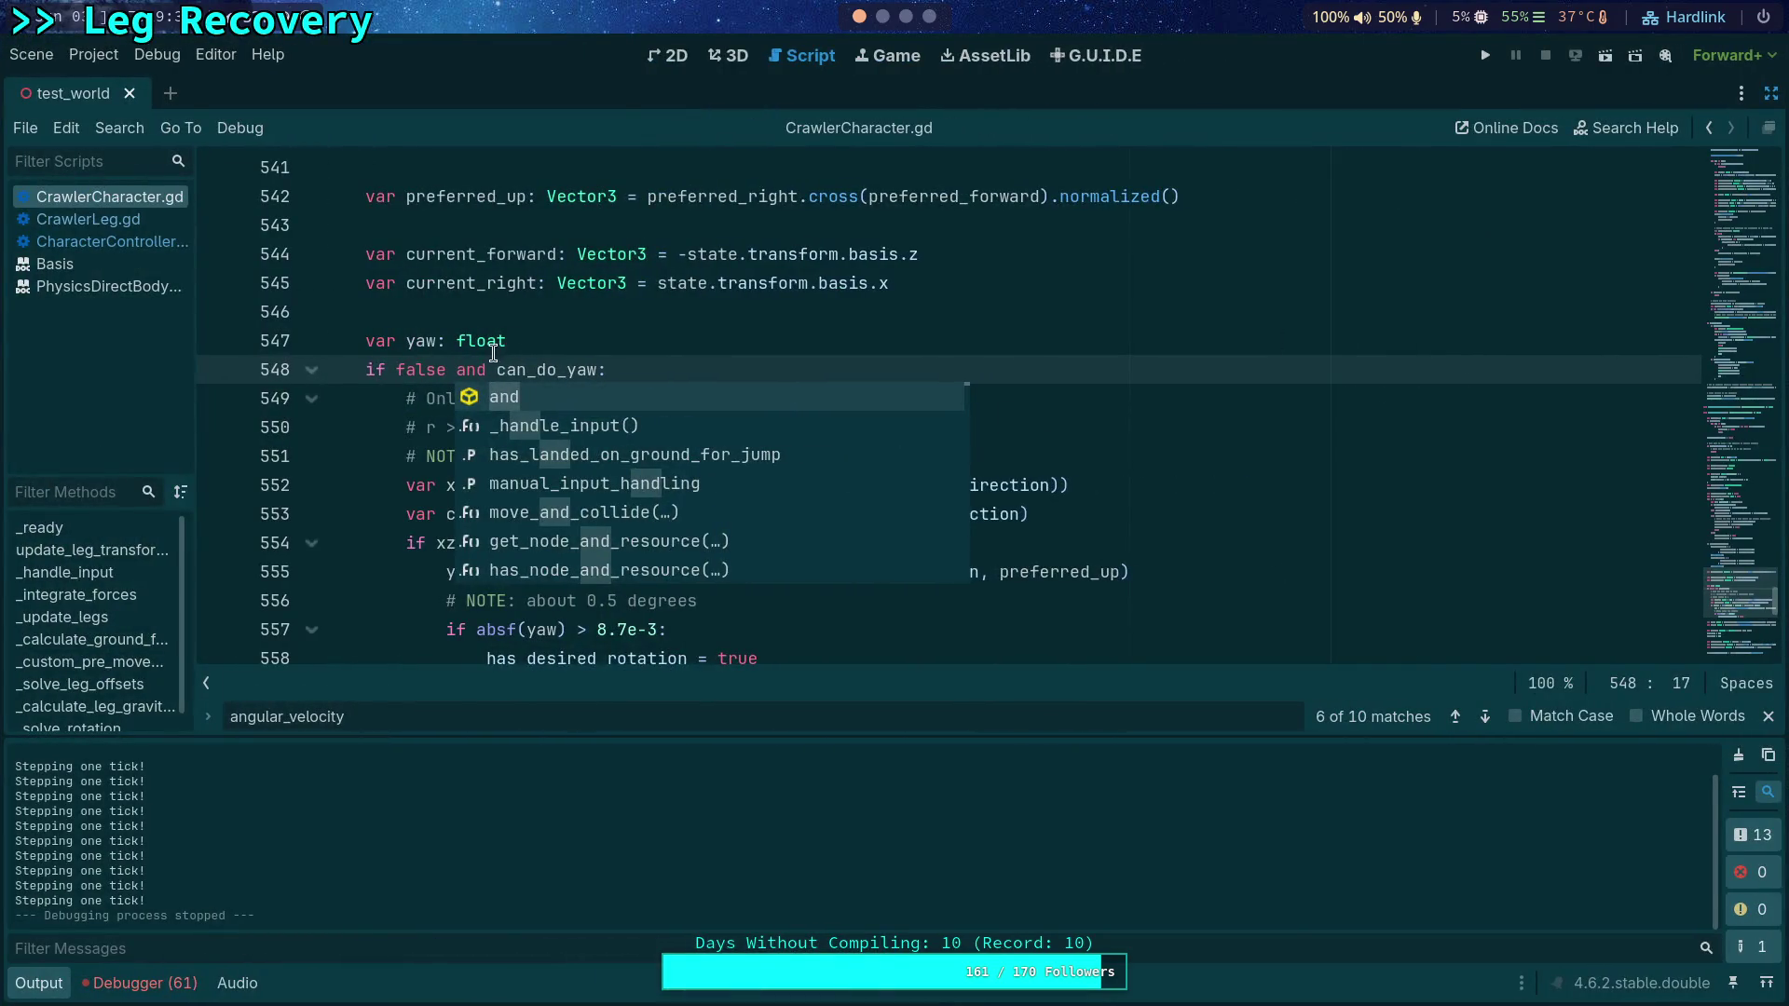
Step: Delete 'false and ' from line 548 and collapse the Output panel
{"action": "left_click", "coordinate": [470, 369]}
{"action": "left_click_drag", "start_coordinate": [496, 369], "coordinate": [397, 369]}
{"action": "key", "text": "BackSpace"}
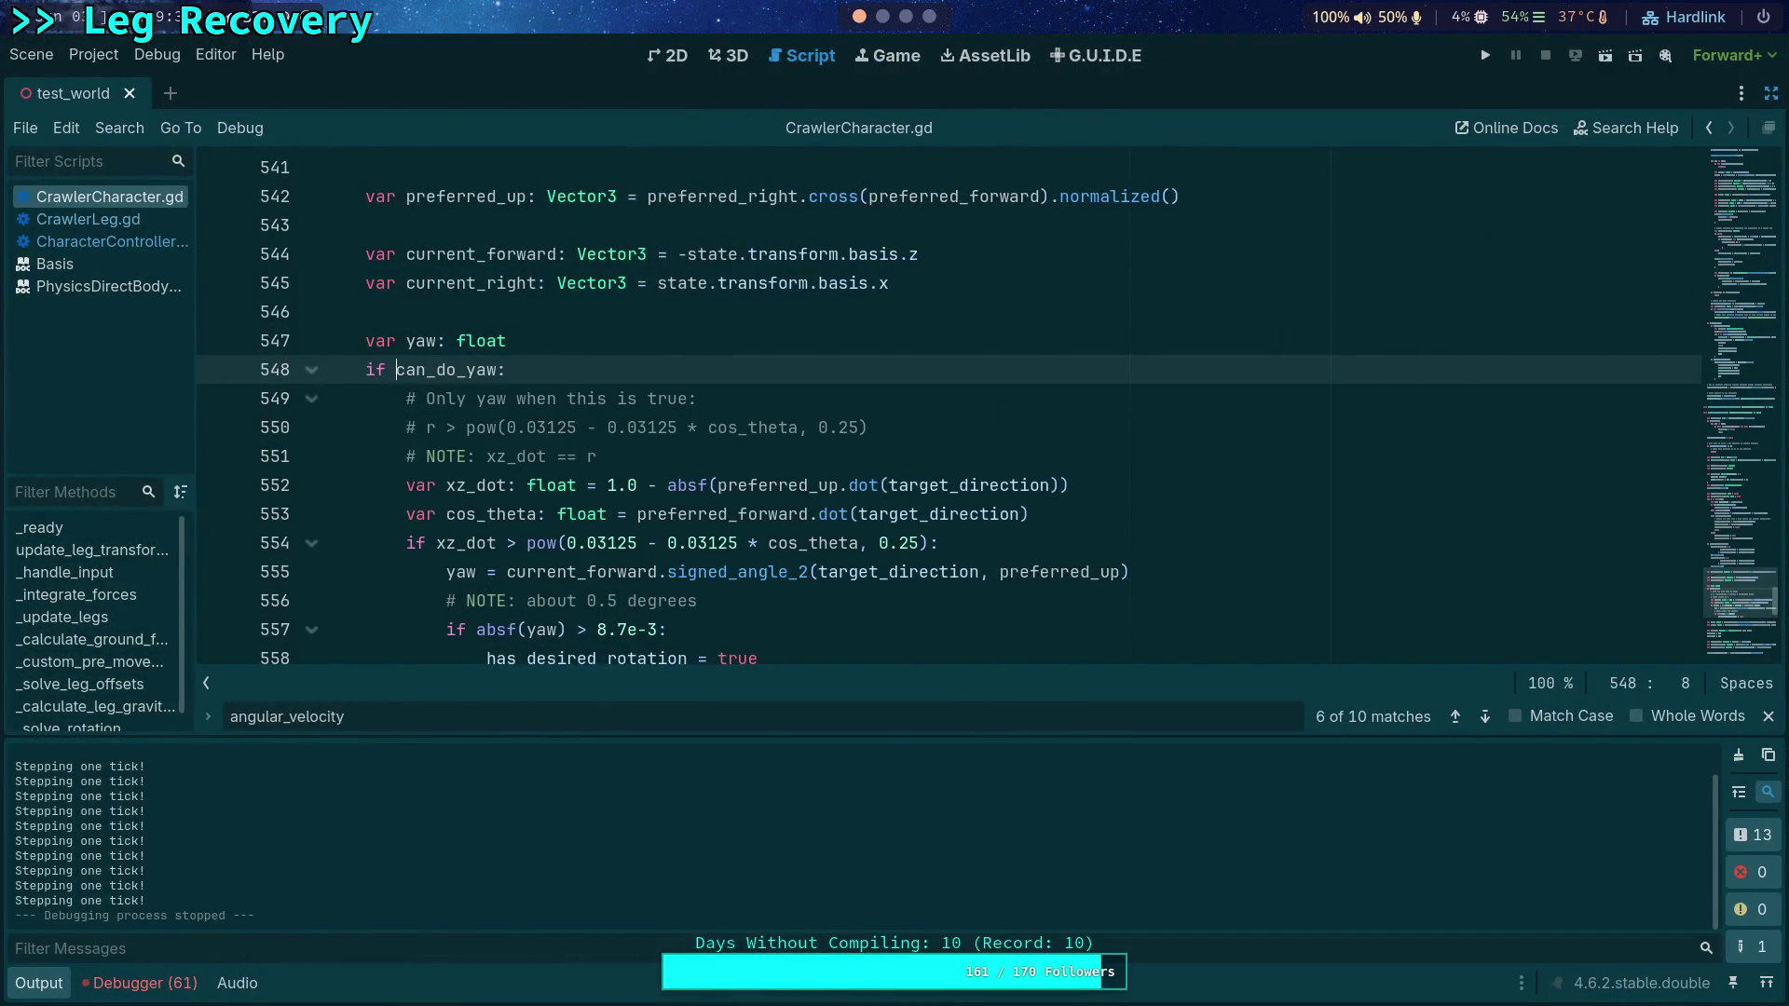
{"action": "left_click", "coordinate": [38, 983]}
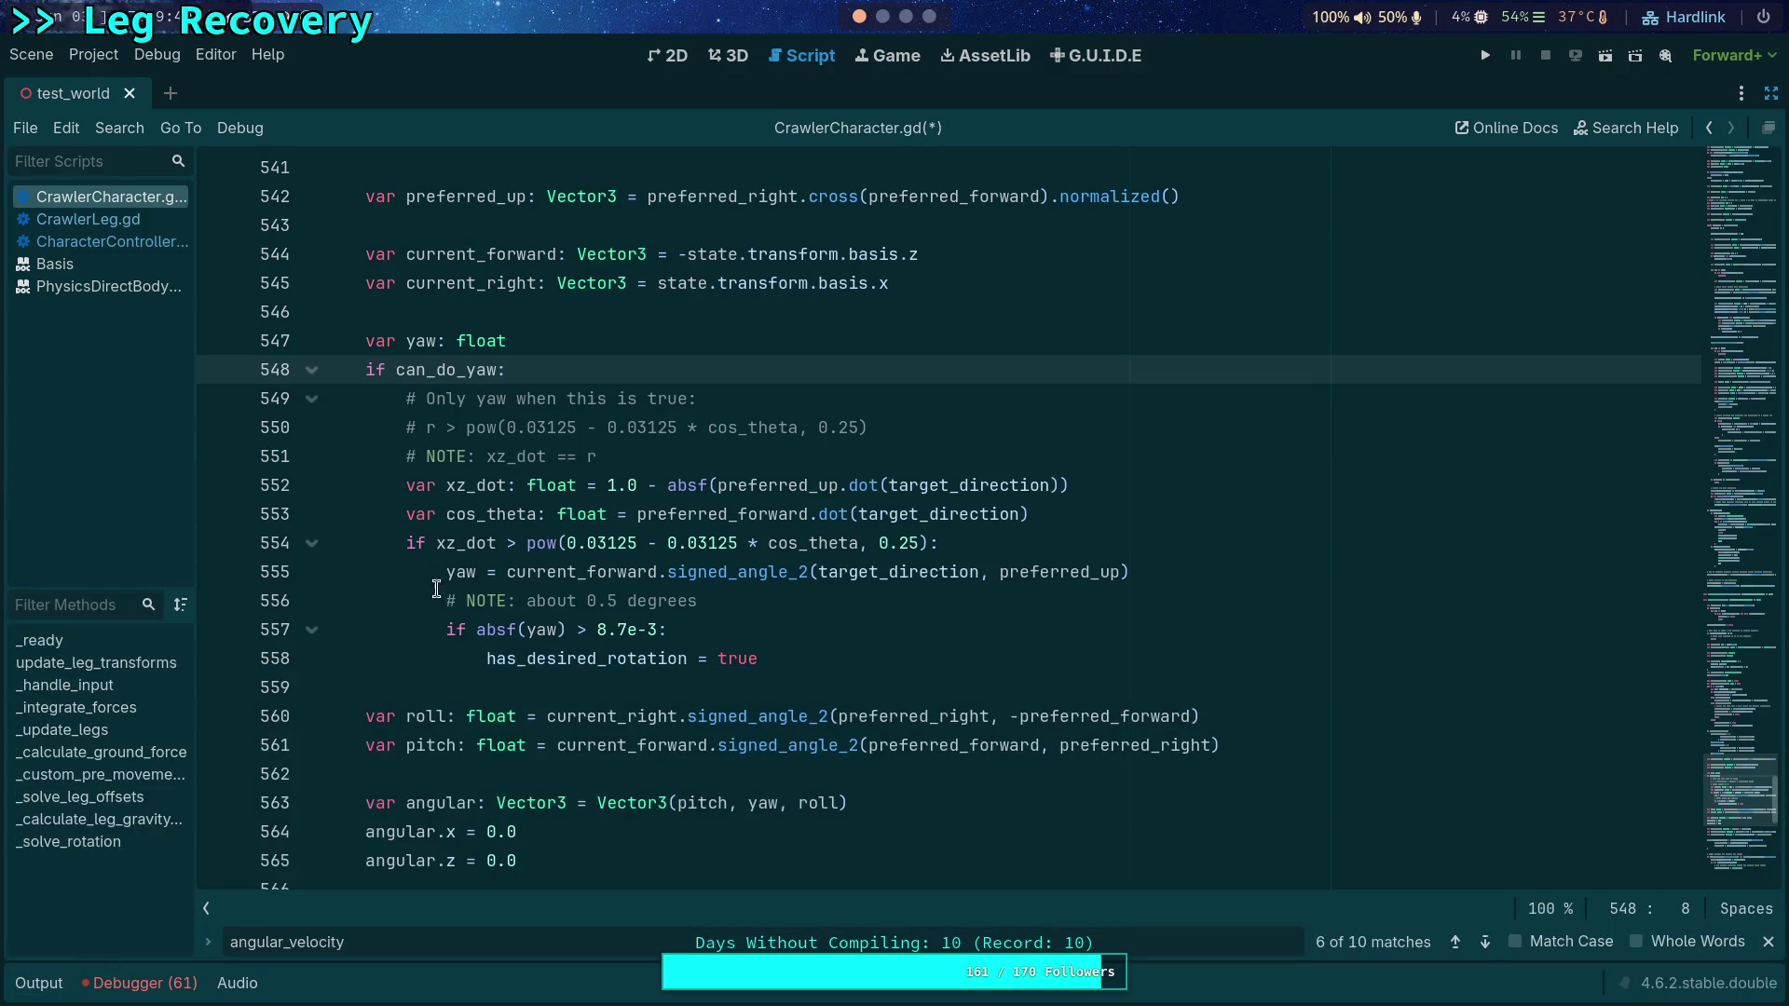
Step: Review the ground_velocity code in CrawlerLeg.gd, then return to CrawlerCharacter.gd
{"action": "scroll", "coordinate": [499, 496], "scroll_direction": "up", "scroll_amount": 9}
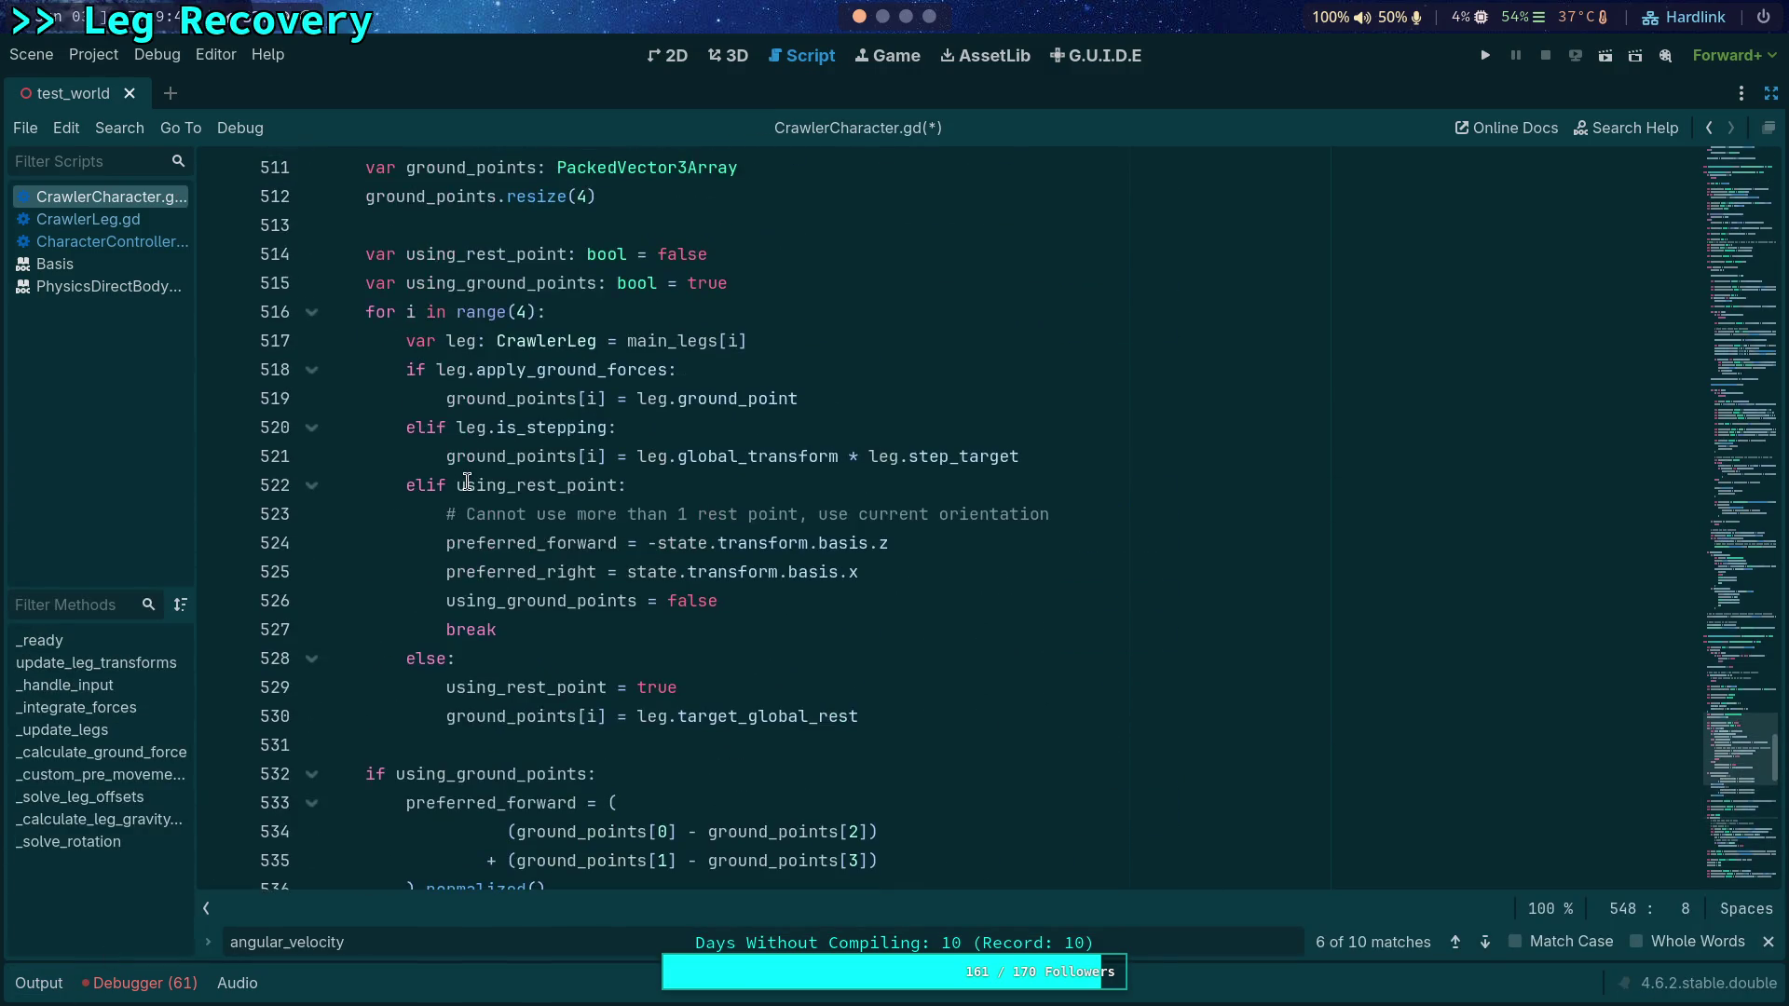
{"action": "scroll", "coordinate": [467, 479], "scroll_direction": "up", "scroll_amount": 2}
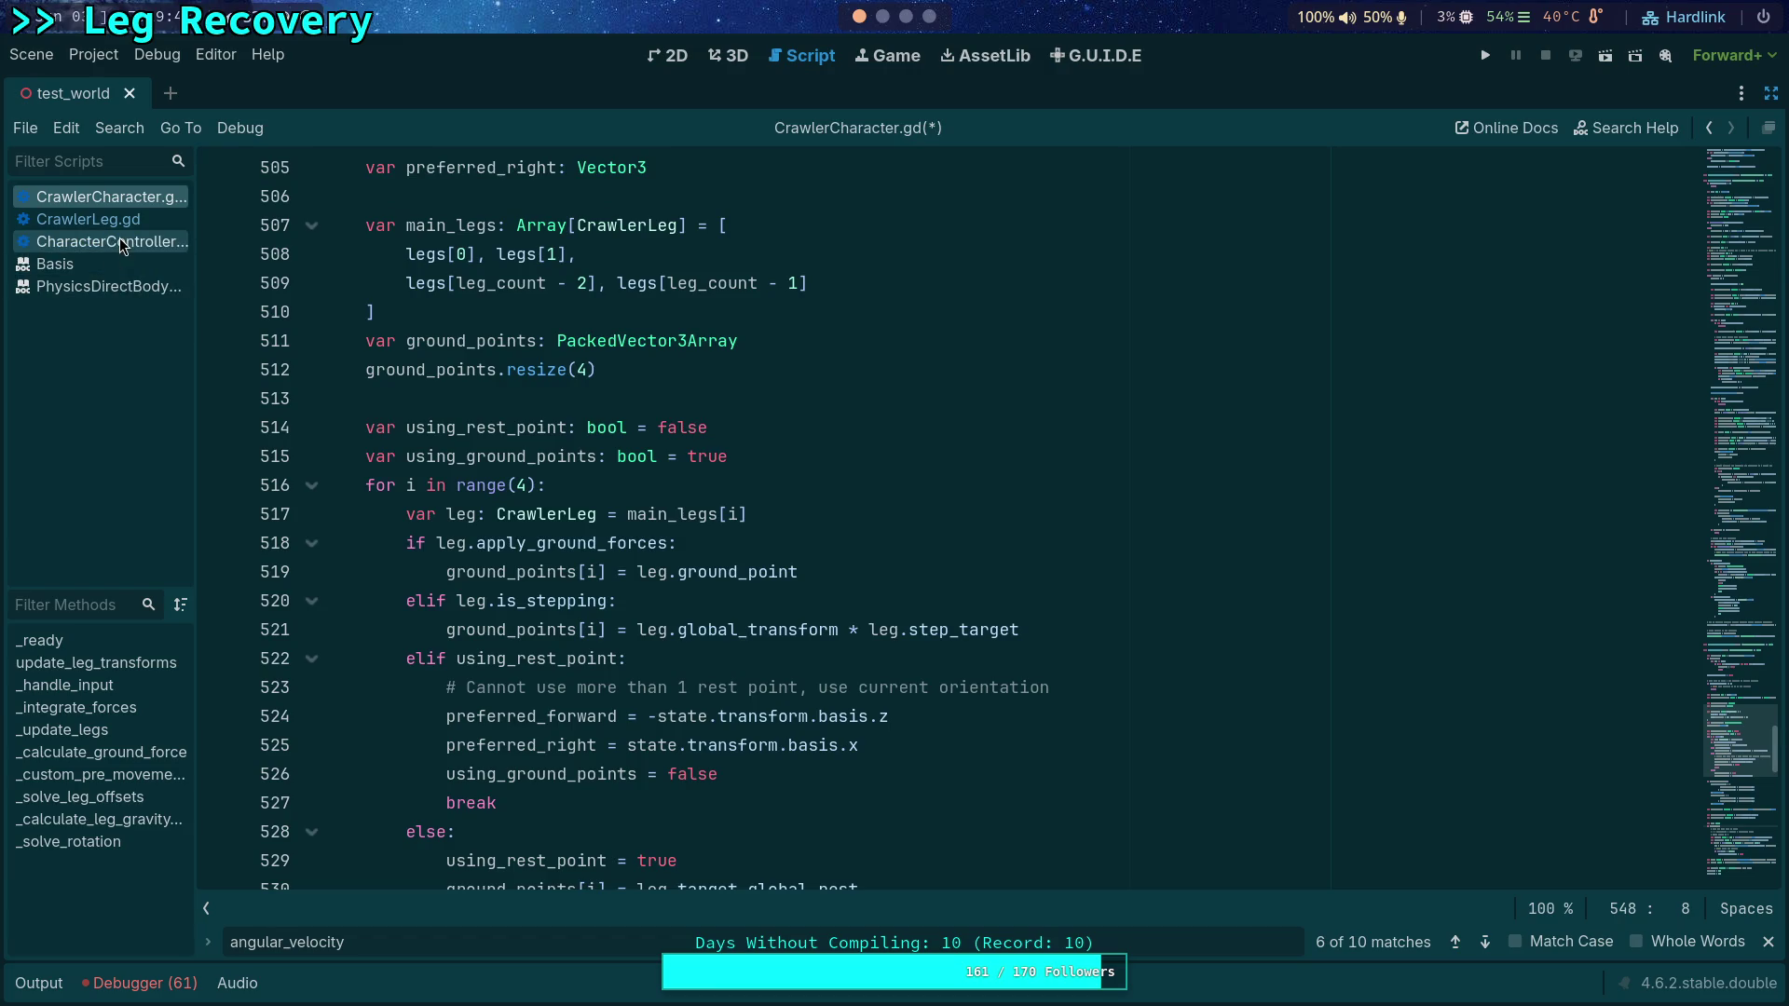
{"action": "scroll", "coordinate": [323, 464], "scroll_direction": "up", "scroll_amount": 10}
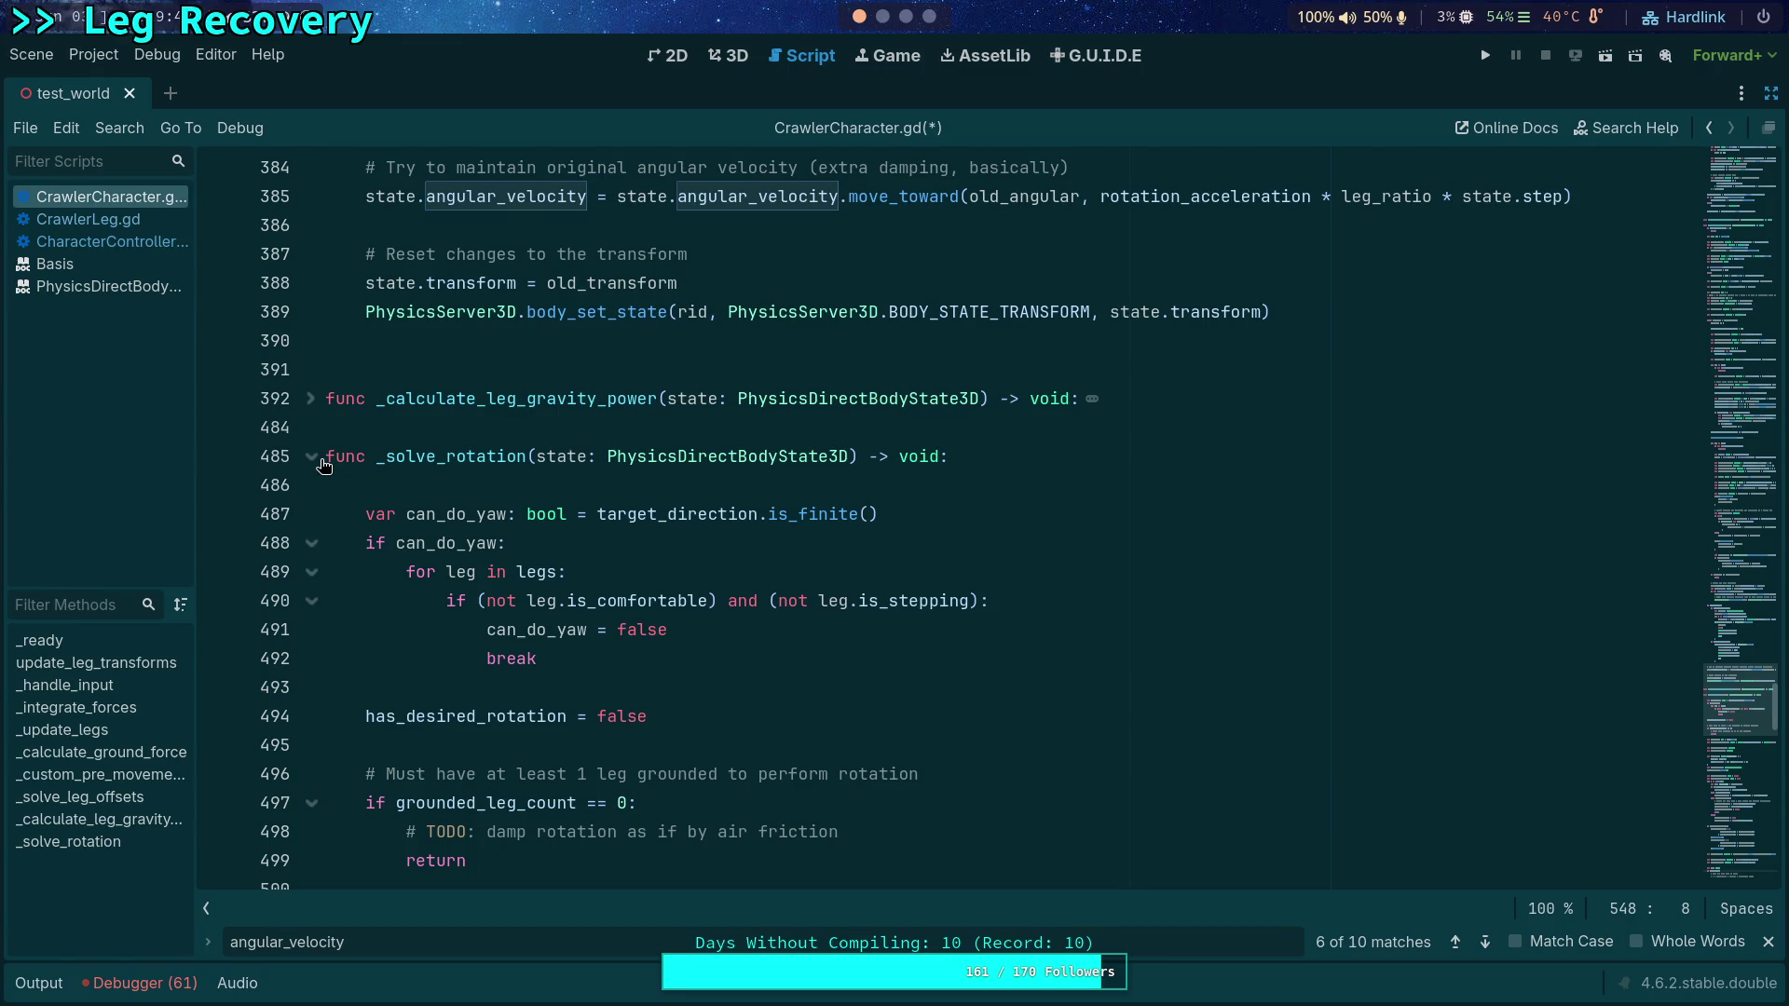
{"action": "left_click", "coordinate": [89, 219]}
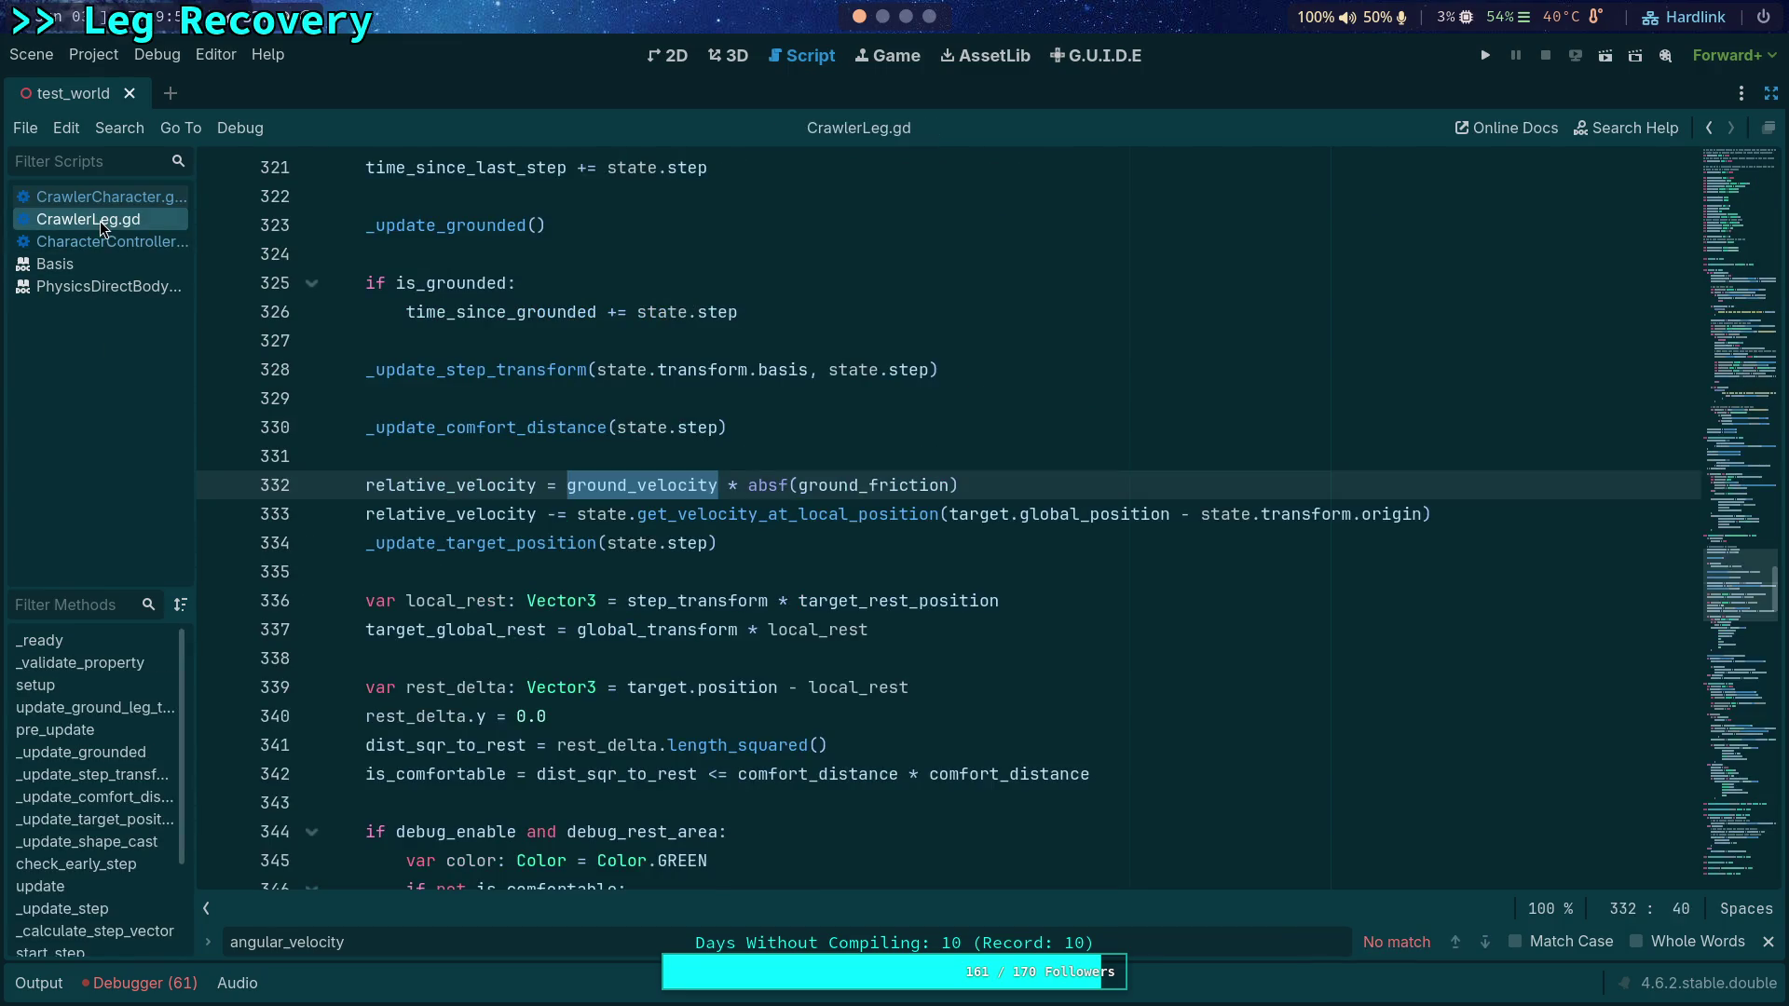
{"action": "scroll", "coordinate": [611, 562], "scroll_direction": "down", "scroll_amount": 4}
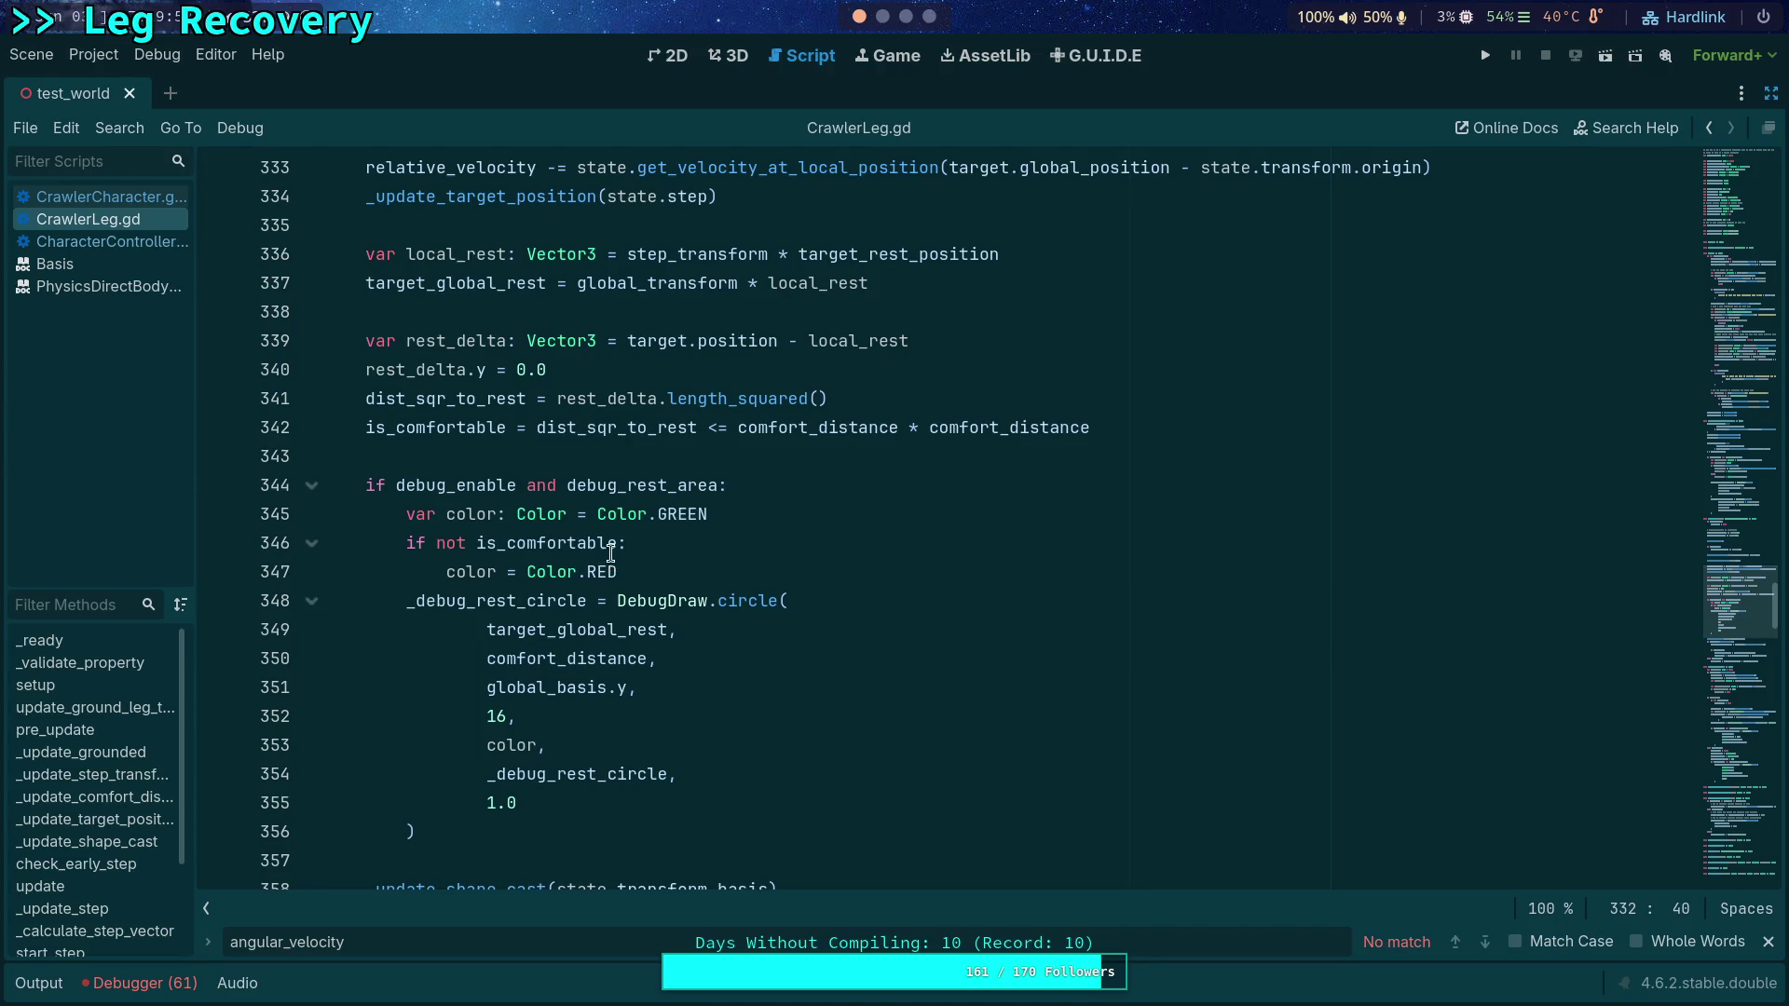
{"action": "scroll", "coordinate": [611, 554], "scroll_direction": "down", "scroll_amount": 7}
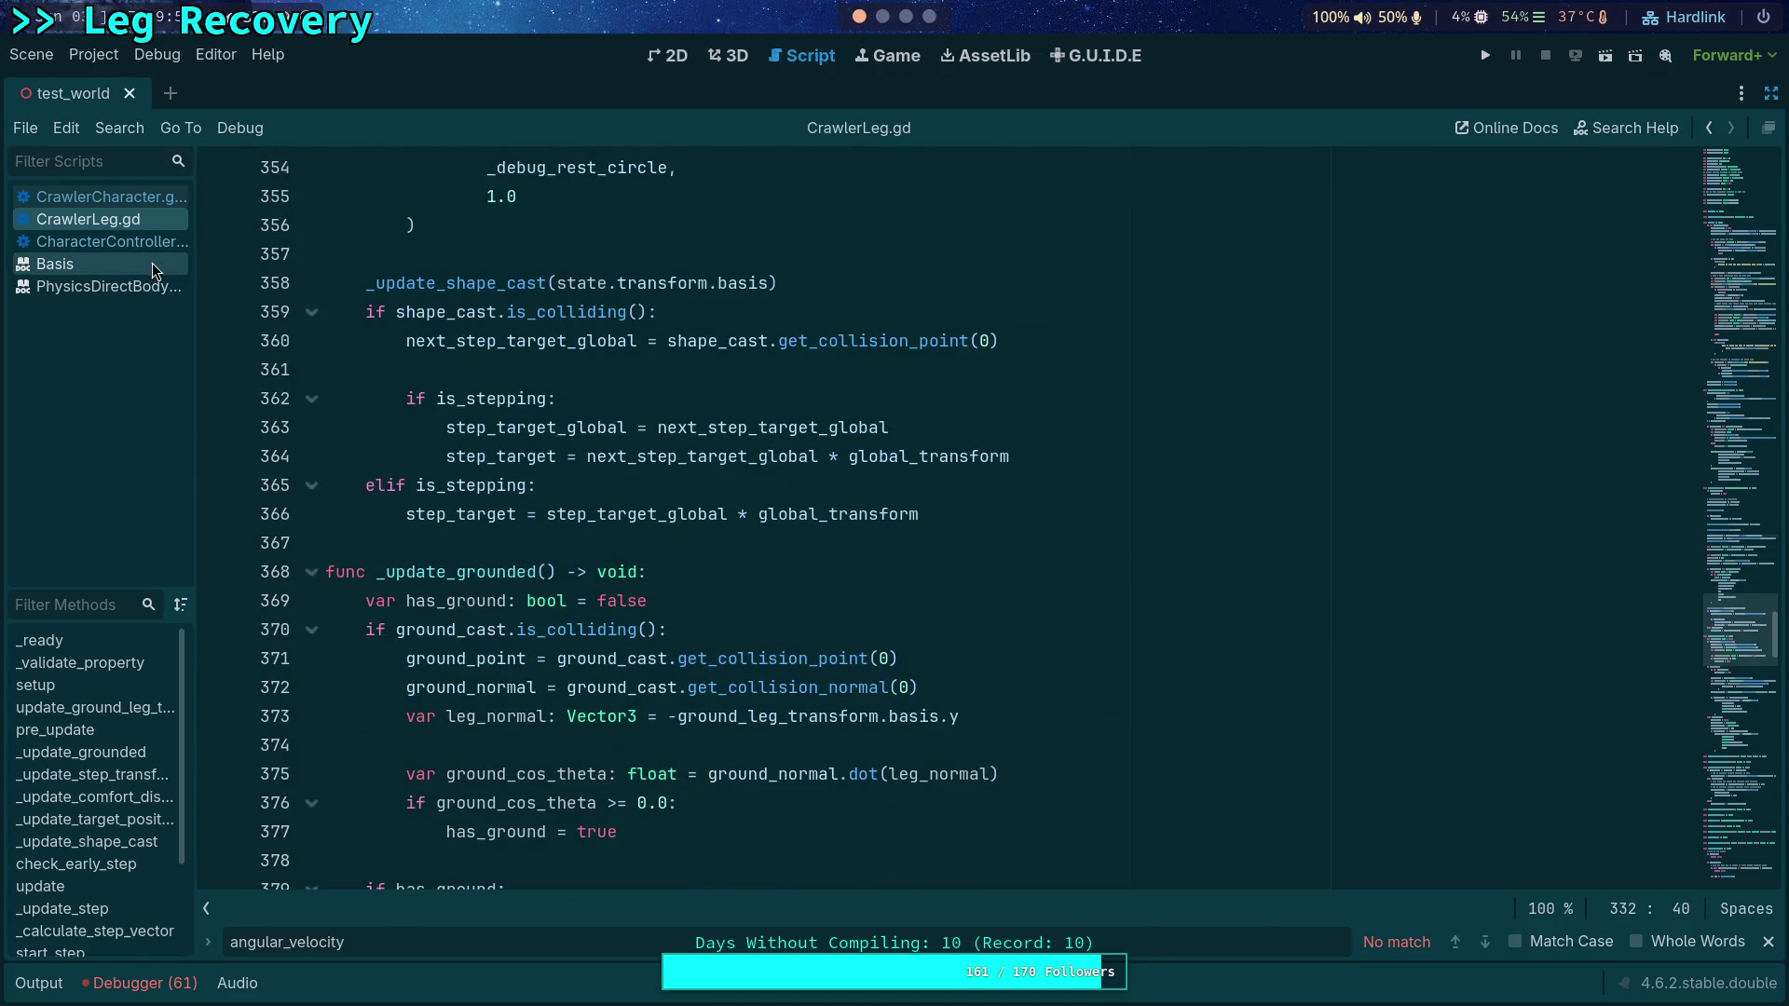
{"action": "left_click", "coordinate": [153, 197]}
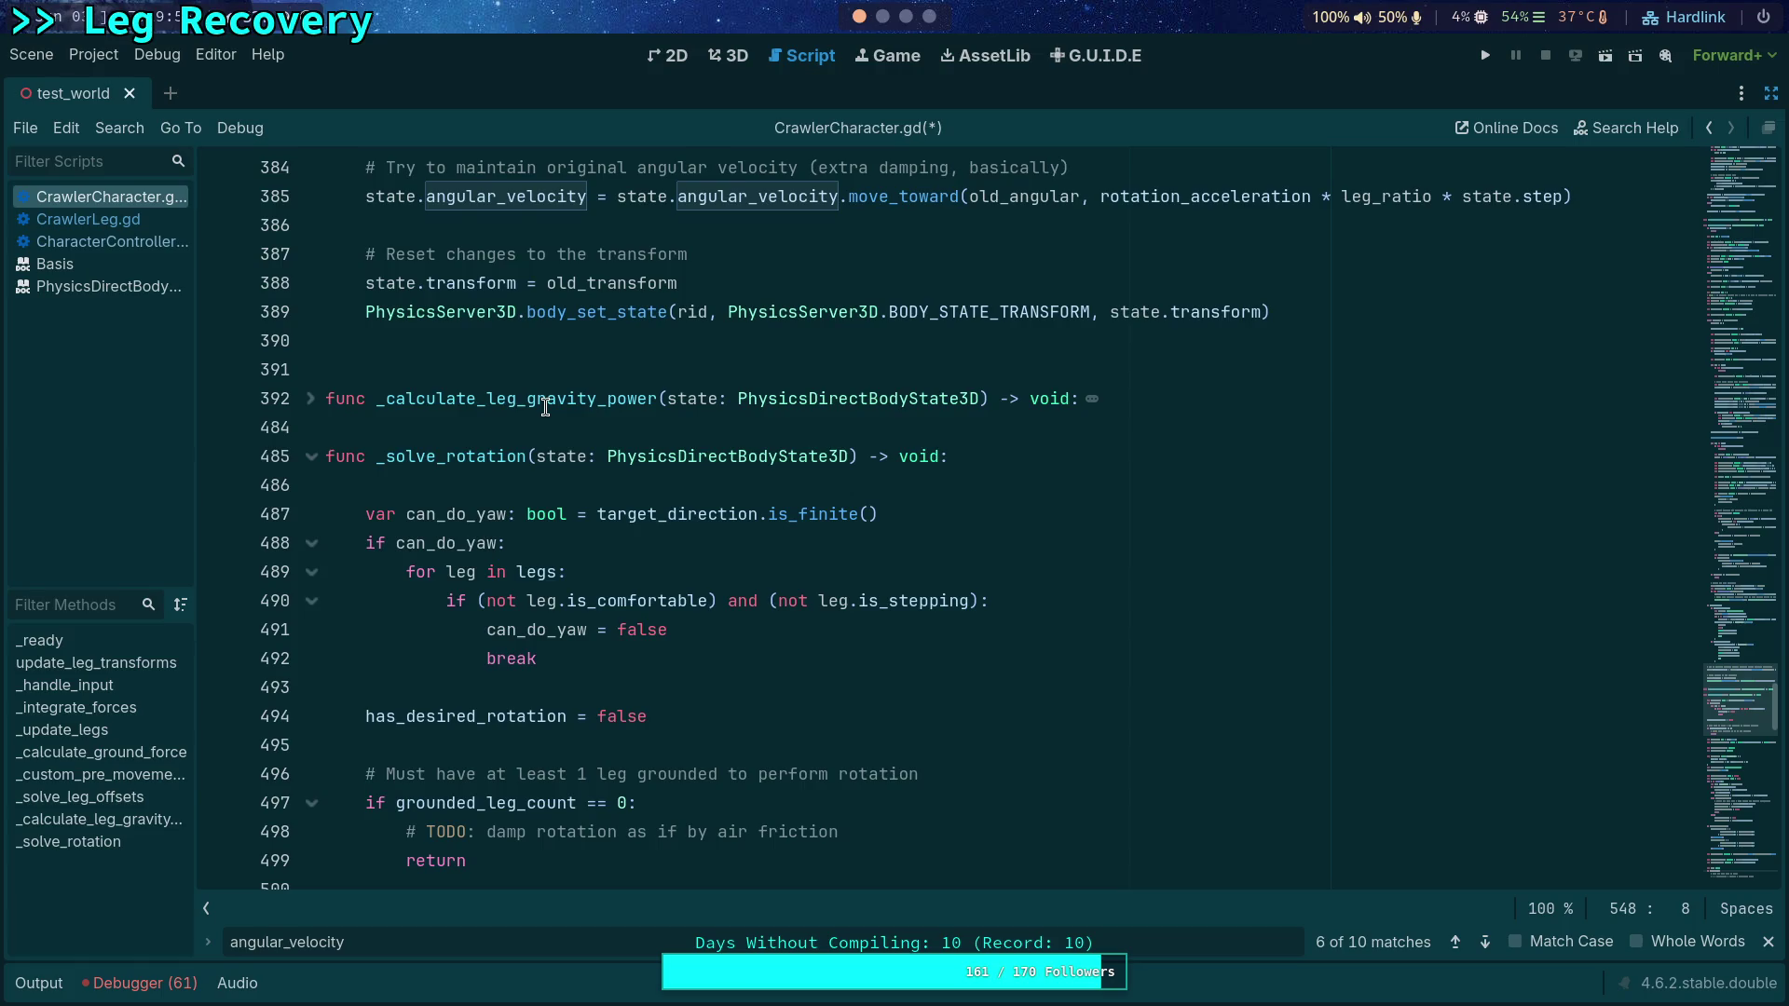
Step: Advance to the next angular_velocity match at line 571, then show the 3D scene
{"action": "scroll", "coordinate": [545, 407], "scroll_direction": "up", "scroll_amount": 5}
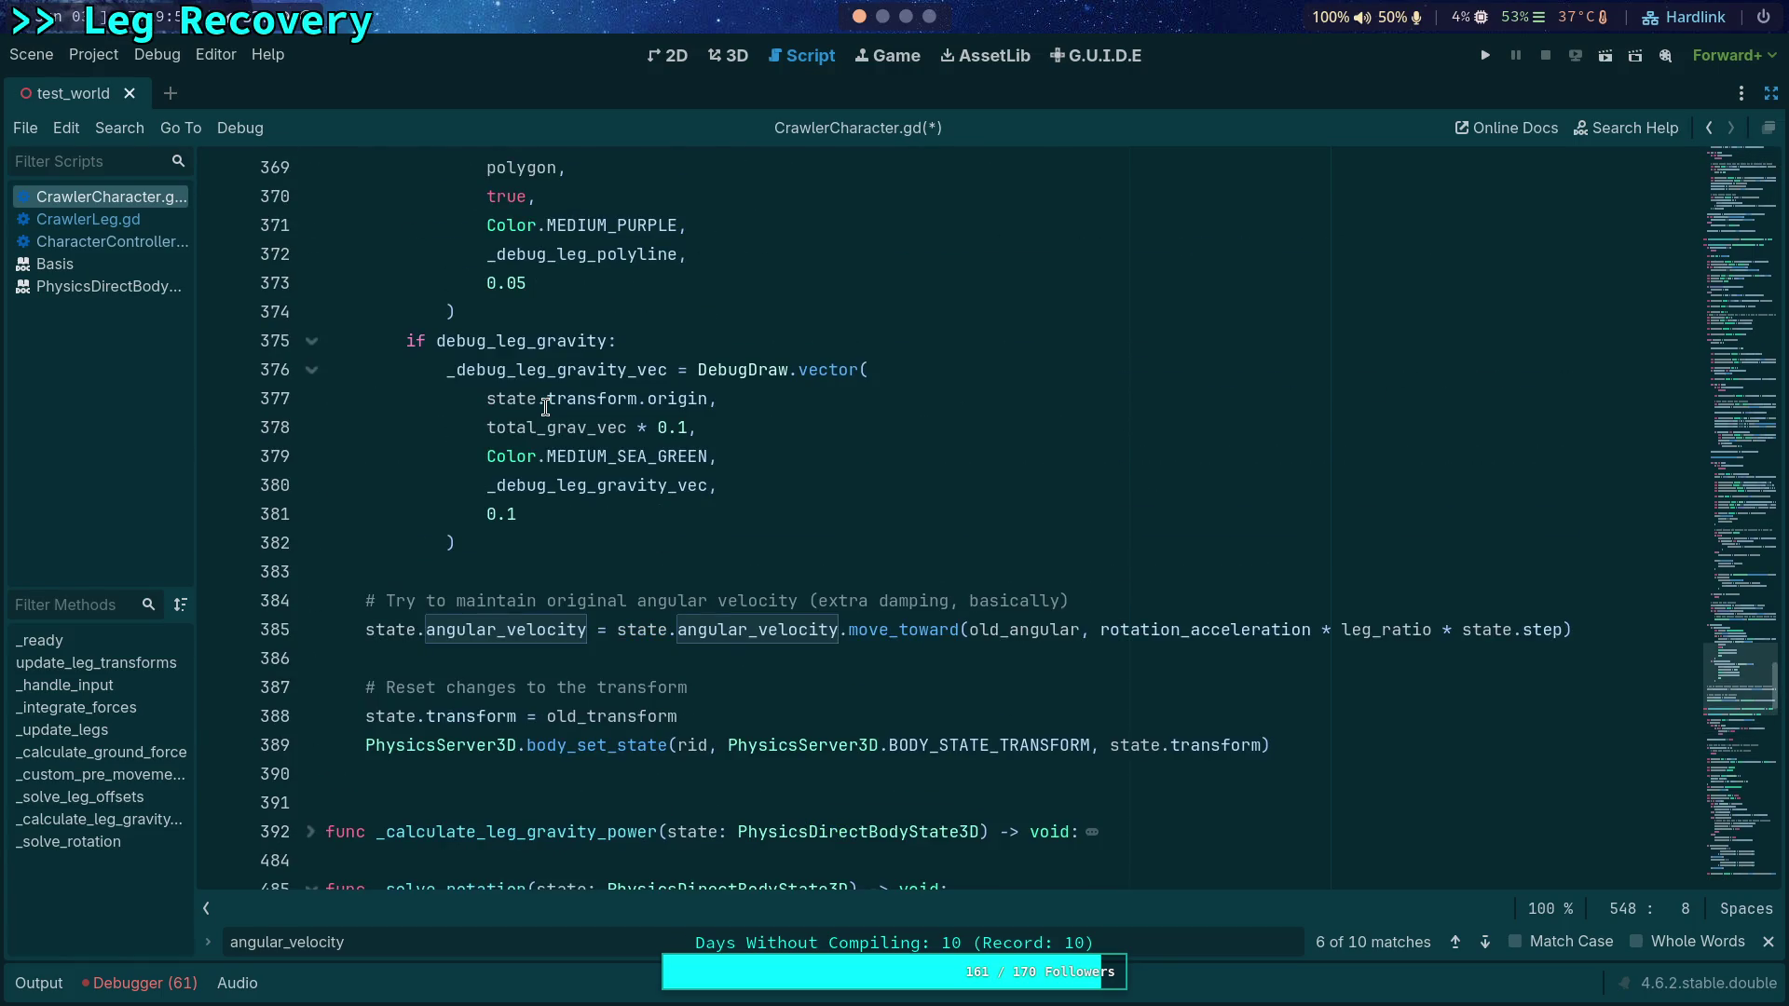
{"action": "scroll", "coordinate": [574, 489], "scroll_direction": "up", "scroll_amount": 11}
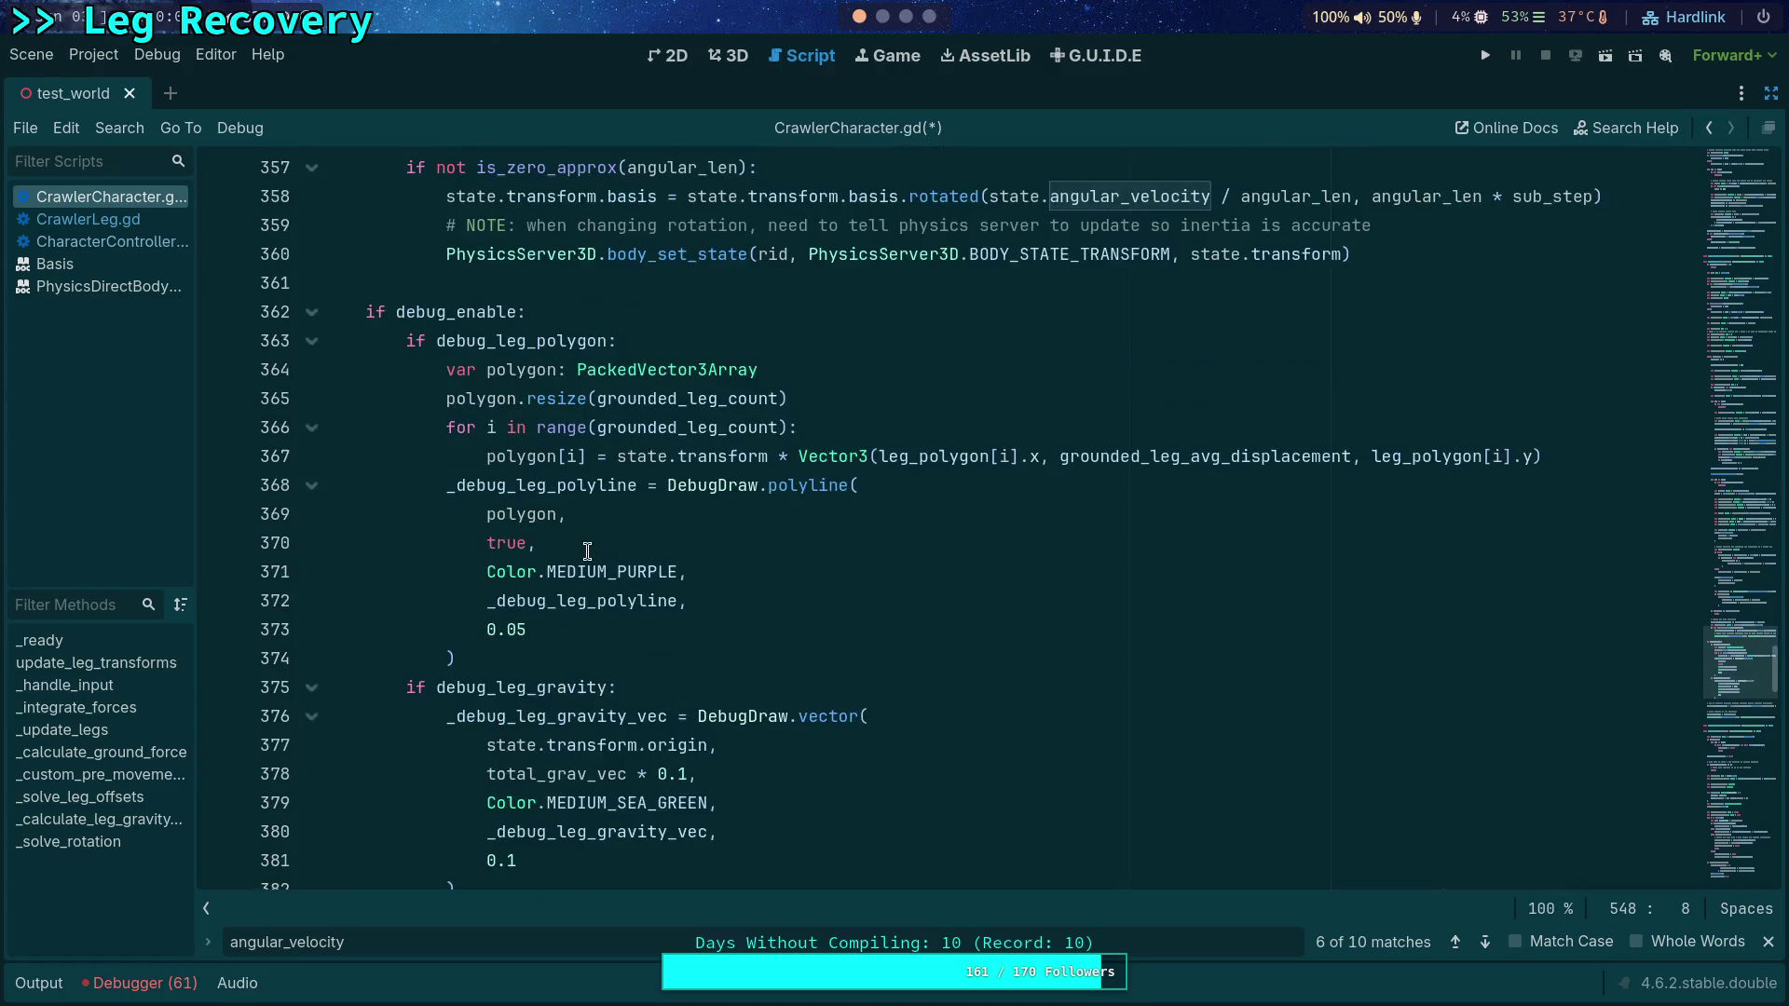
{"action": "scroll", "coordinate": [587, 551], "scroll_direction": "up", "scroll_amount": 4}
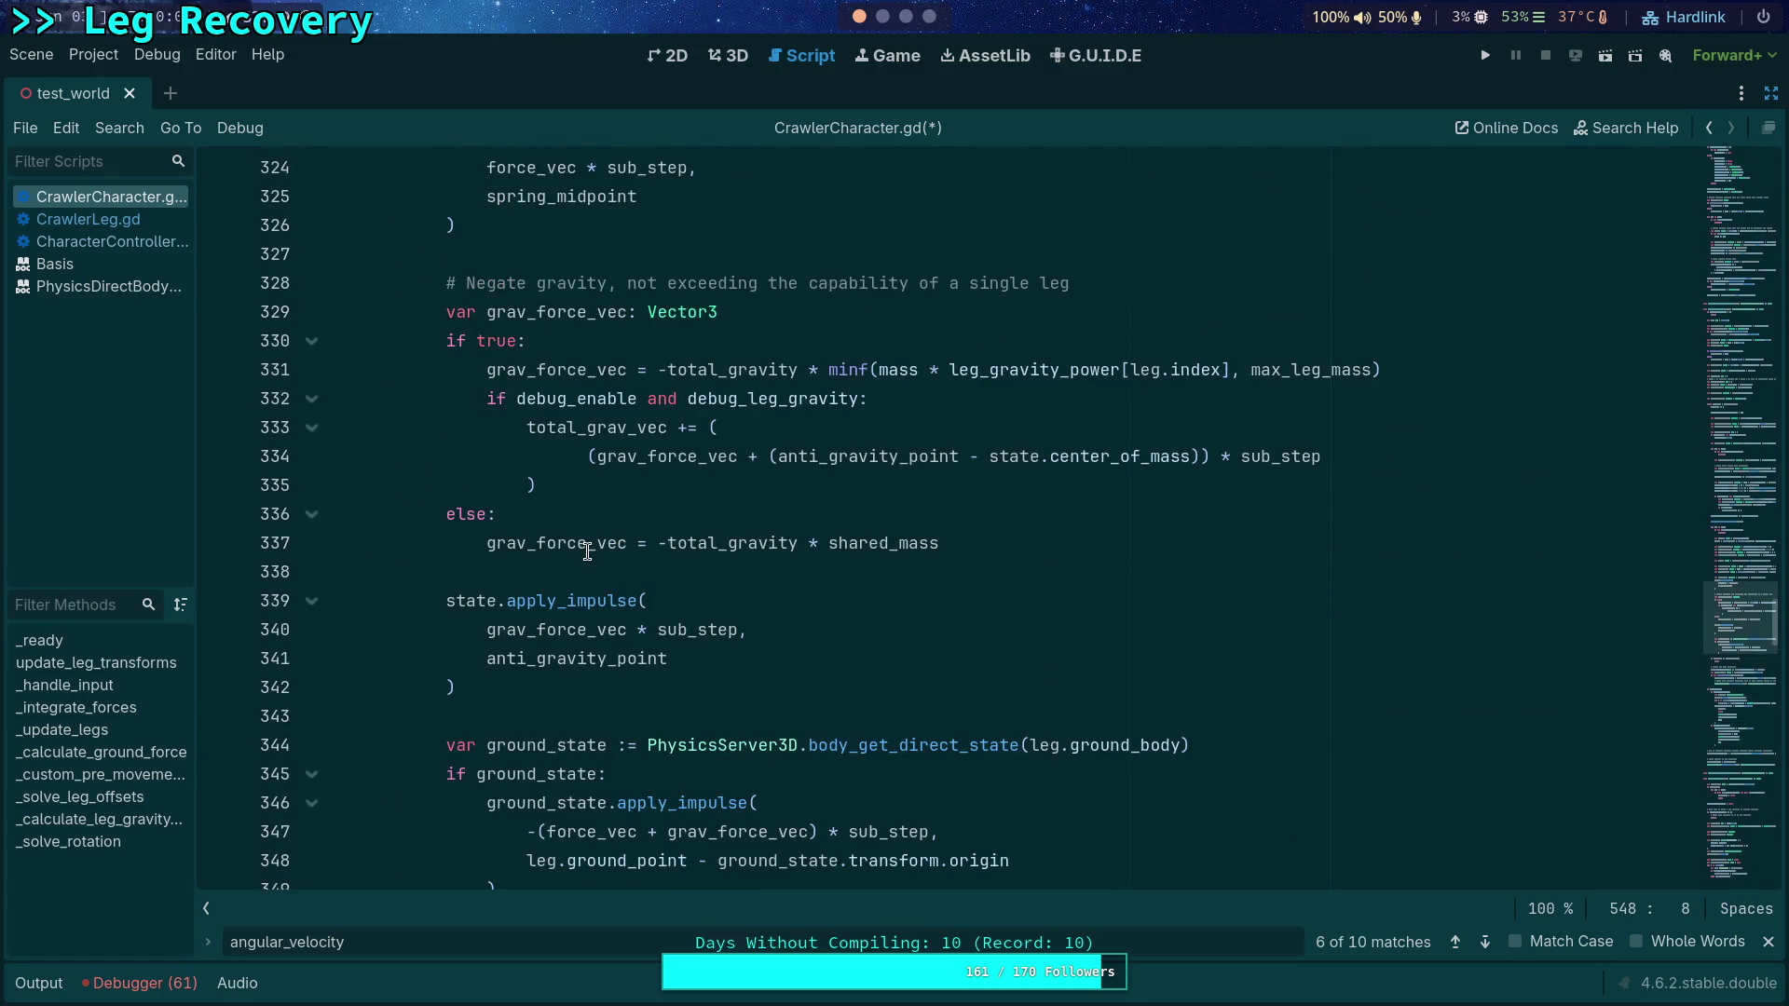
{"action": "scroll", "coordinate": [587, 551], "scroll_direction": "up", "scroll_amount": 12}
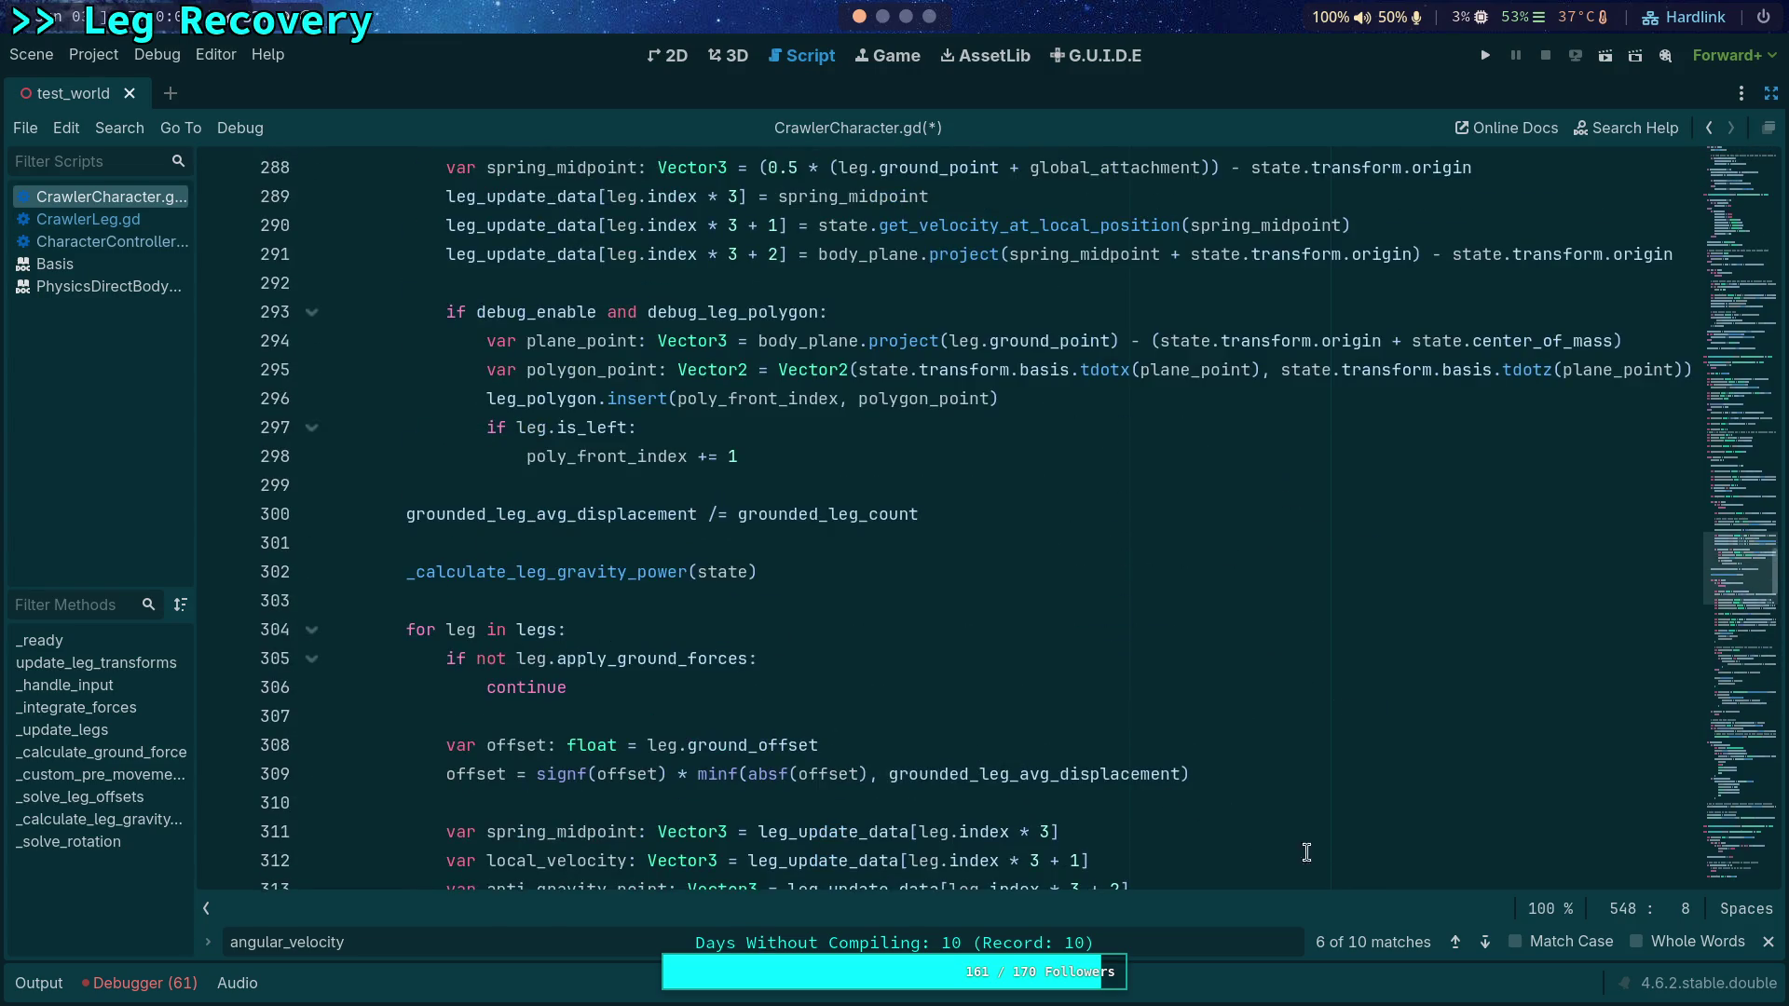
{"action": "scroll", "coordinate": [1005, 752], "scroll_direction": "up", "scroll_amount": 2}
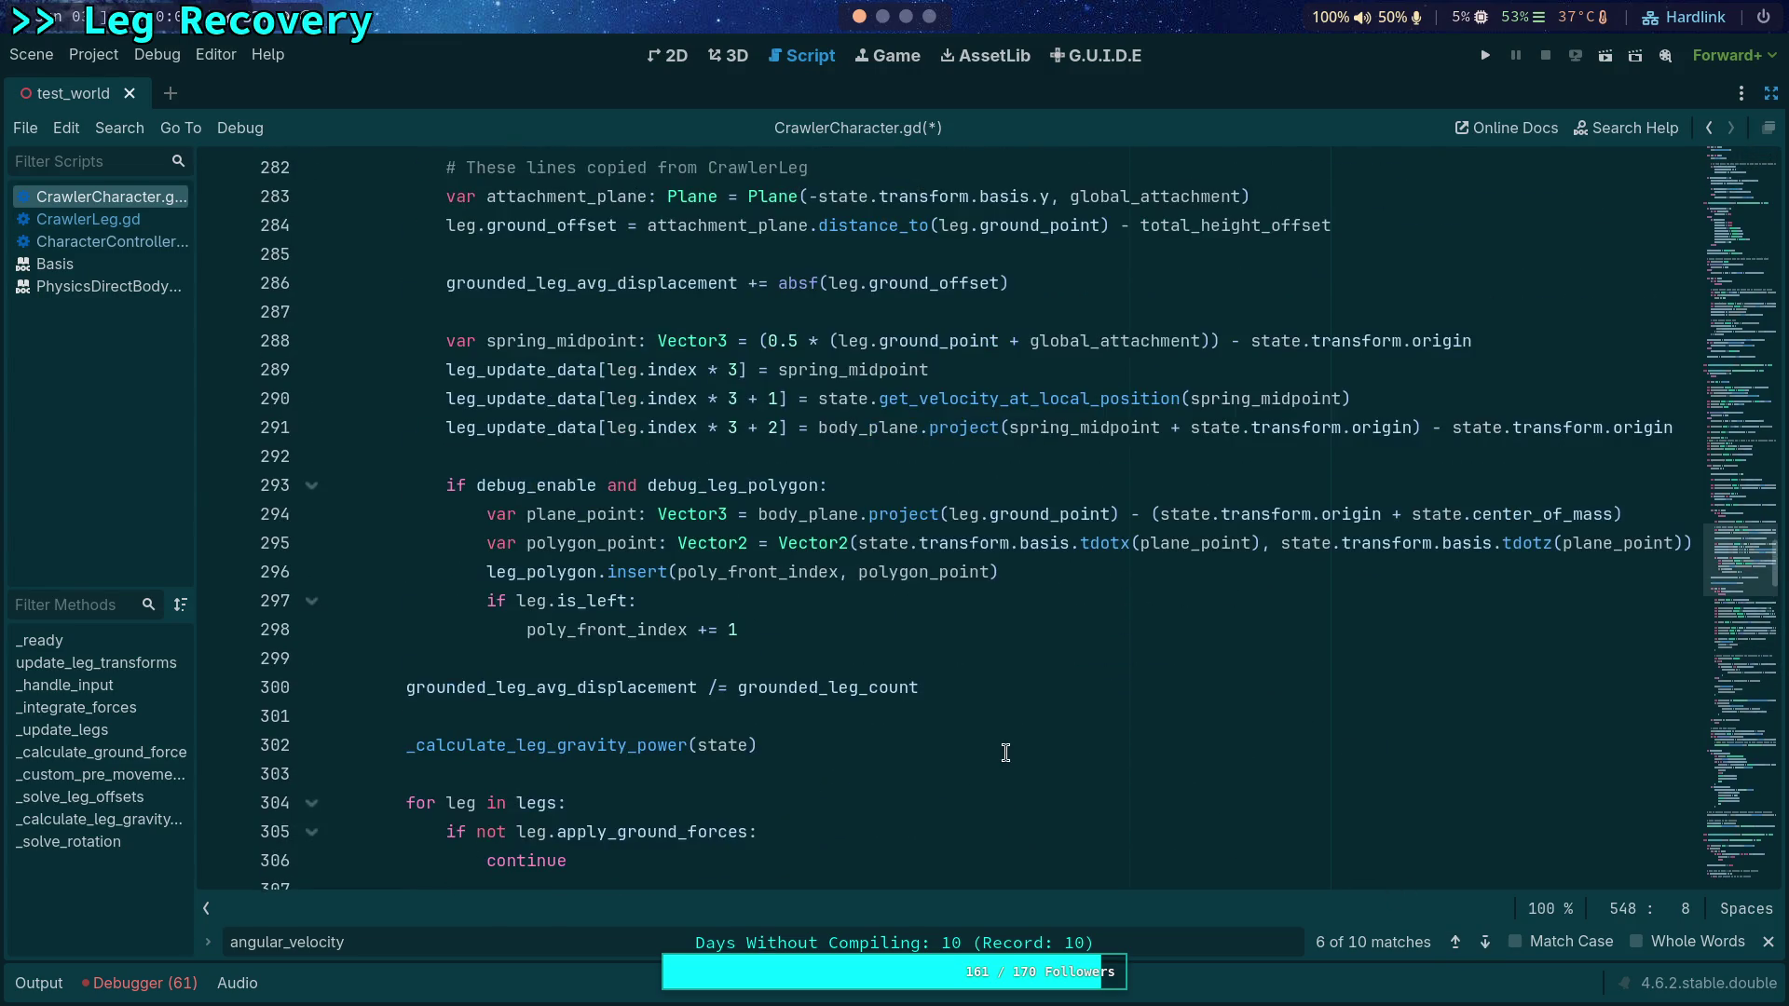
{"action": "scroll", "coordinate": [1005, 752], "scroll_direction": "up", "scroll_amount": 8}
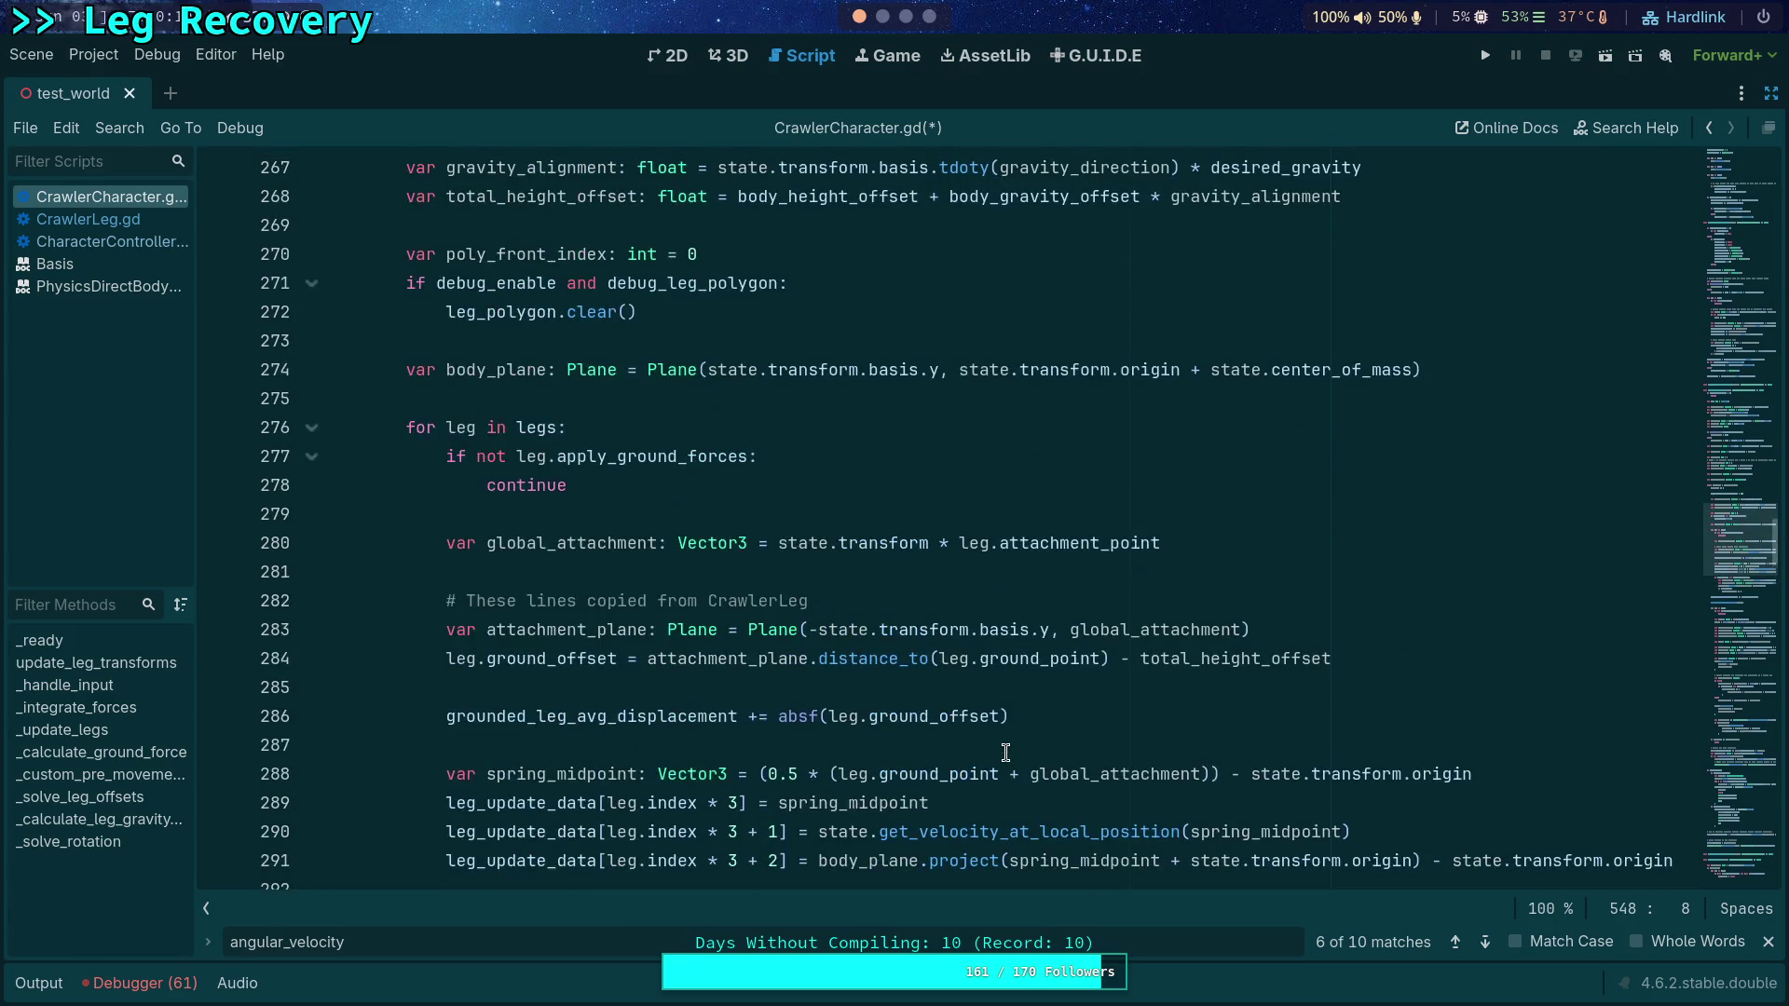
{"action": "scroll", "coordinate": [1005, 752], "scroll_direction": "up", "scroll_amount": 2}
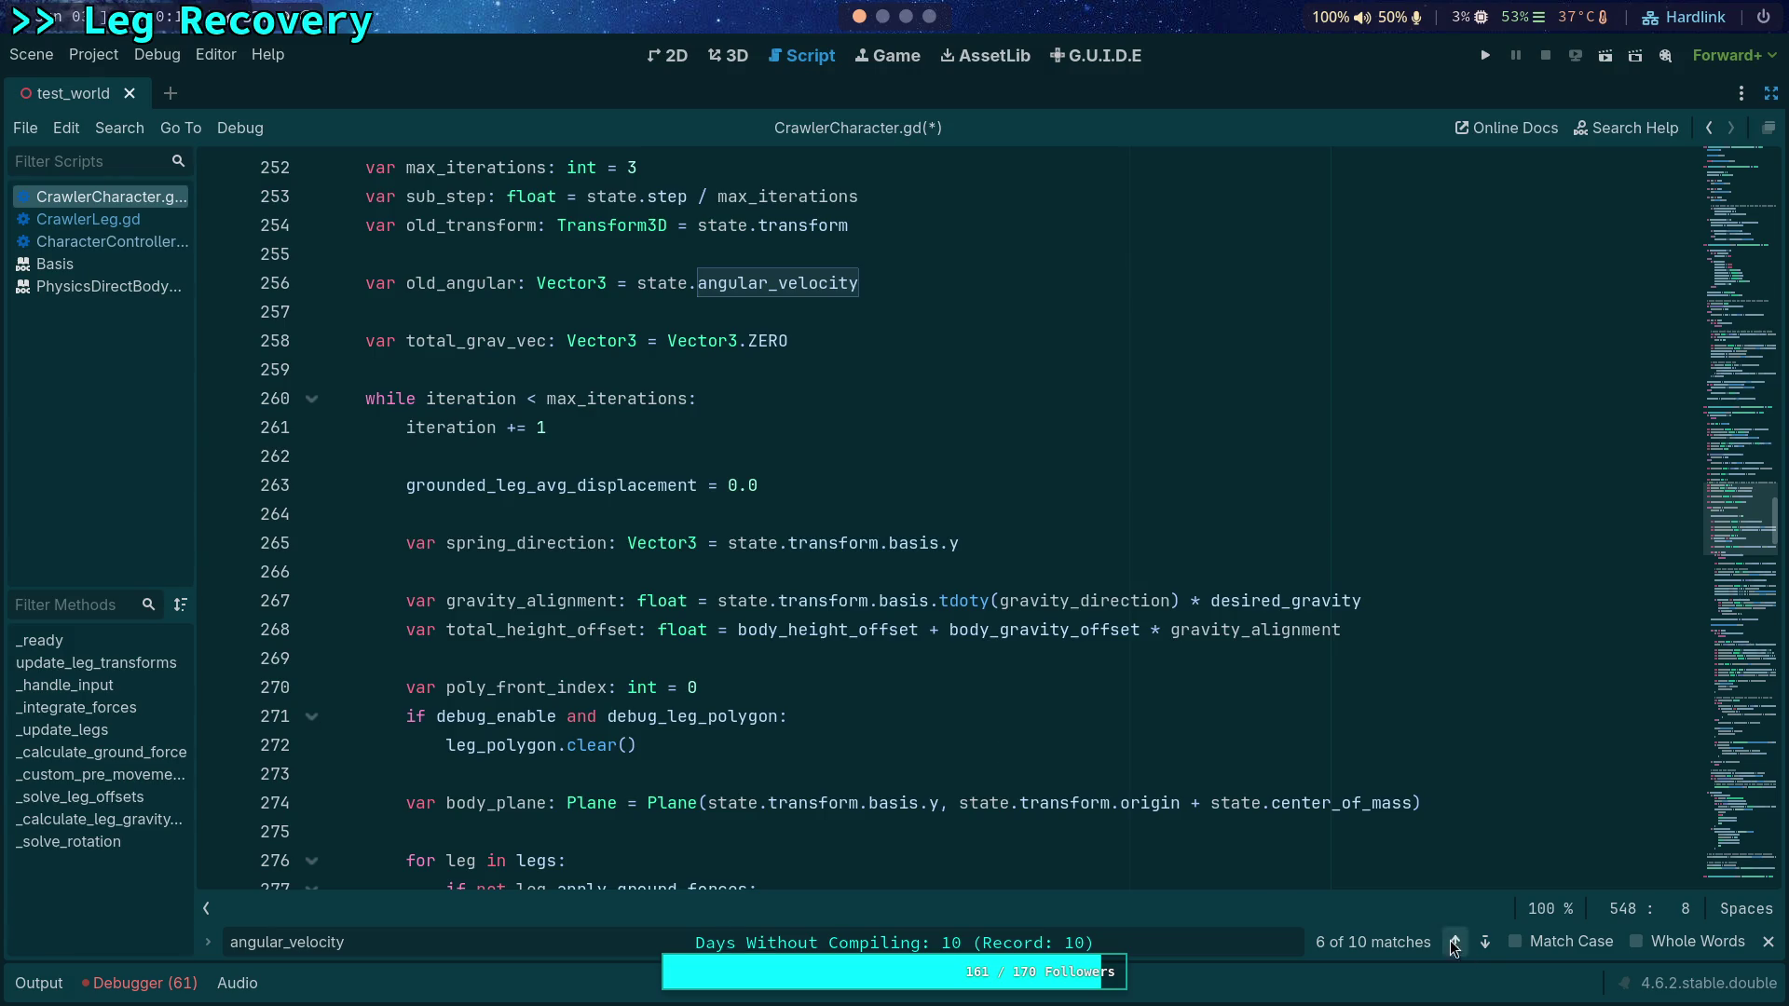
{"action": "left_click", "coordinate": [1483, 943]}
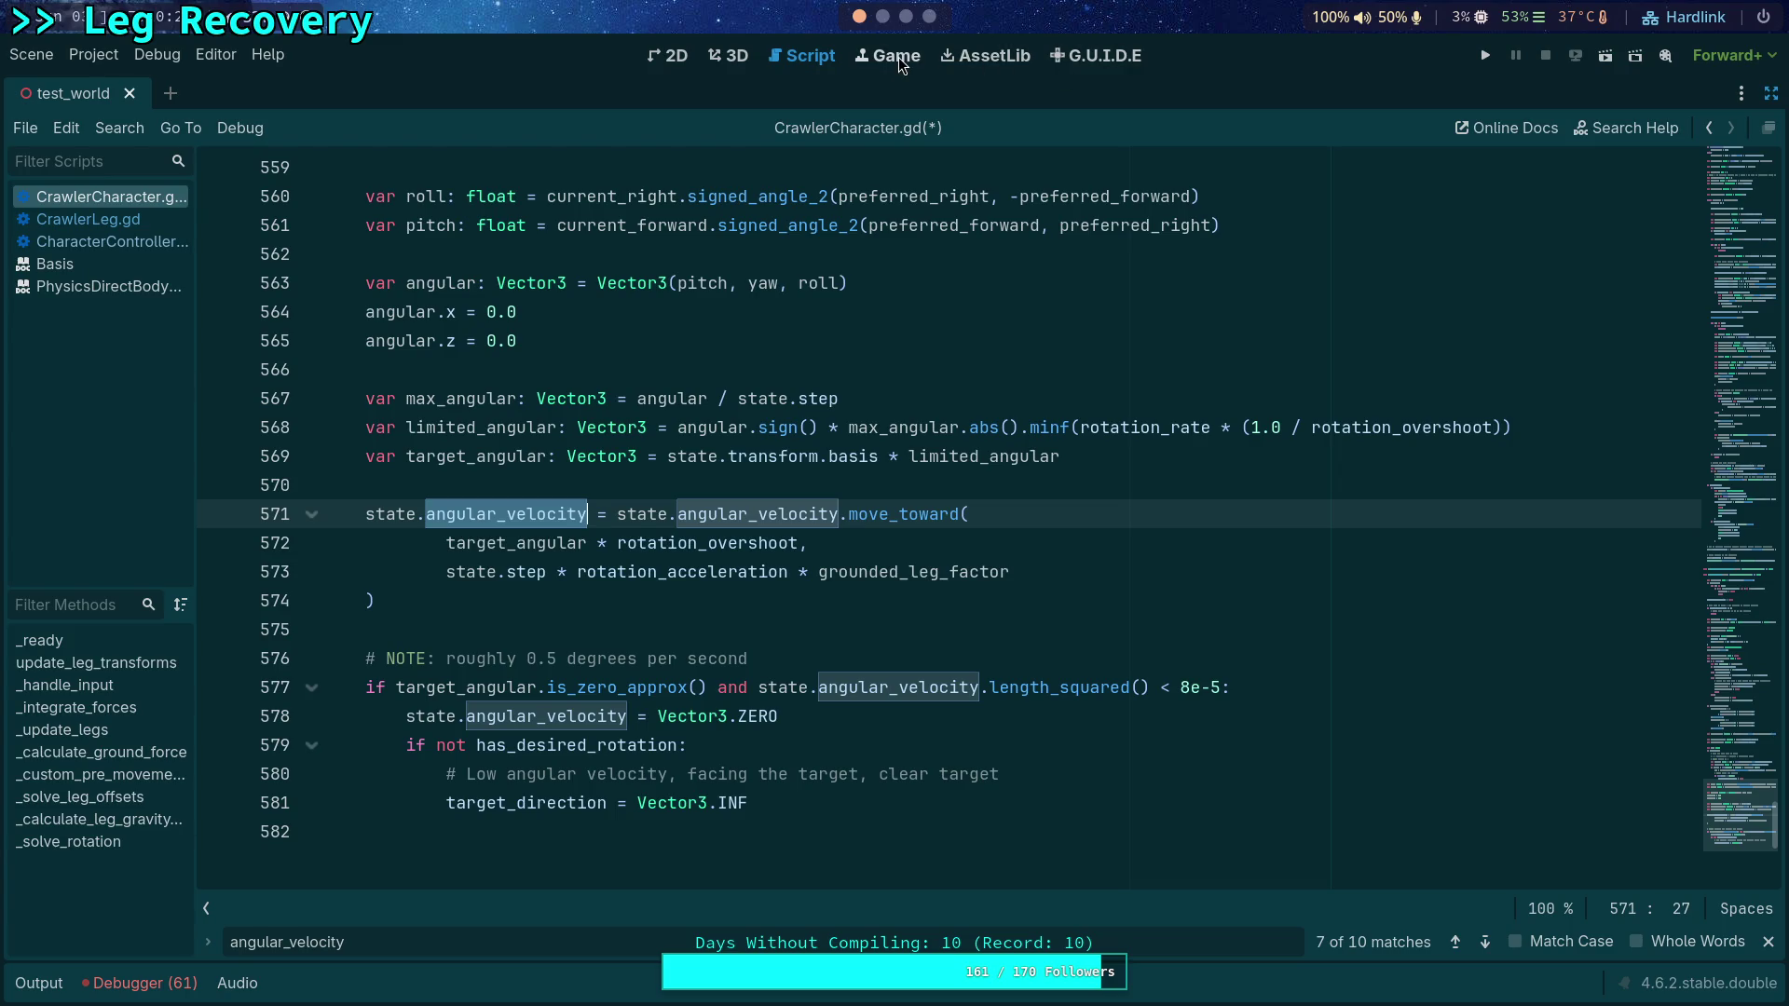
{"action": "left_click", "coordinate": [728, 56]}
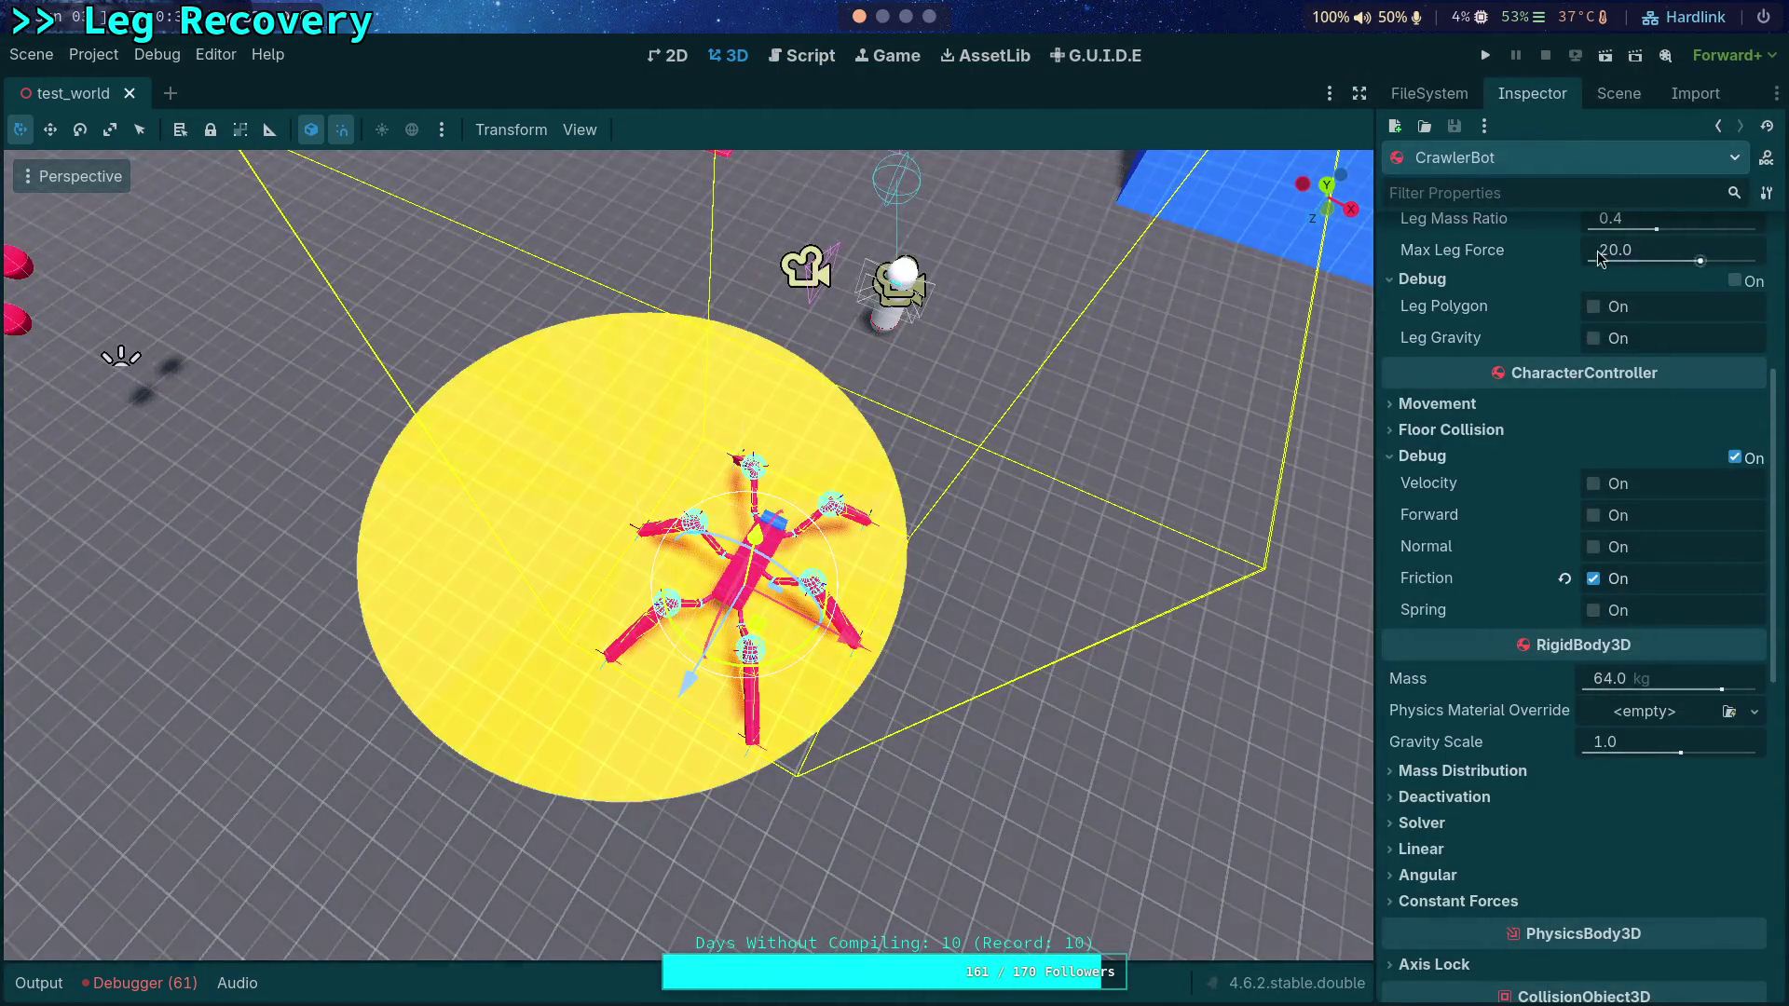
Step: Make CrawlerBot/Camera3D the current camera via the Inspector's Current checkbox
{"action": "left_click", "coordinate": [1618, 93]}
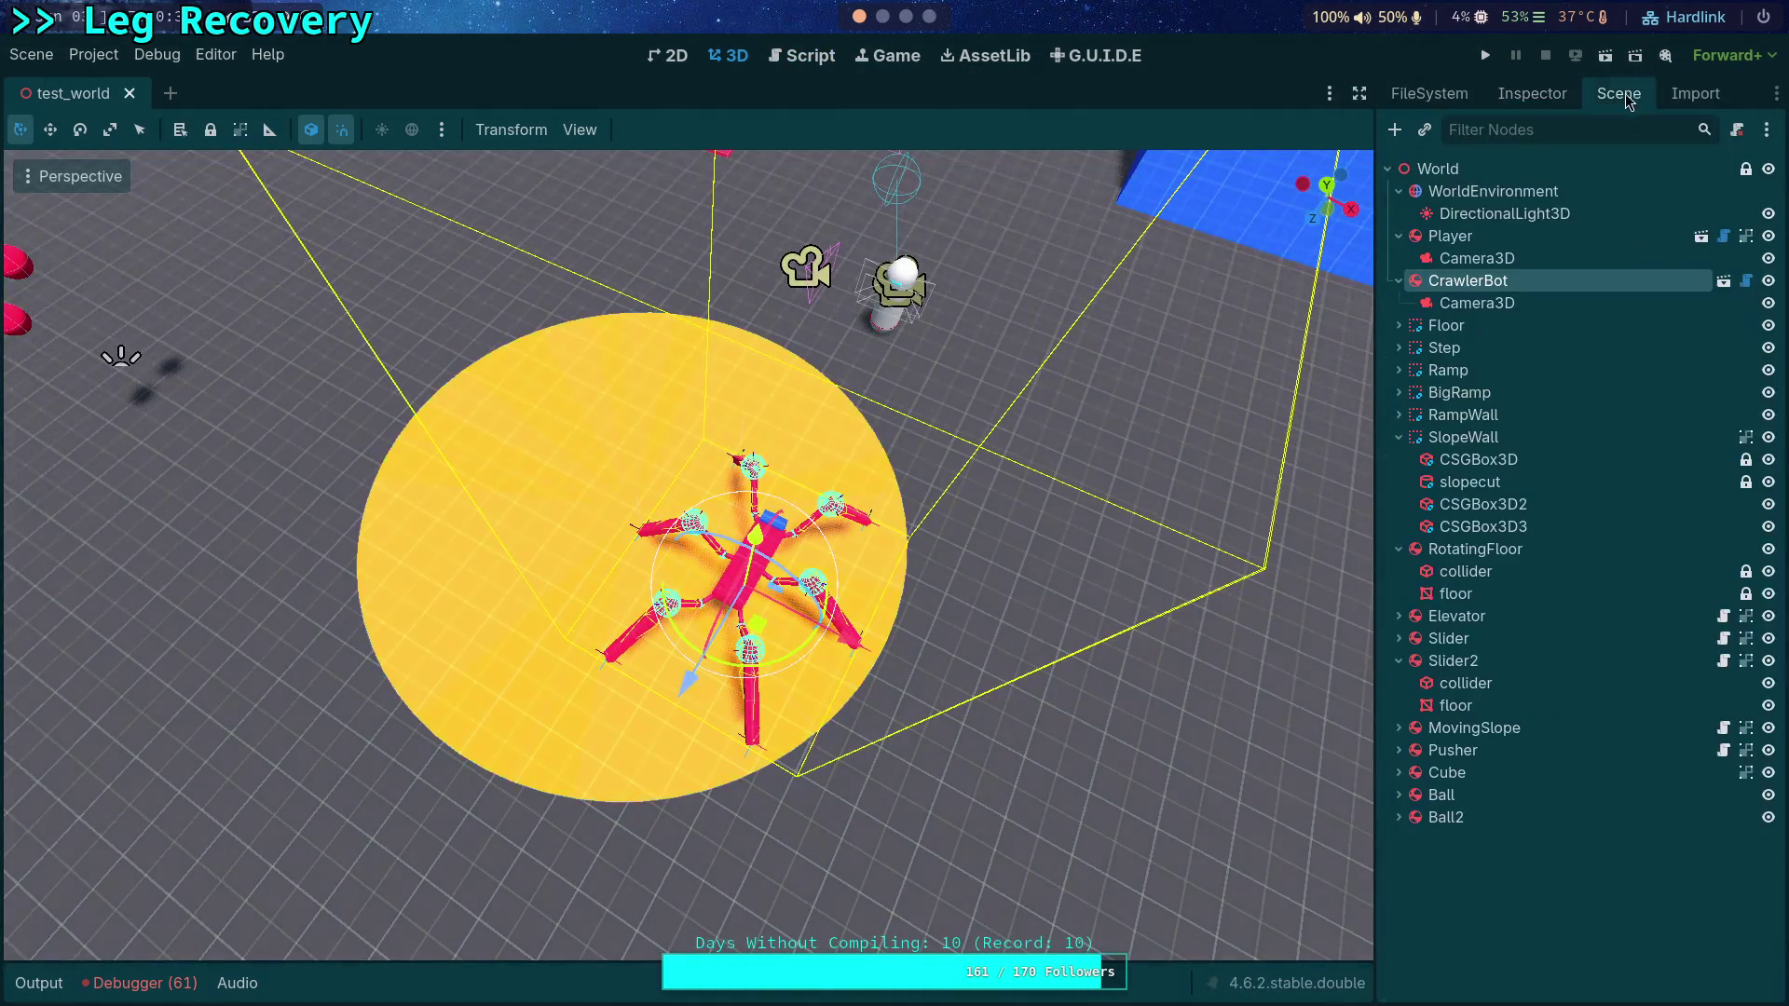
{"action": "left_click", "coordinate": [1477, 302]}
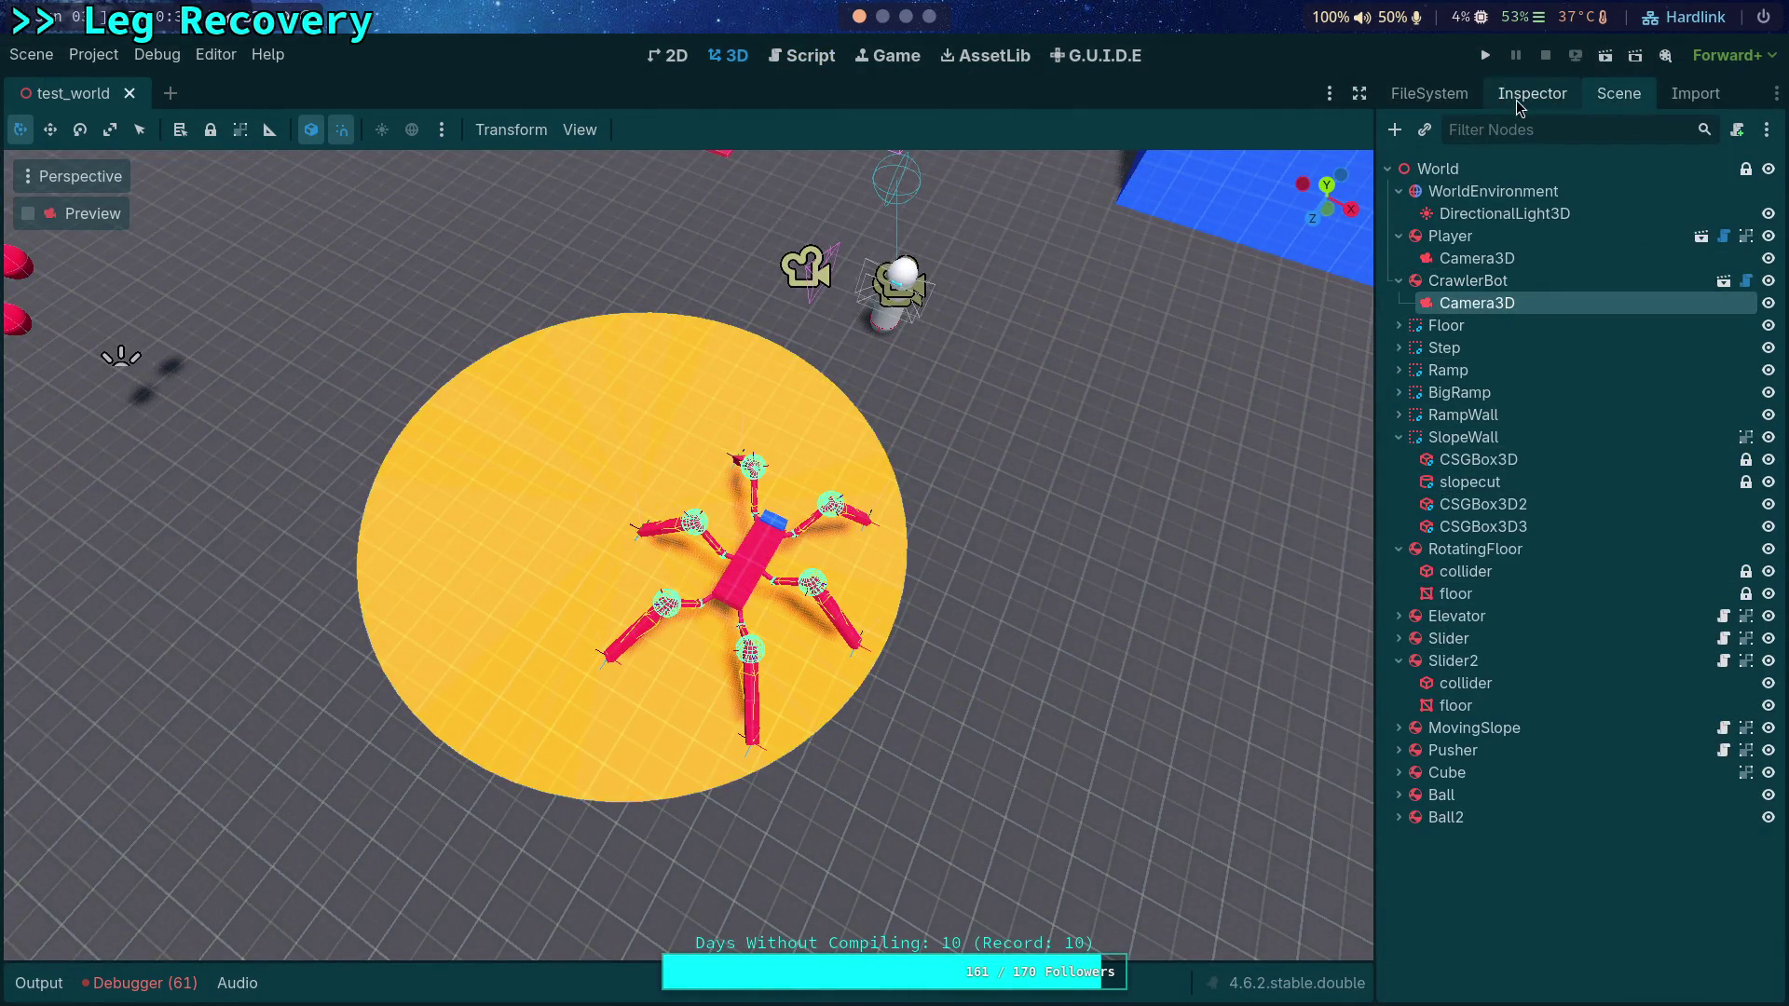
{"action": "left_click", "coordinate": [1530, 95]}
{"action": "left_click", "coordinate": [1588, 578]}
Step: Run the project, step eleven physics ticks, then stop it with F8
{"action": "left_click", "coordinate": [1485, 55]}
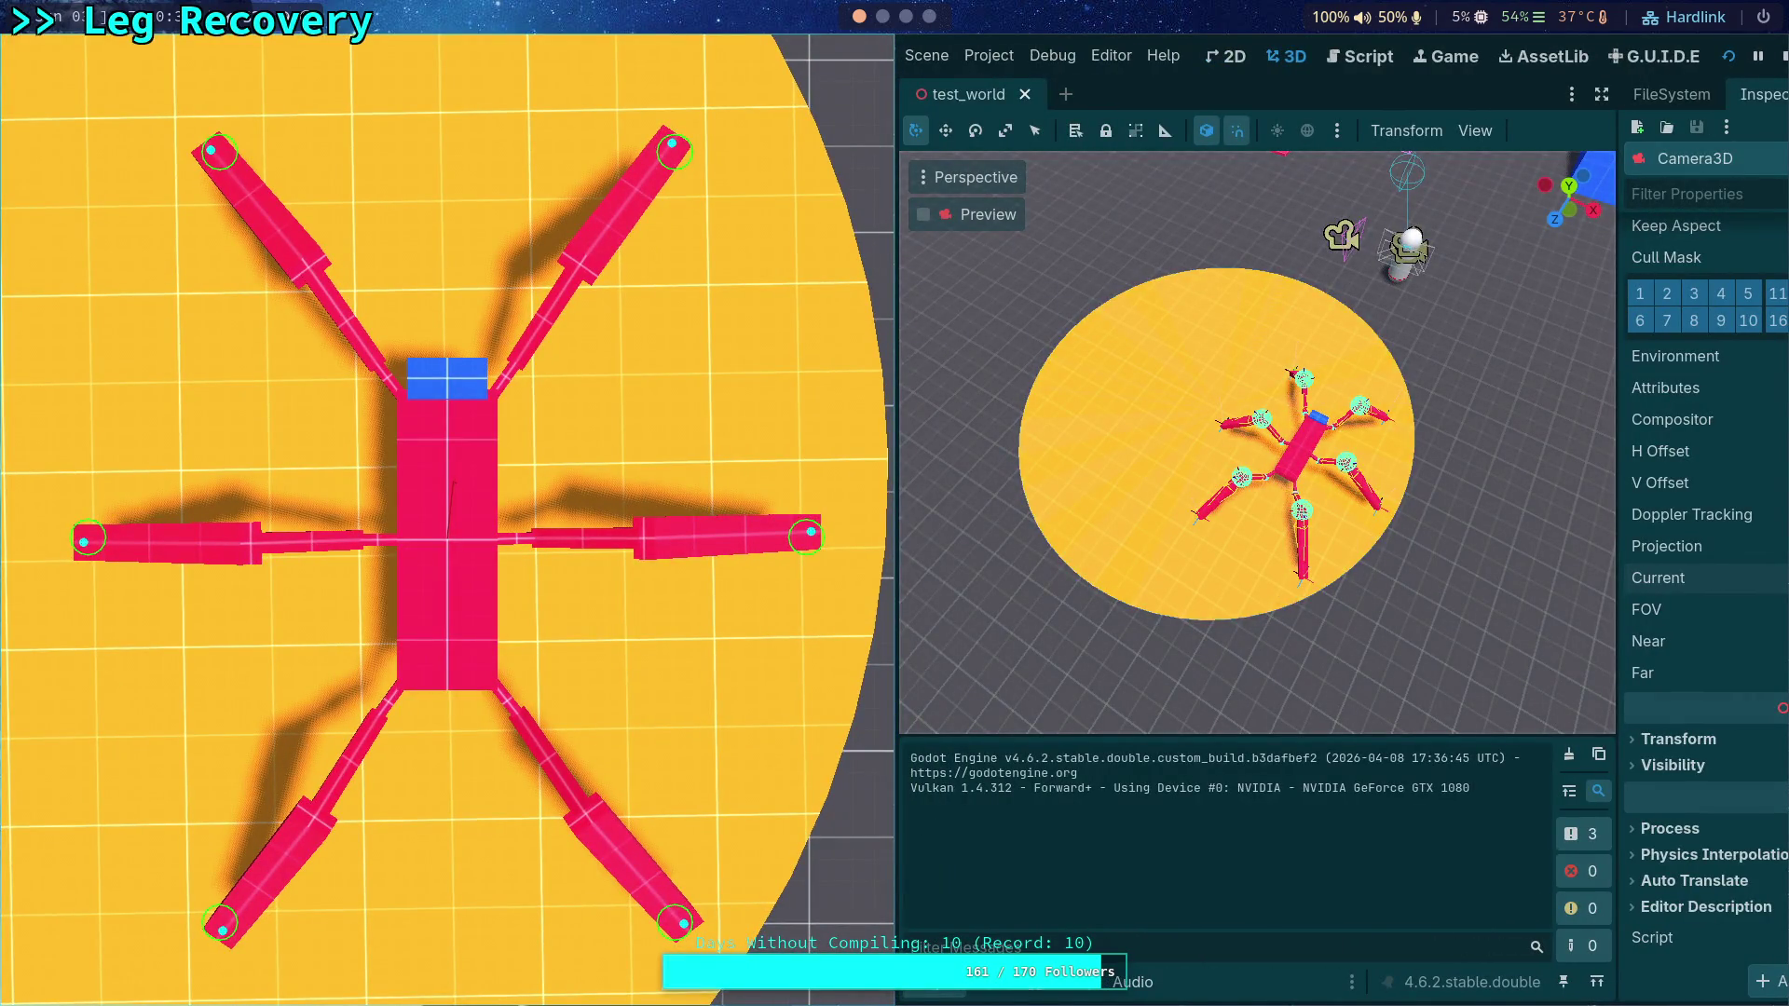
{"action": "key", "text": "period"}
{"action": "key", "text": "period"}
{"action": "key", "text": "period"}
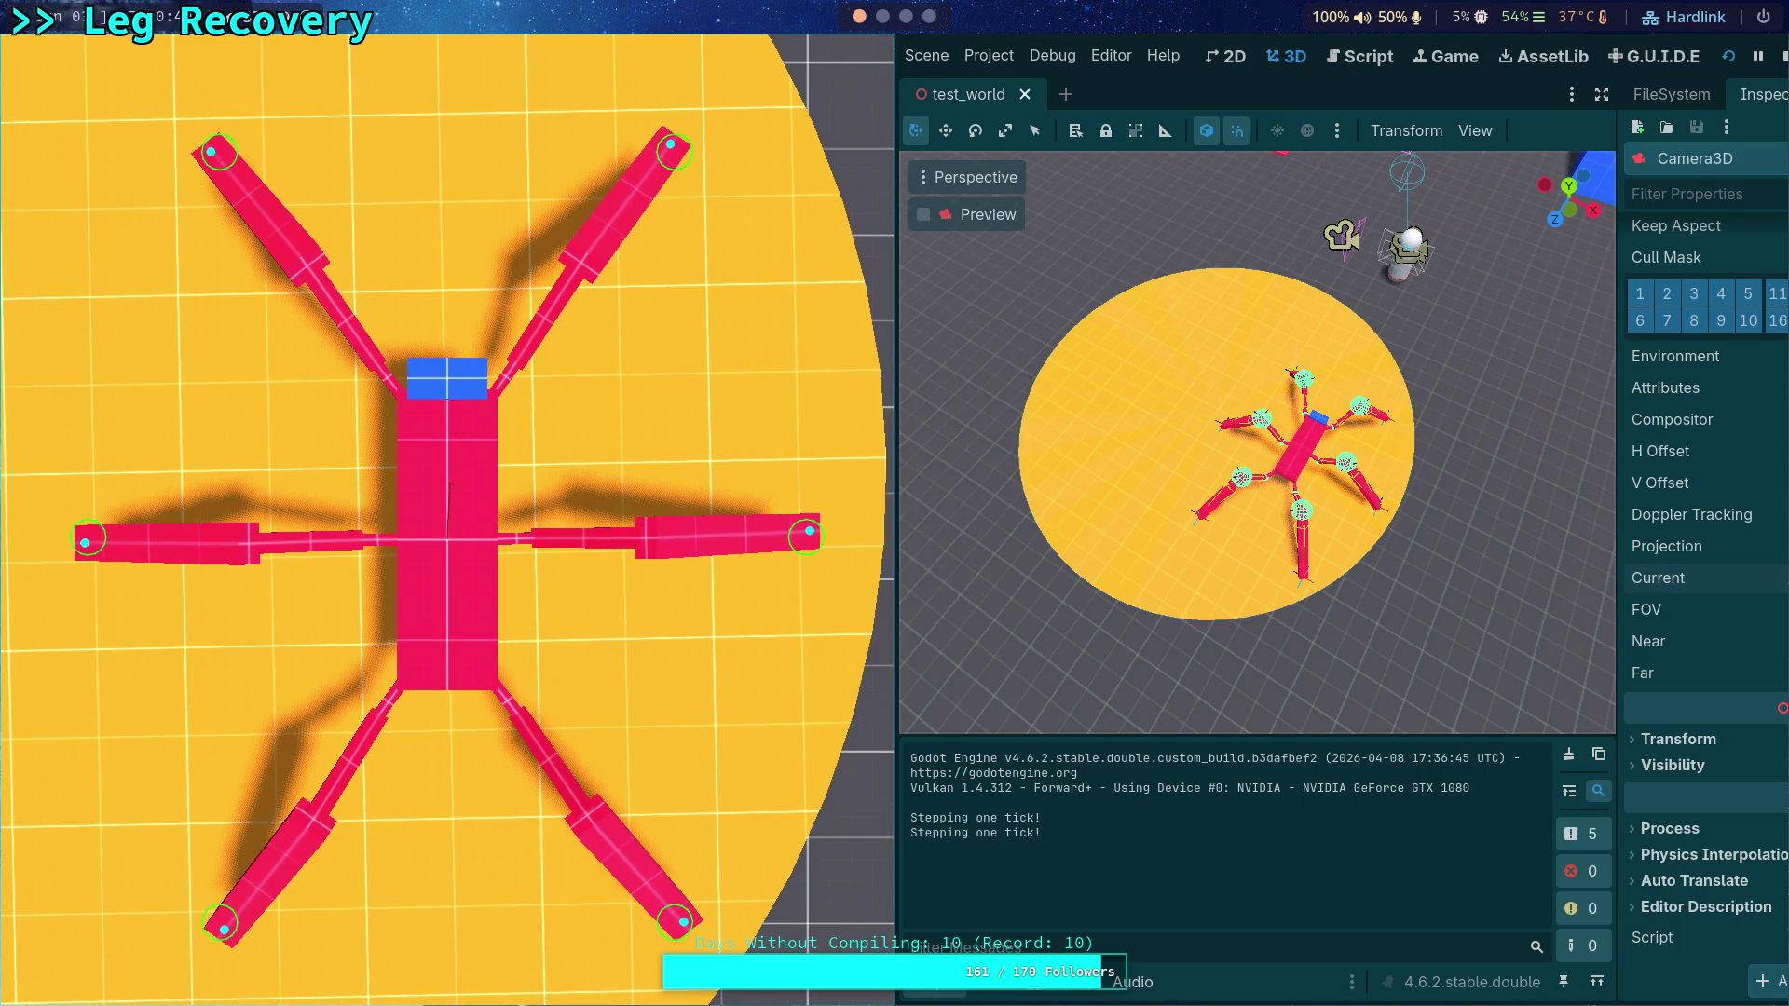
{"action": "key", "text": "period"}
{"action": "key", "text": "period"}
{"action": "key", "text": "period"}
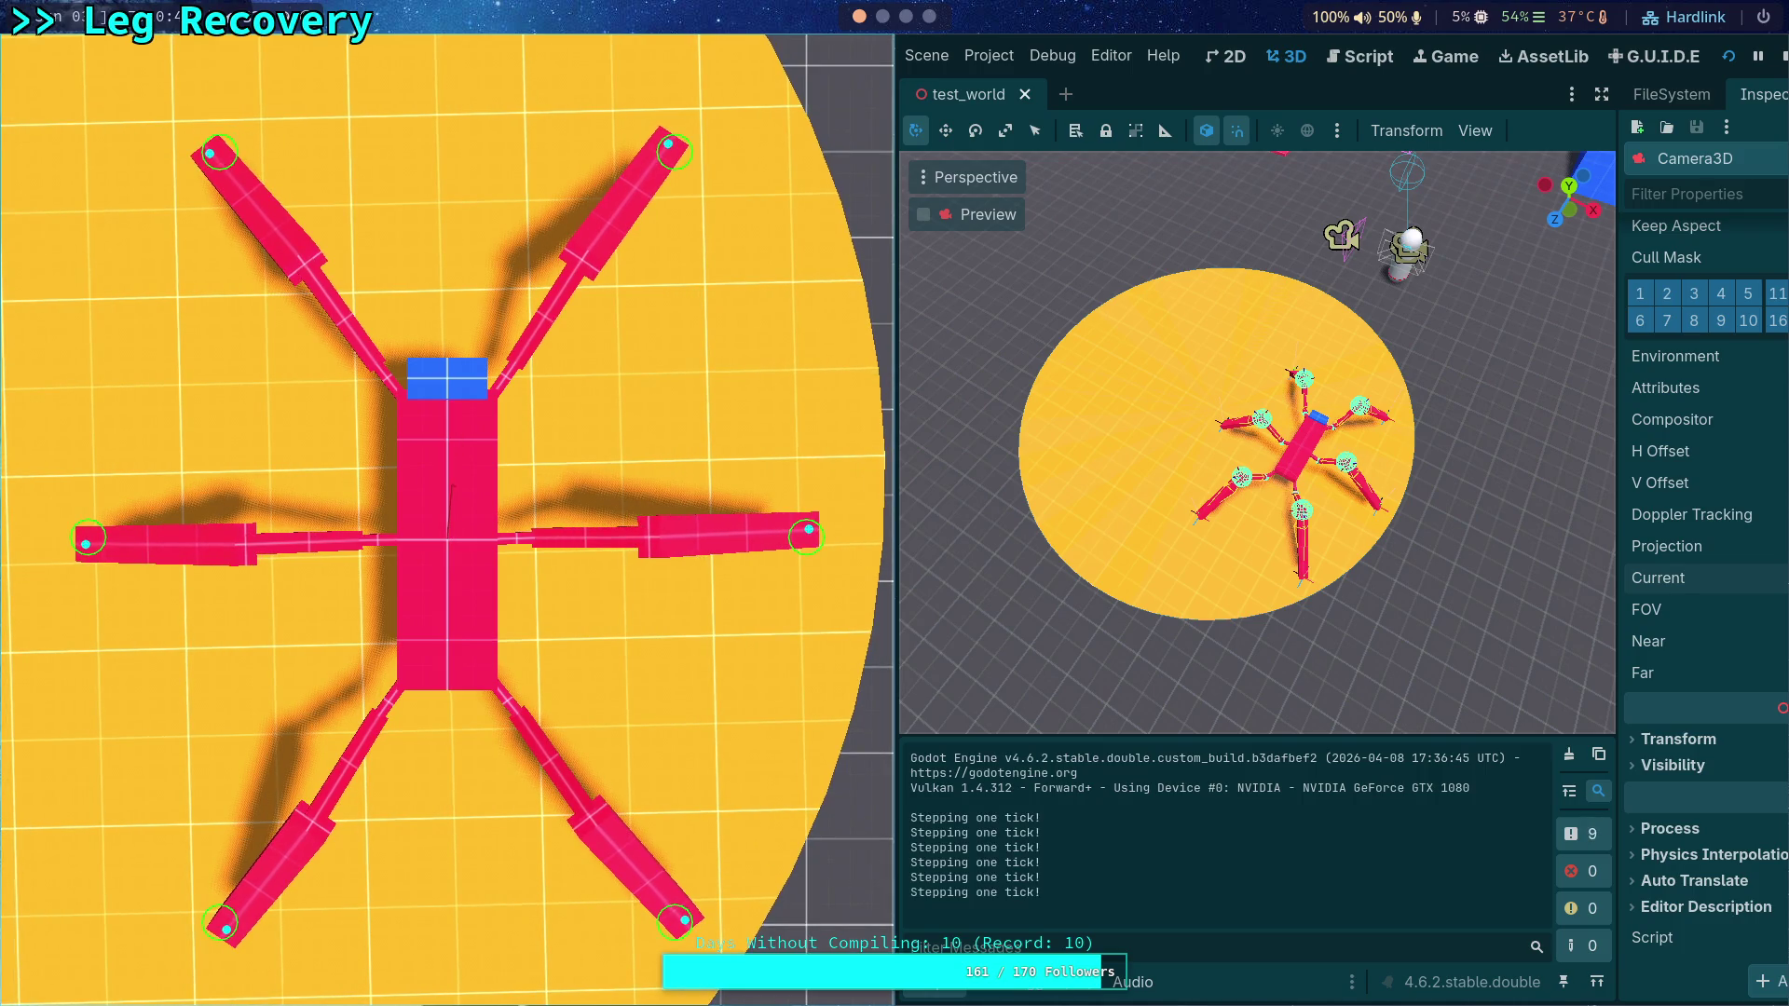
{"action": "key", "text": "period"}
{"action": "key", "text": "period"}
{"action": "key", "text": "period"}
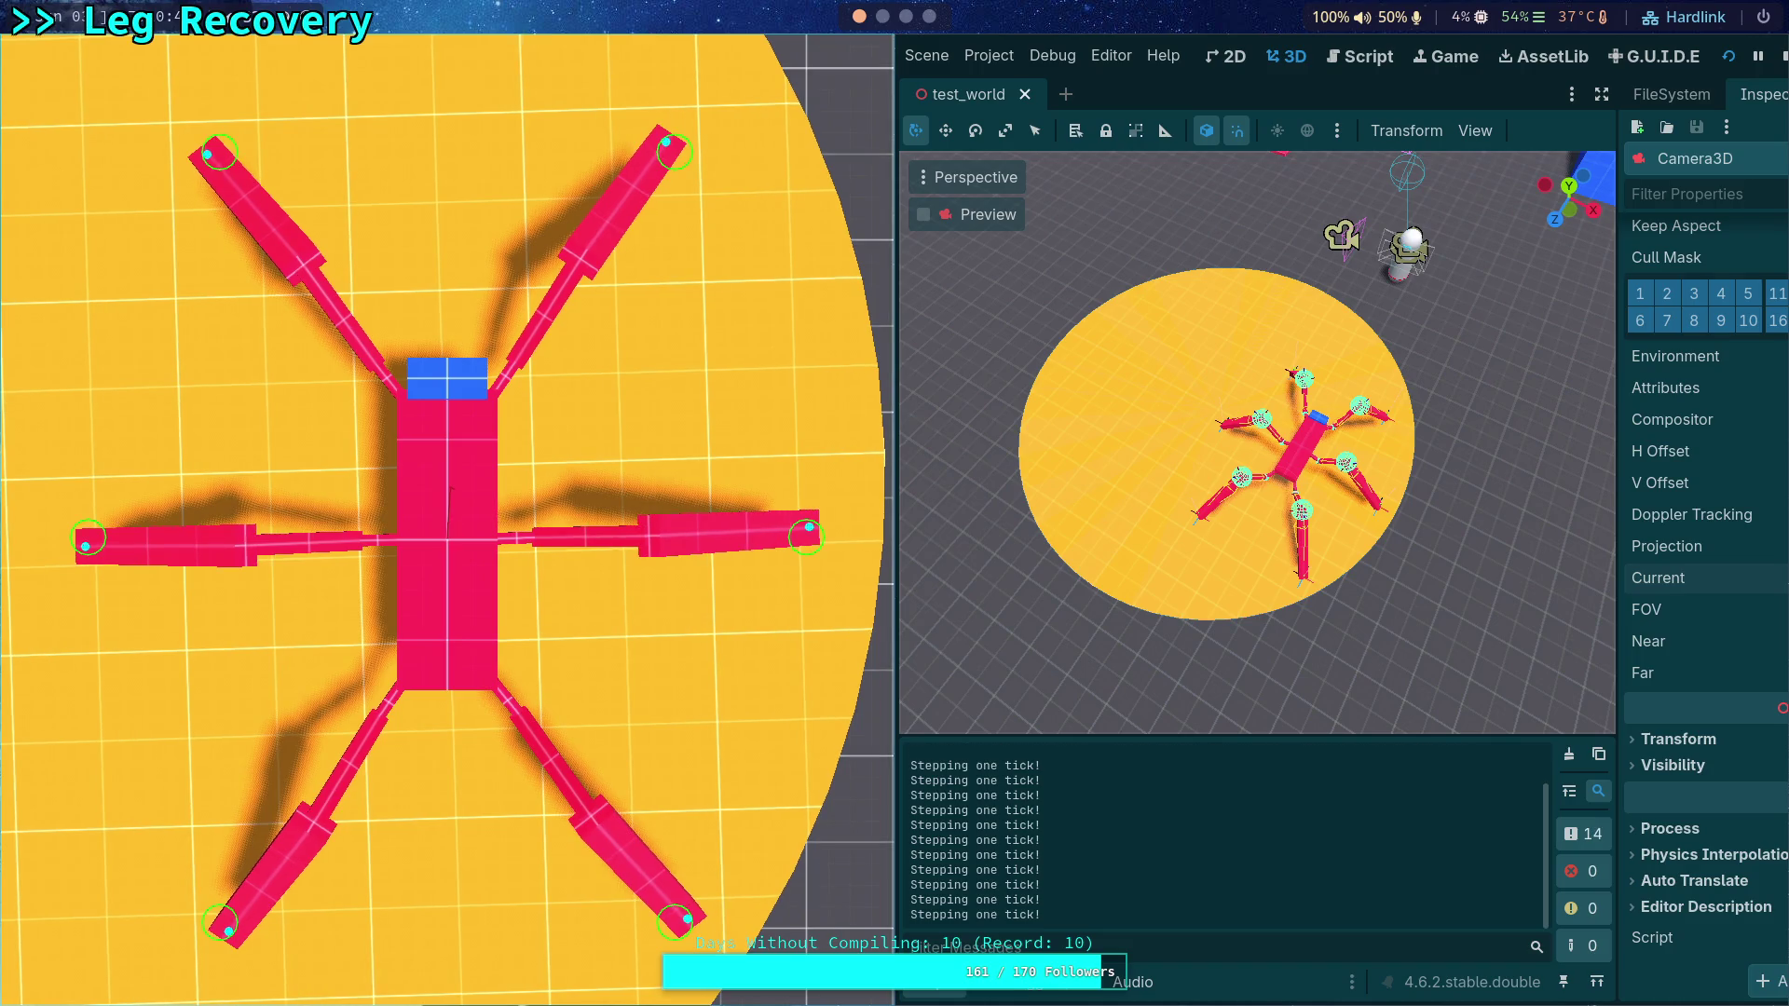
{"action": "key", "text": "period"}
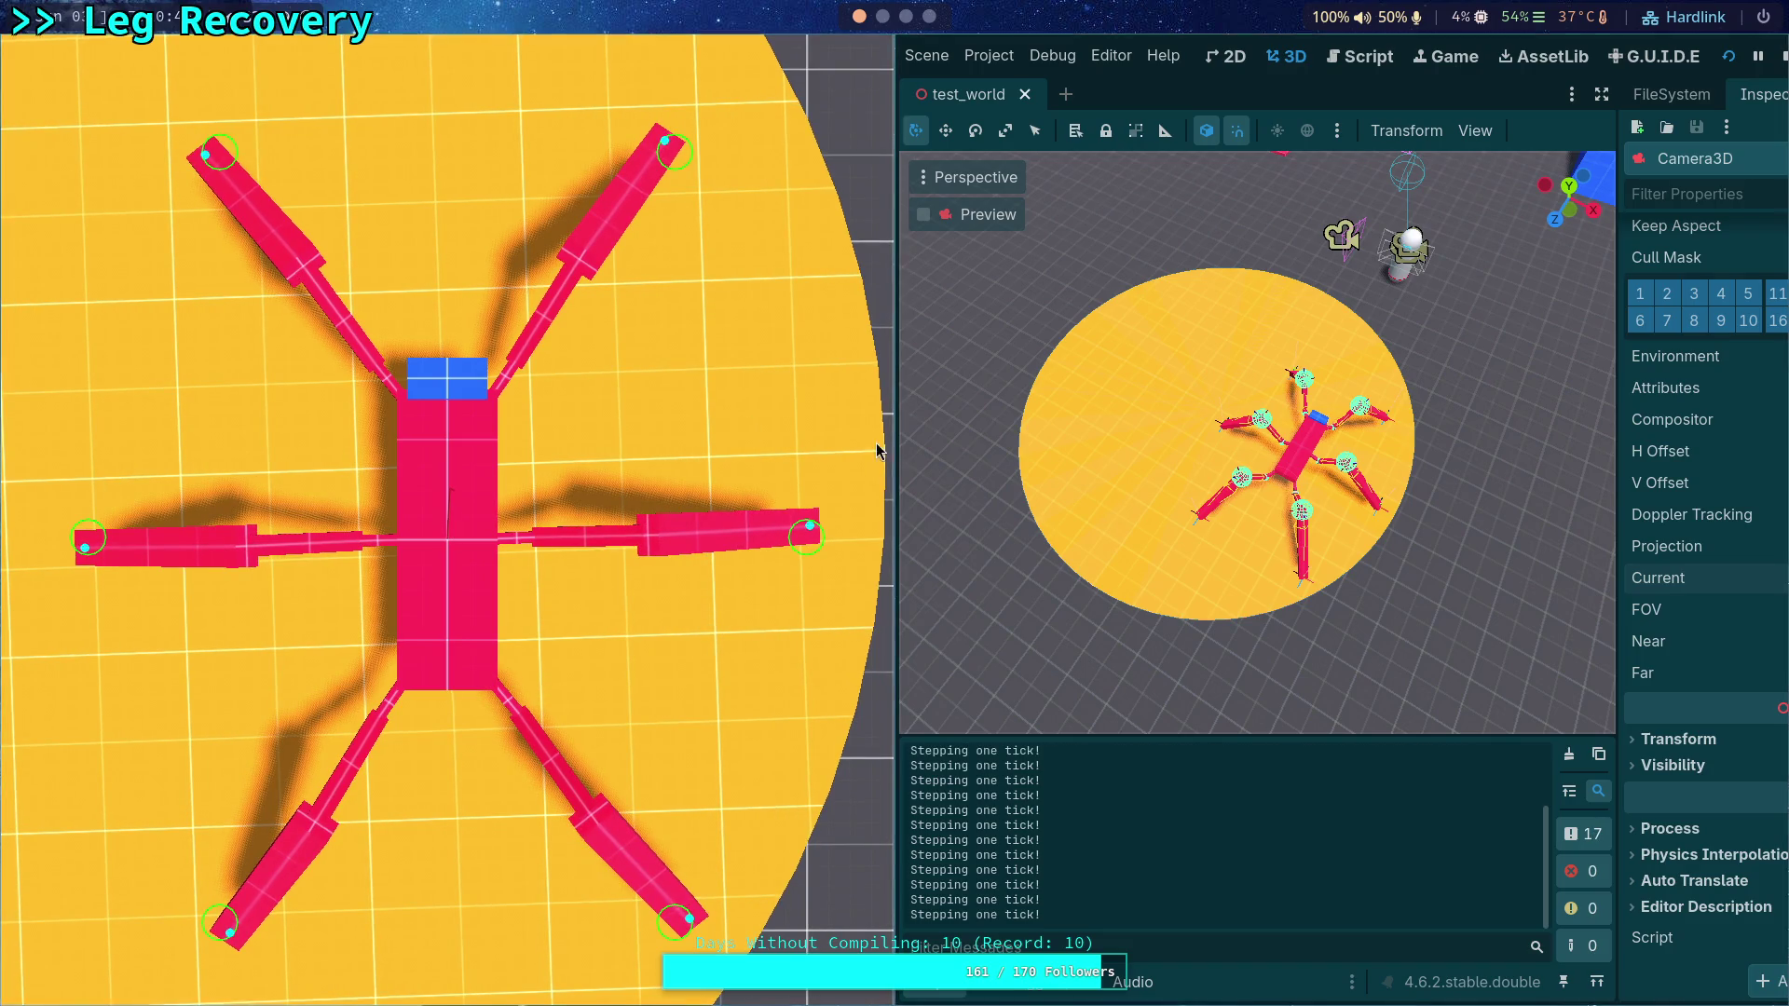
{"action": "key", "text": "period"}
{"action": "key", "text": "period"}
{"action": "key", "text": "period"}
{"action": "key", "text": "period"}
{"action": "key", "text": "period"}
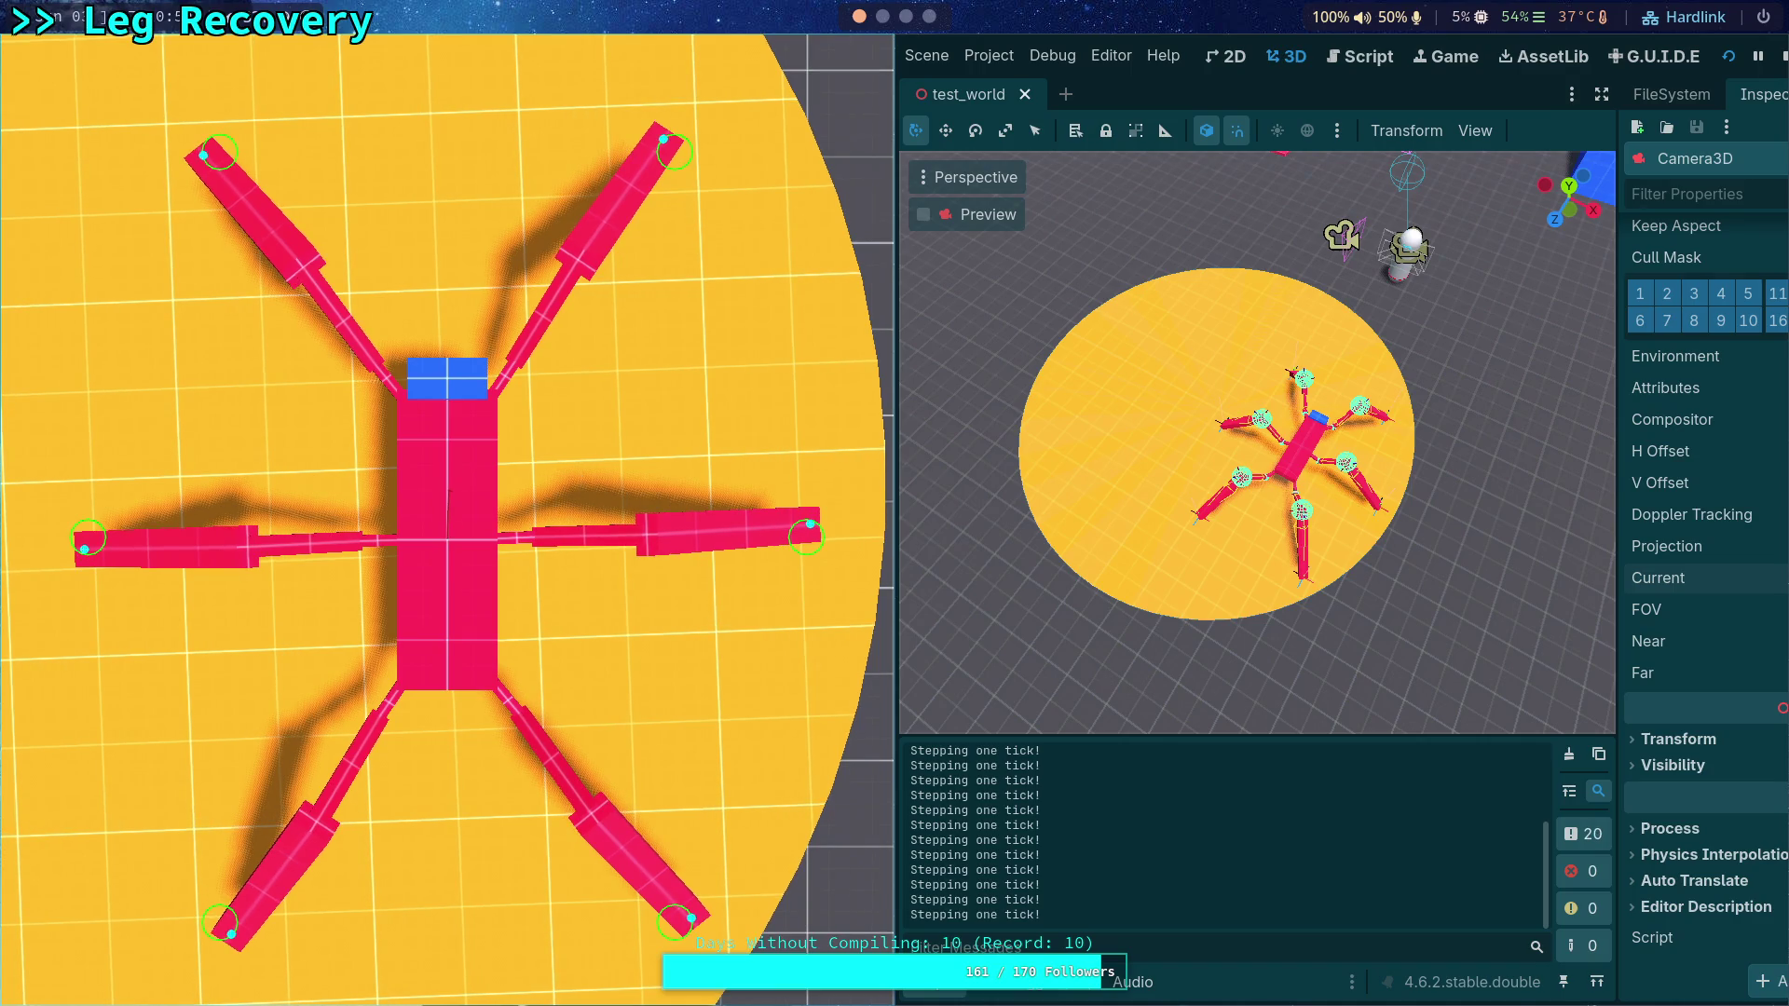
{"action": "key", "text": "period"}
{"action": "key", "text": "period"}
{"action": "key", "text": "period"}
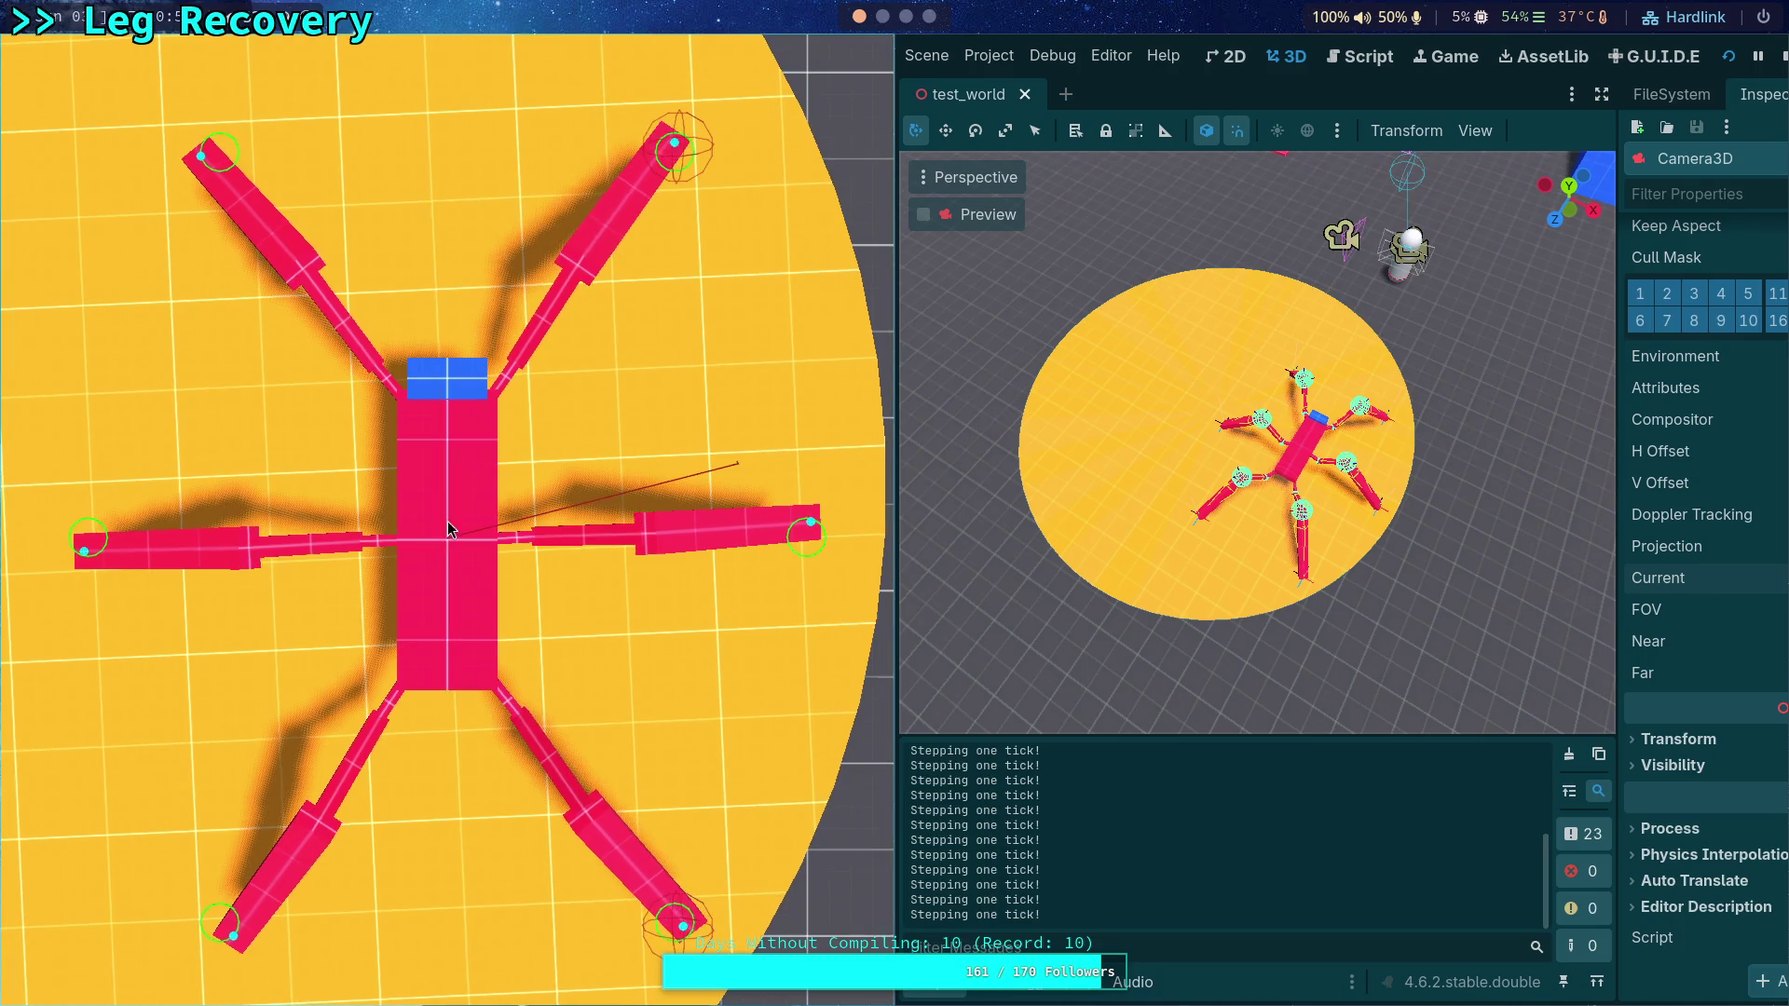
{"action": "key", "text": "period"}
{"action": "key", "text": "period"}
{"action": "key", "text": "period"}
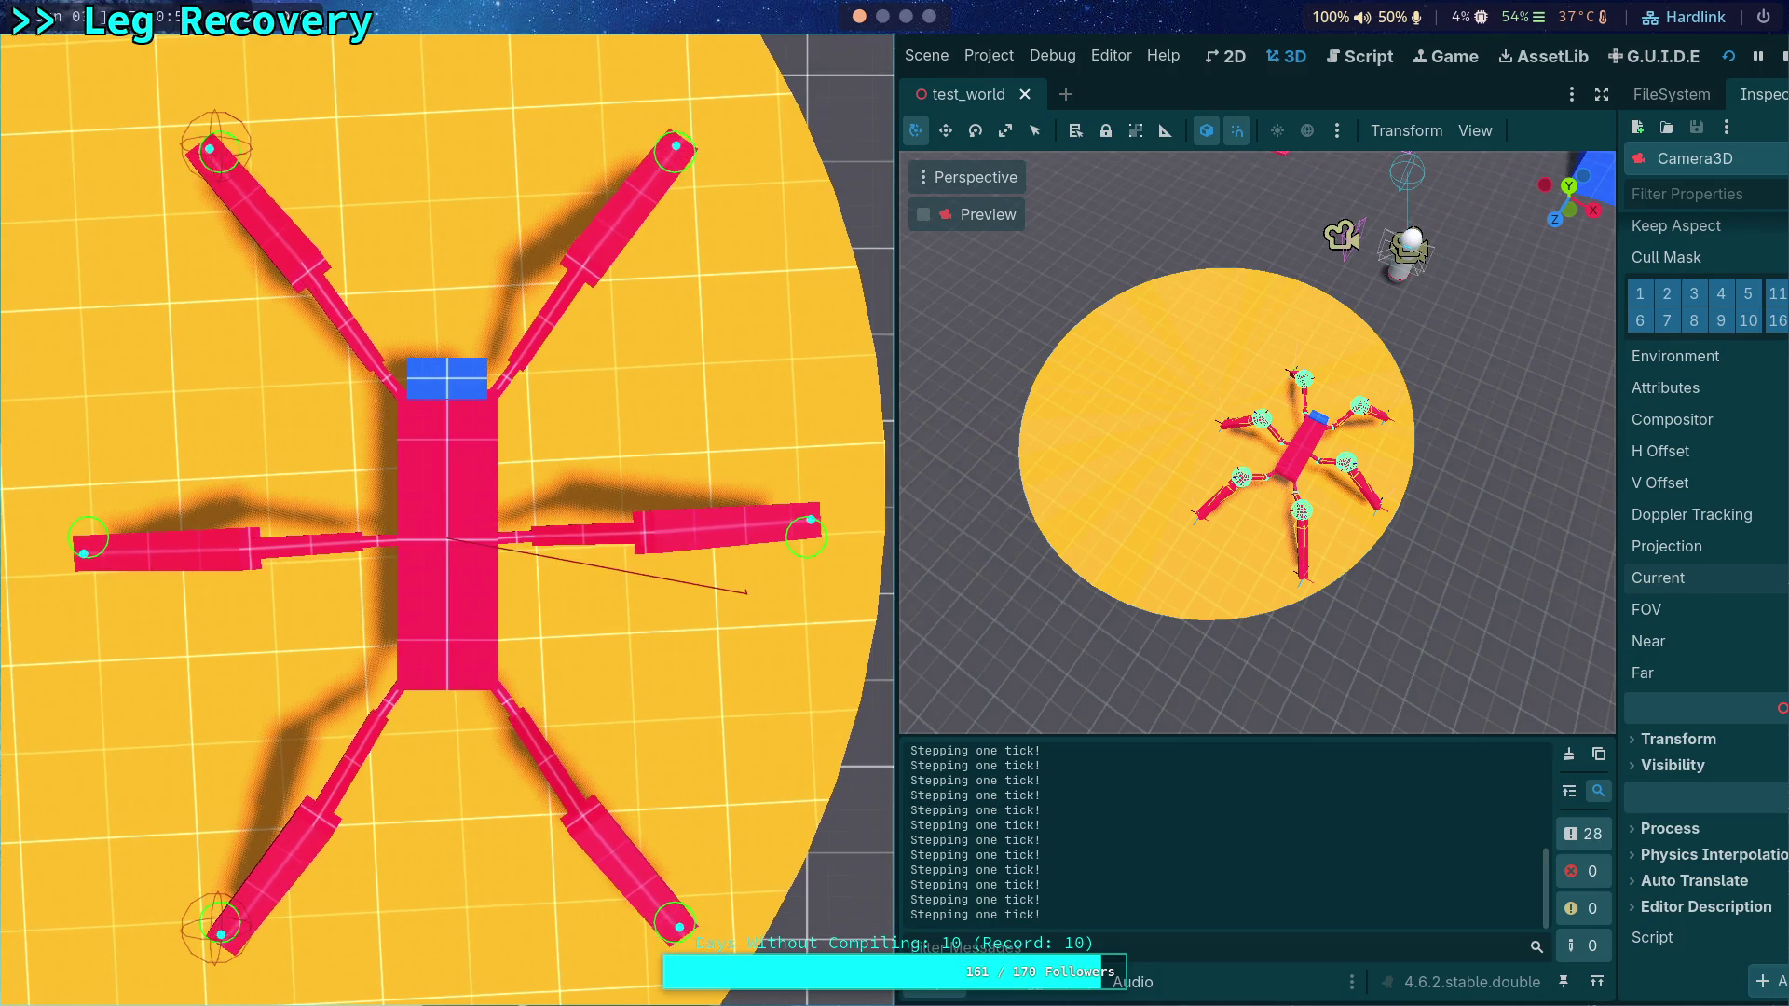
{"action": "key", "text": "period"}
{"action": "key", "text": "period"}
{"action": "key", "text": "period"}
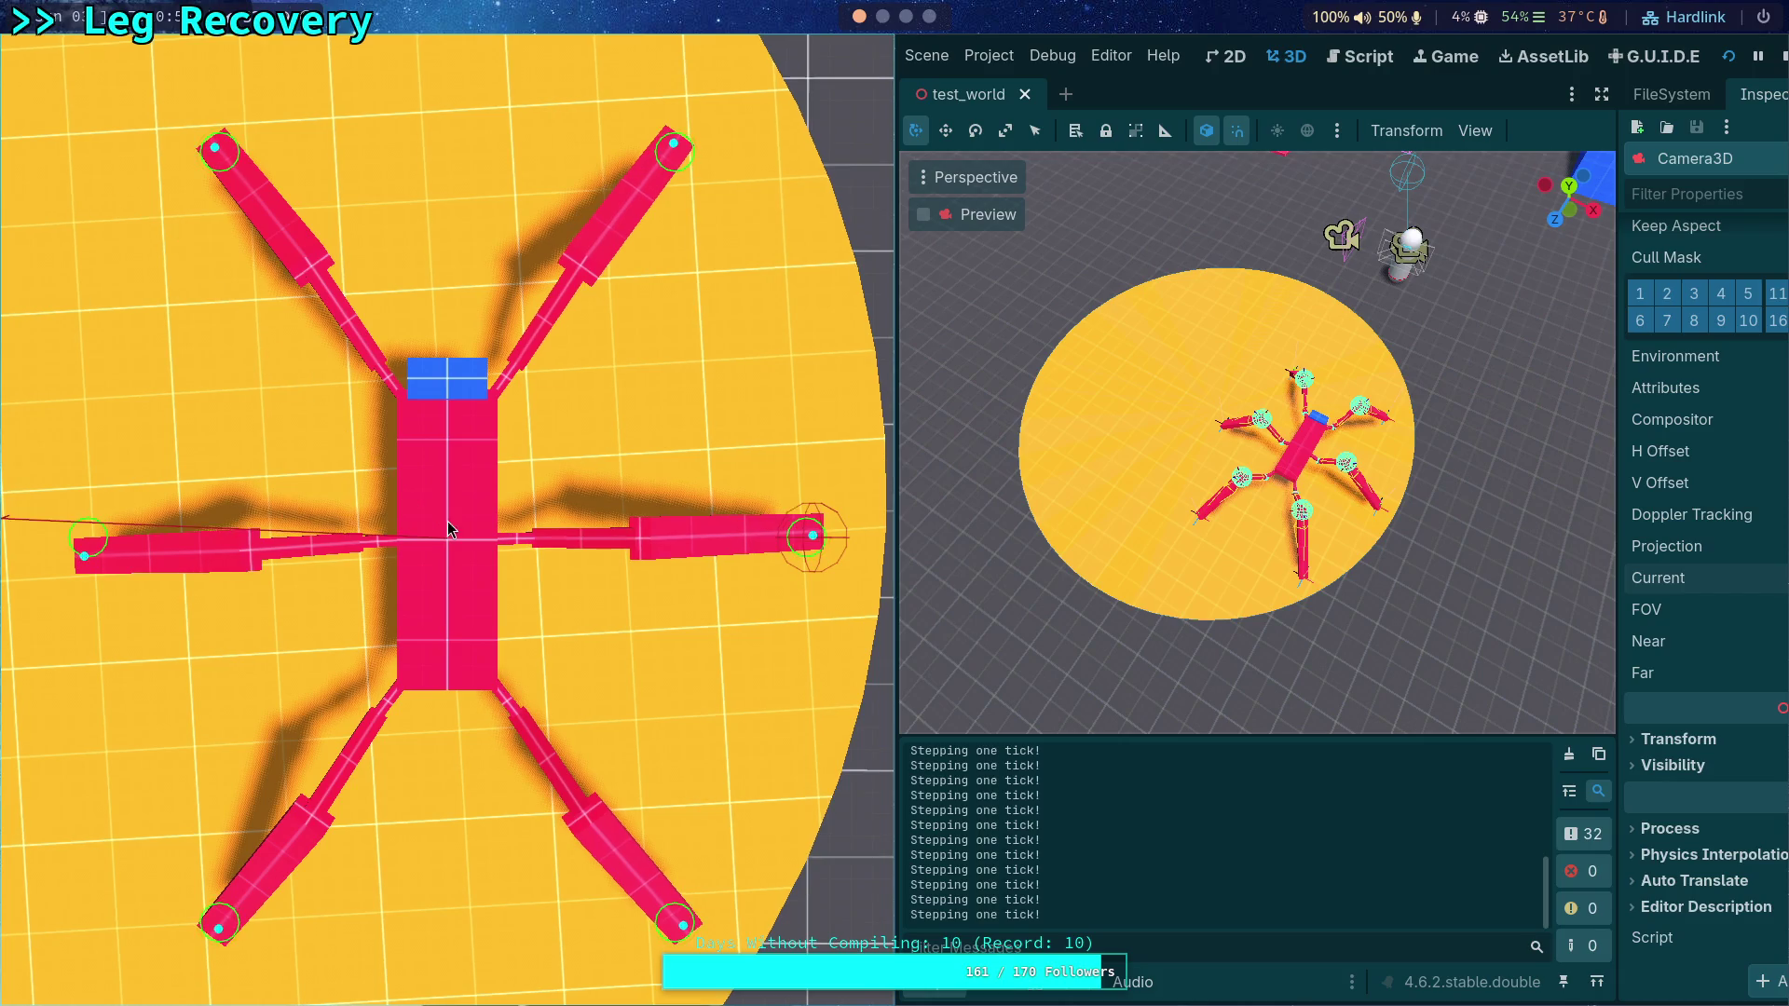
{"action": "key", "text": "period"}
{"action": "key", "text": "period"}
{"action": "key", "text": "period"}
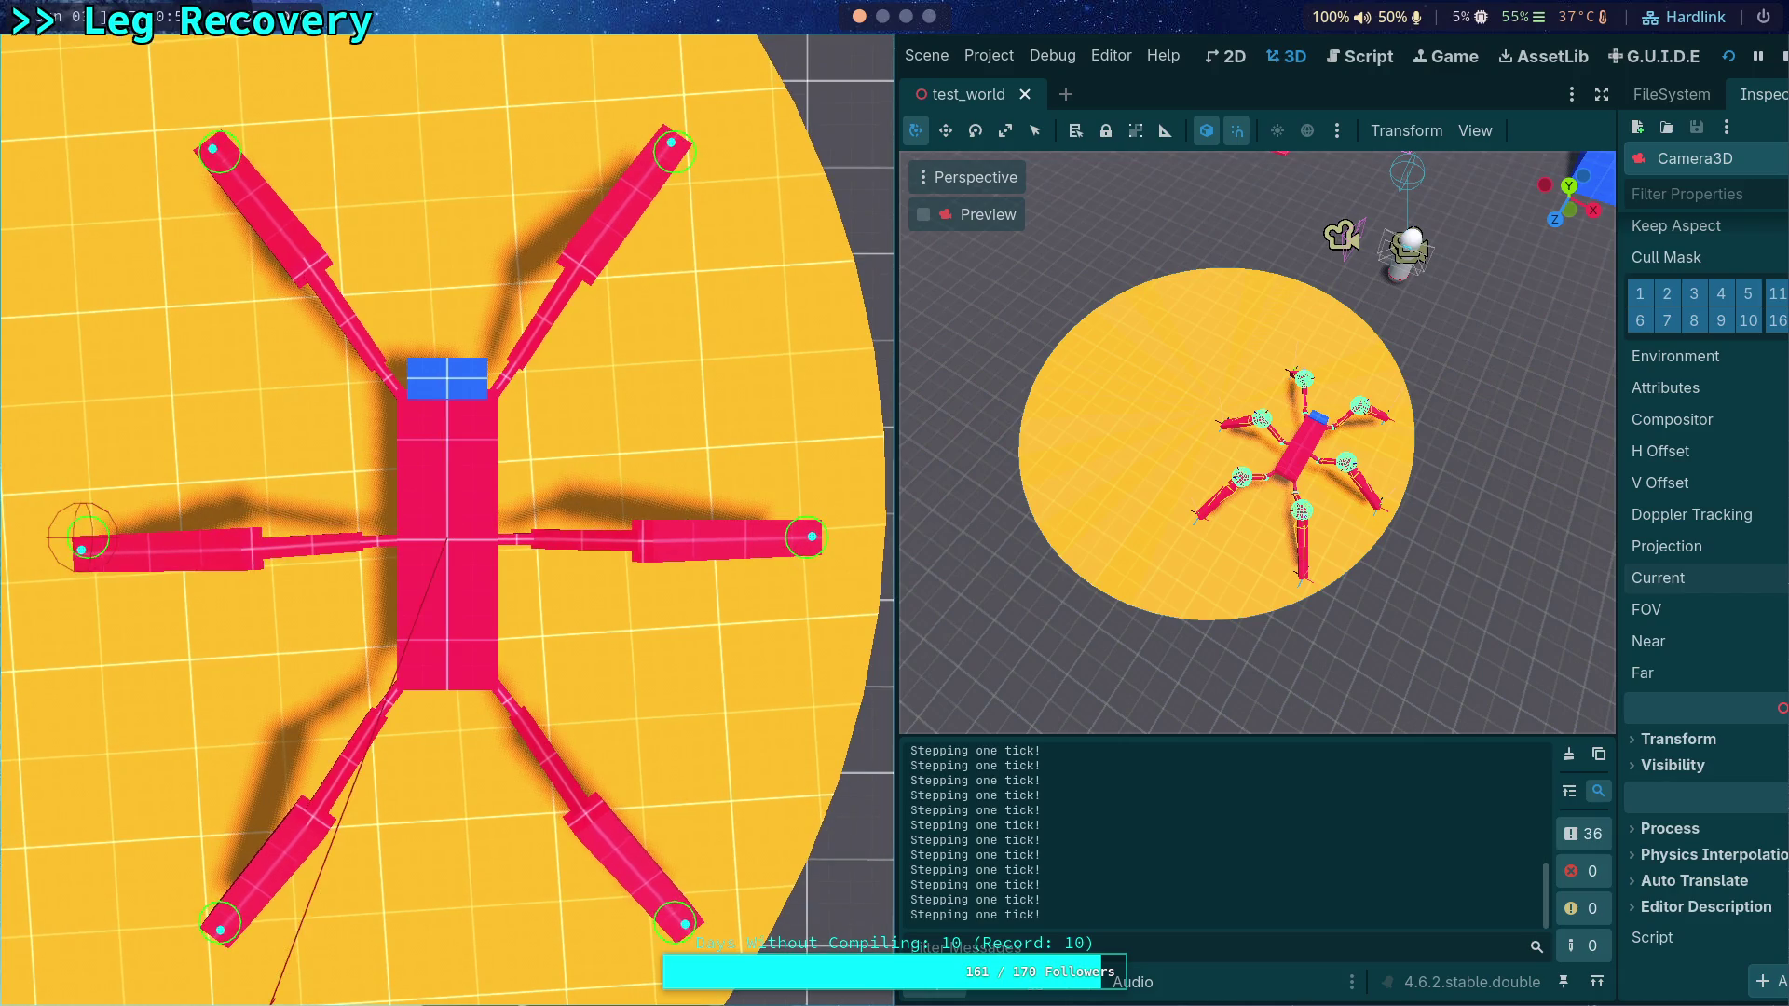
{"action": "key", "text": "period"}
{"action": "key", "text": "period"}
{"action": "key", "text": "period"}
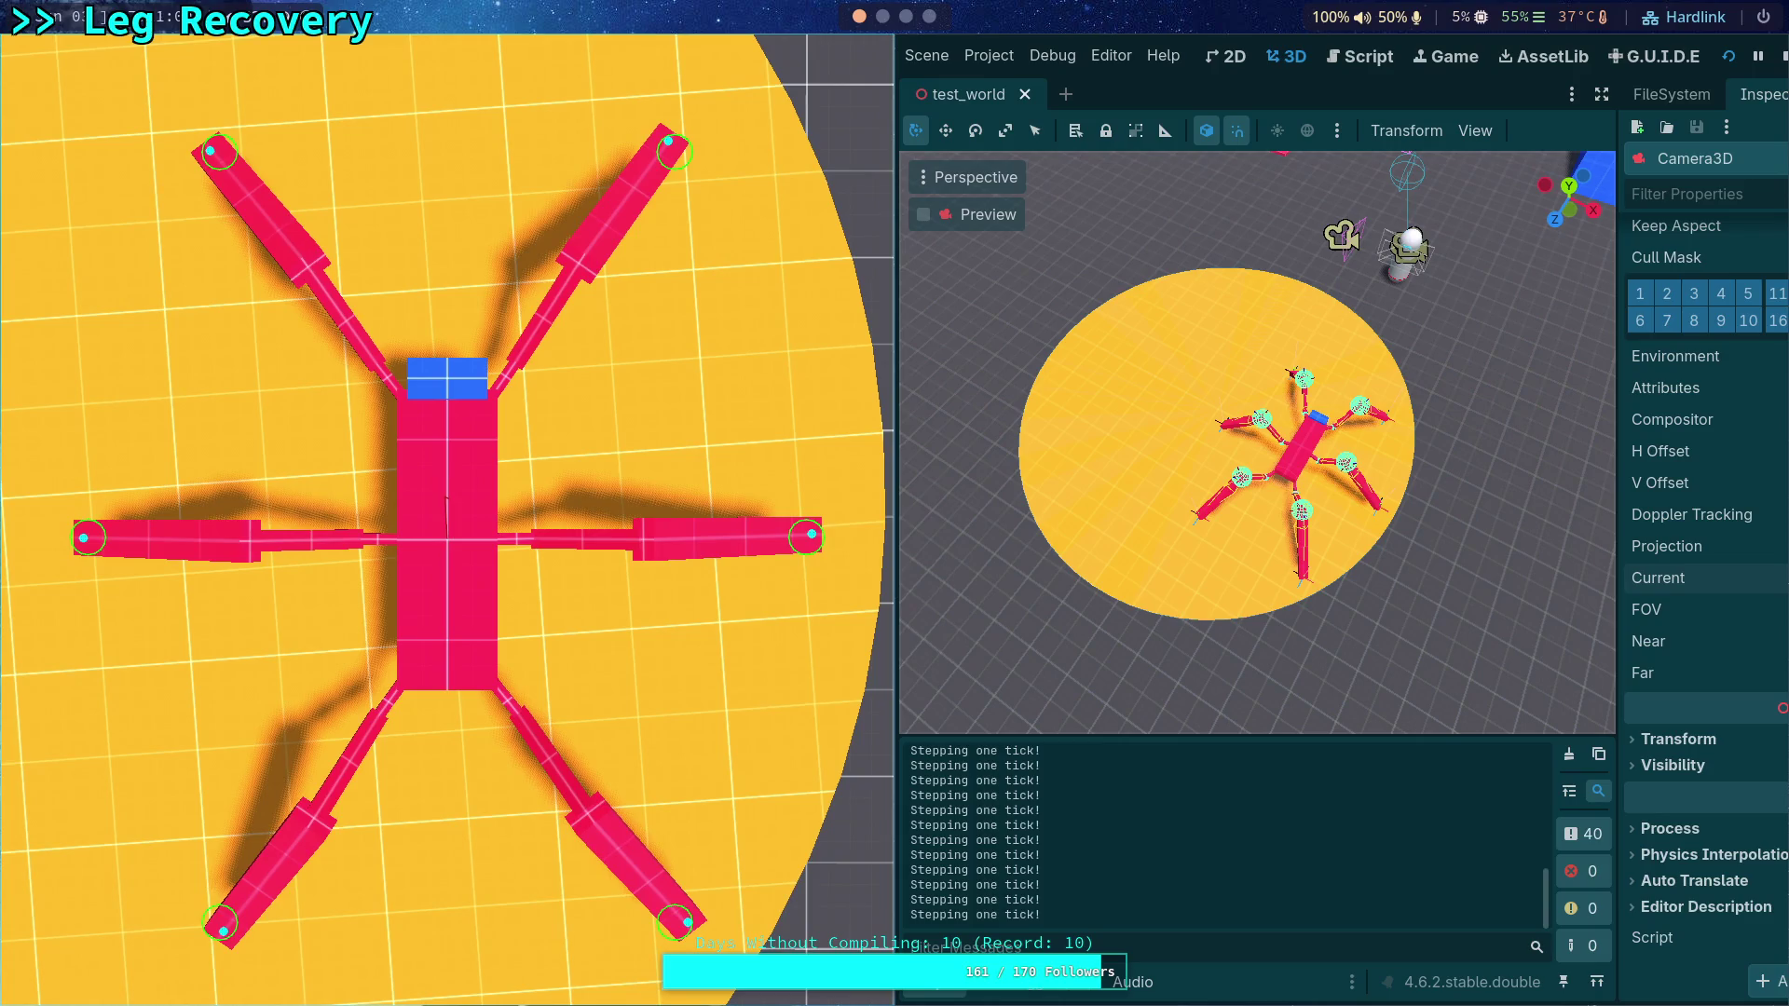
{"action": "key", "text": "period"}
{"action": "key", "text": "period"}
{"action": "key", "text": "period"}
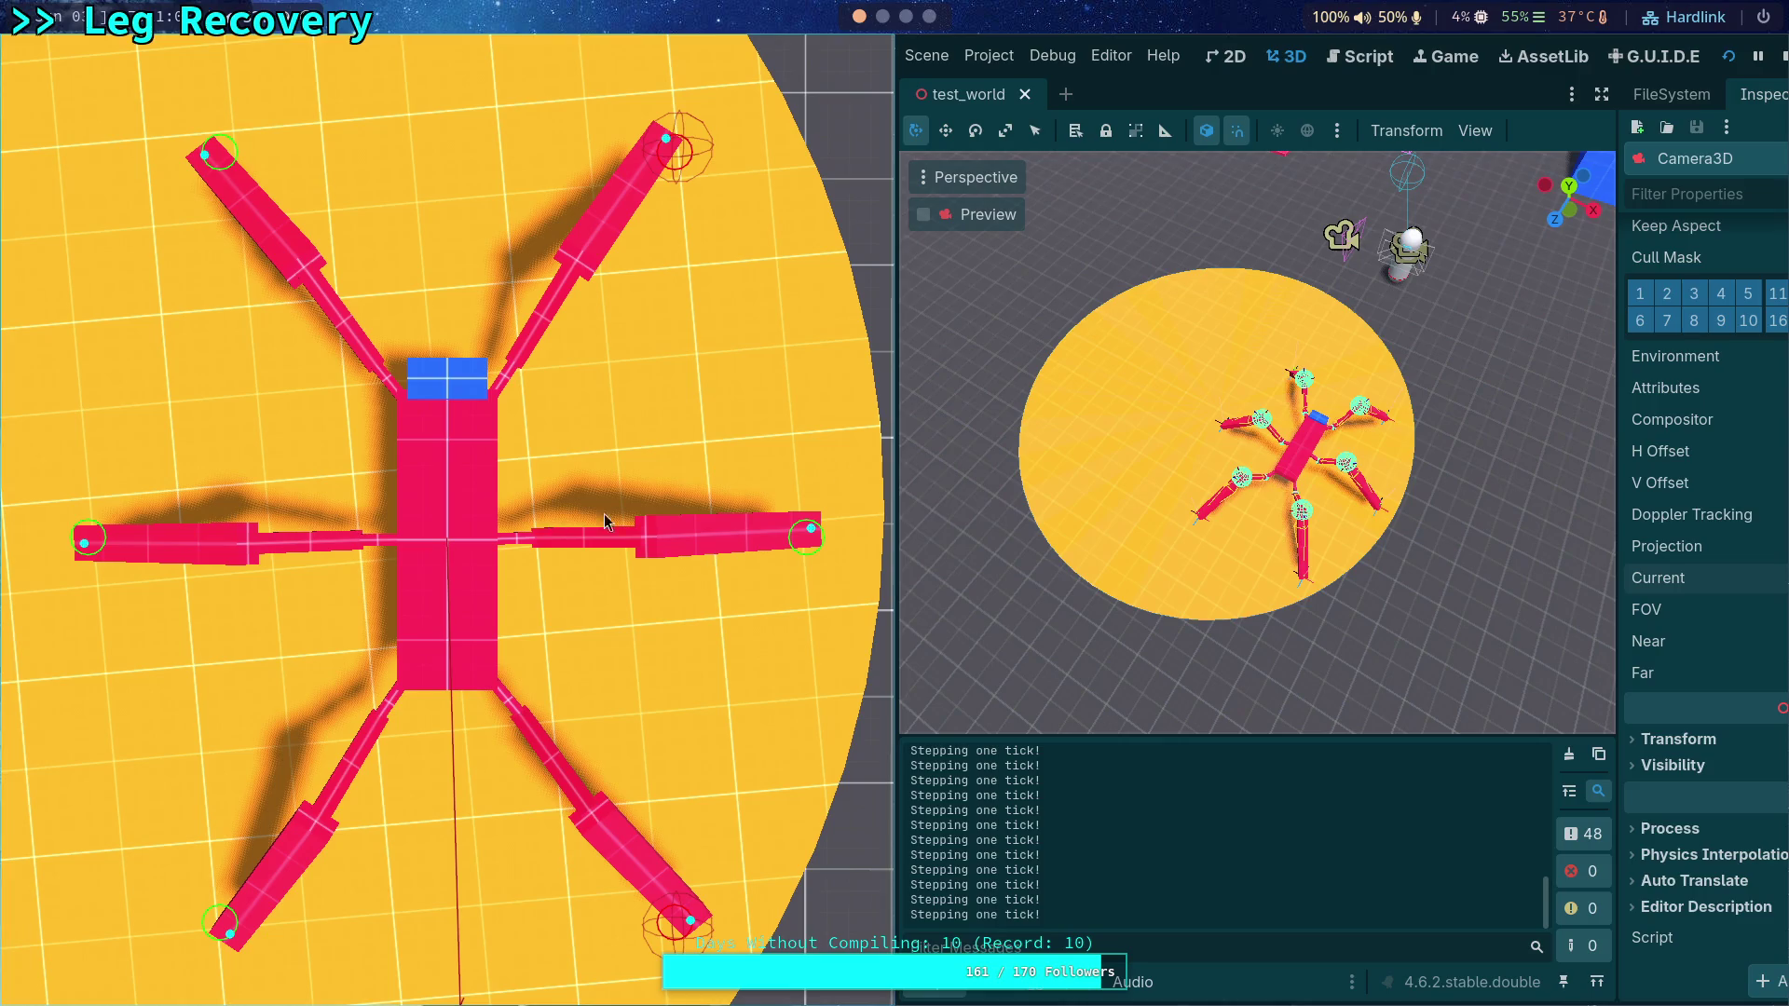
{"action": "key", "text": "F8"}
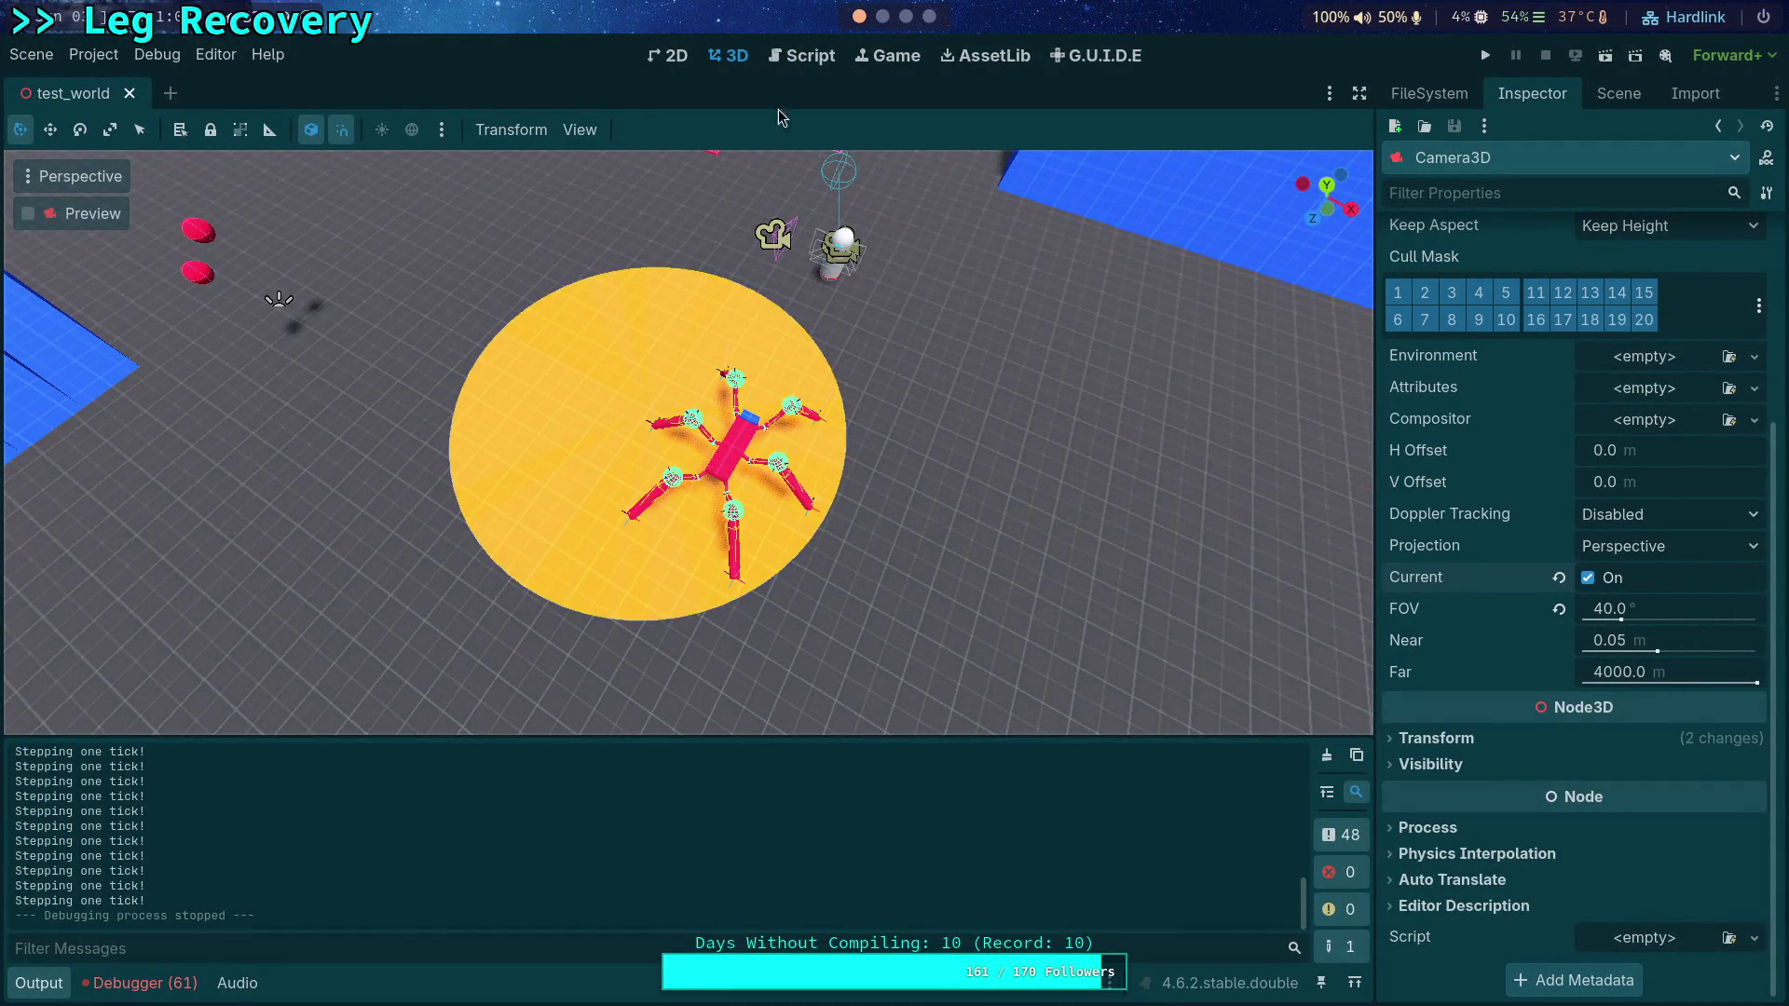
Step: Return to CrawlerCharacter.gd in the script editor with the Output dock hidden
{"action": "left_click", "coordinate": [789, 58]}
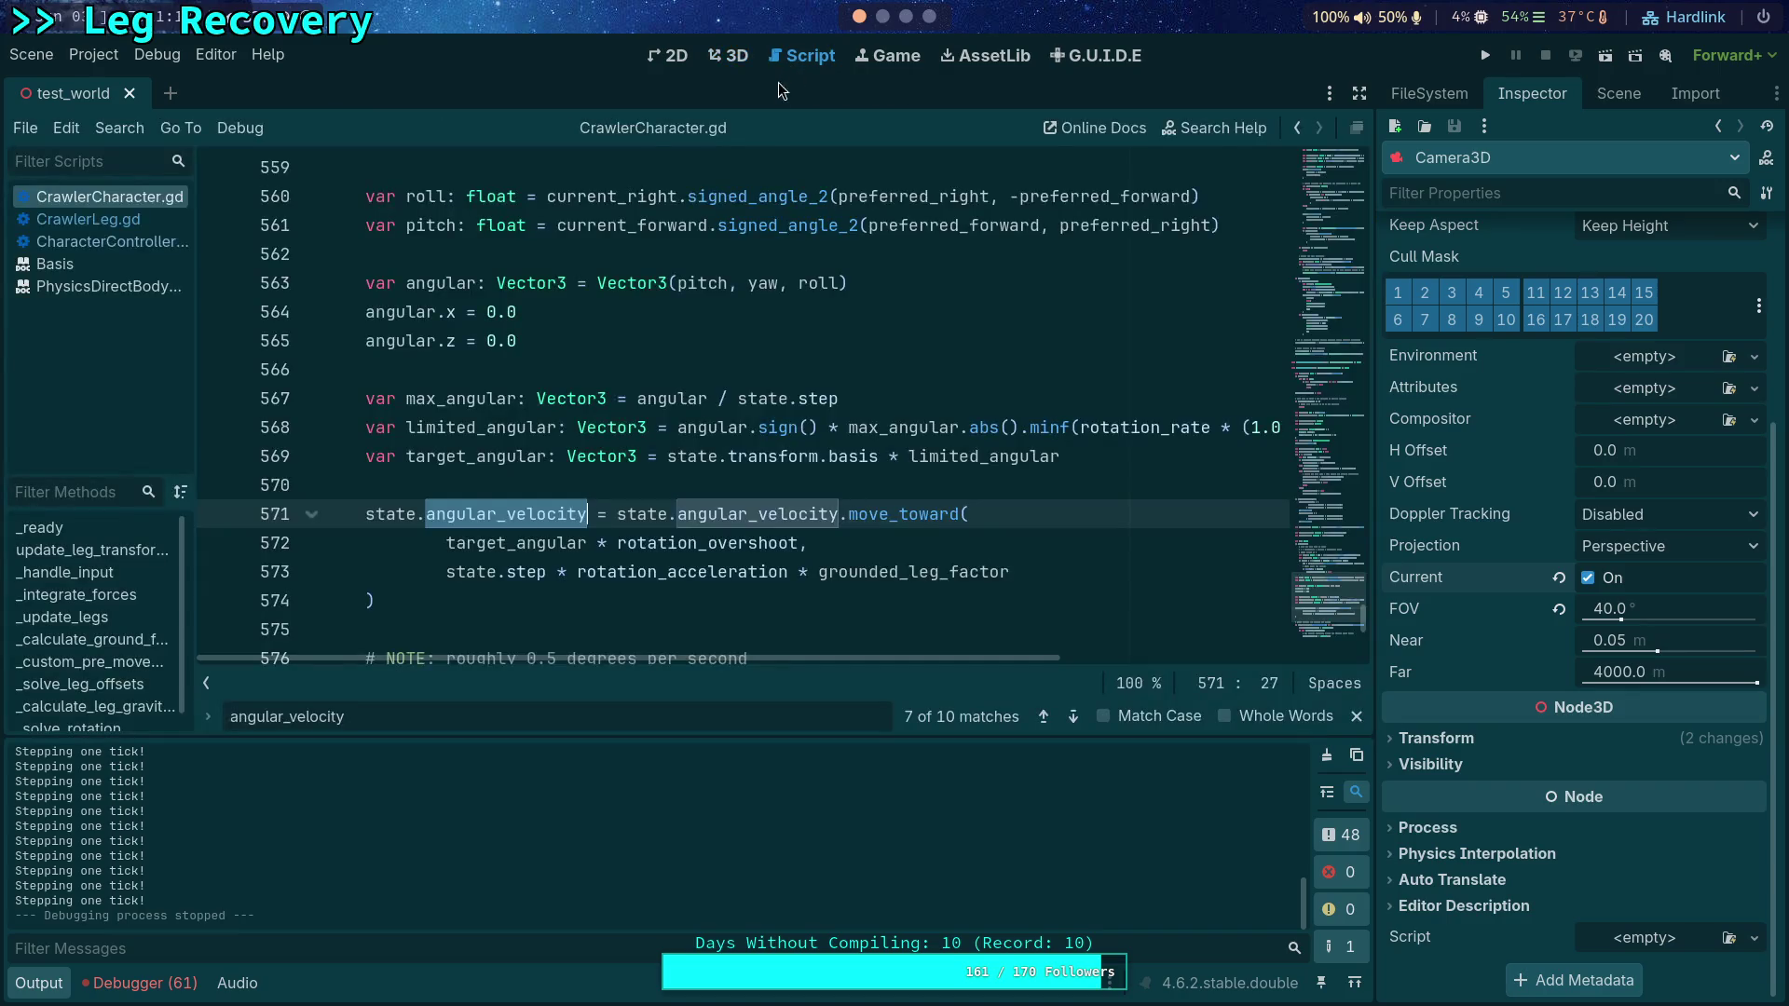
{"action": "left_click", "coordinate": [47, 985]}
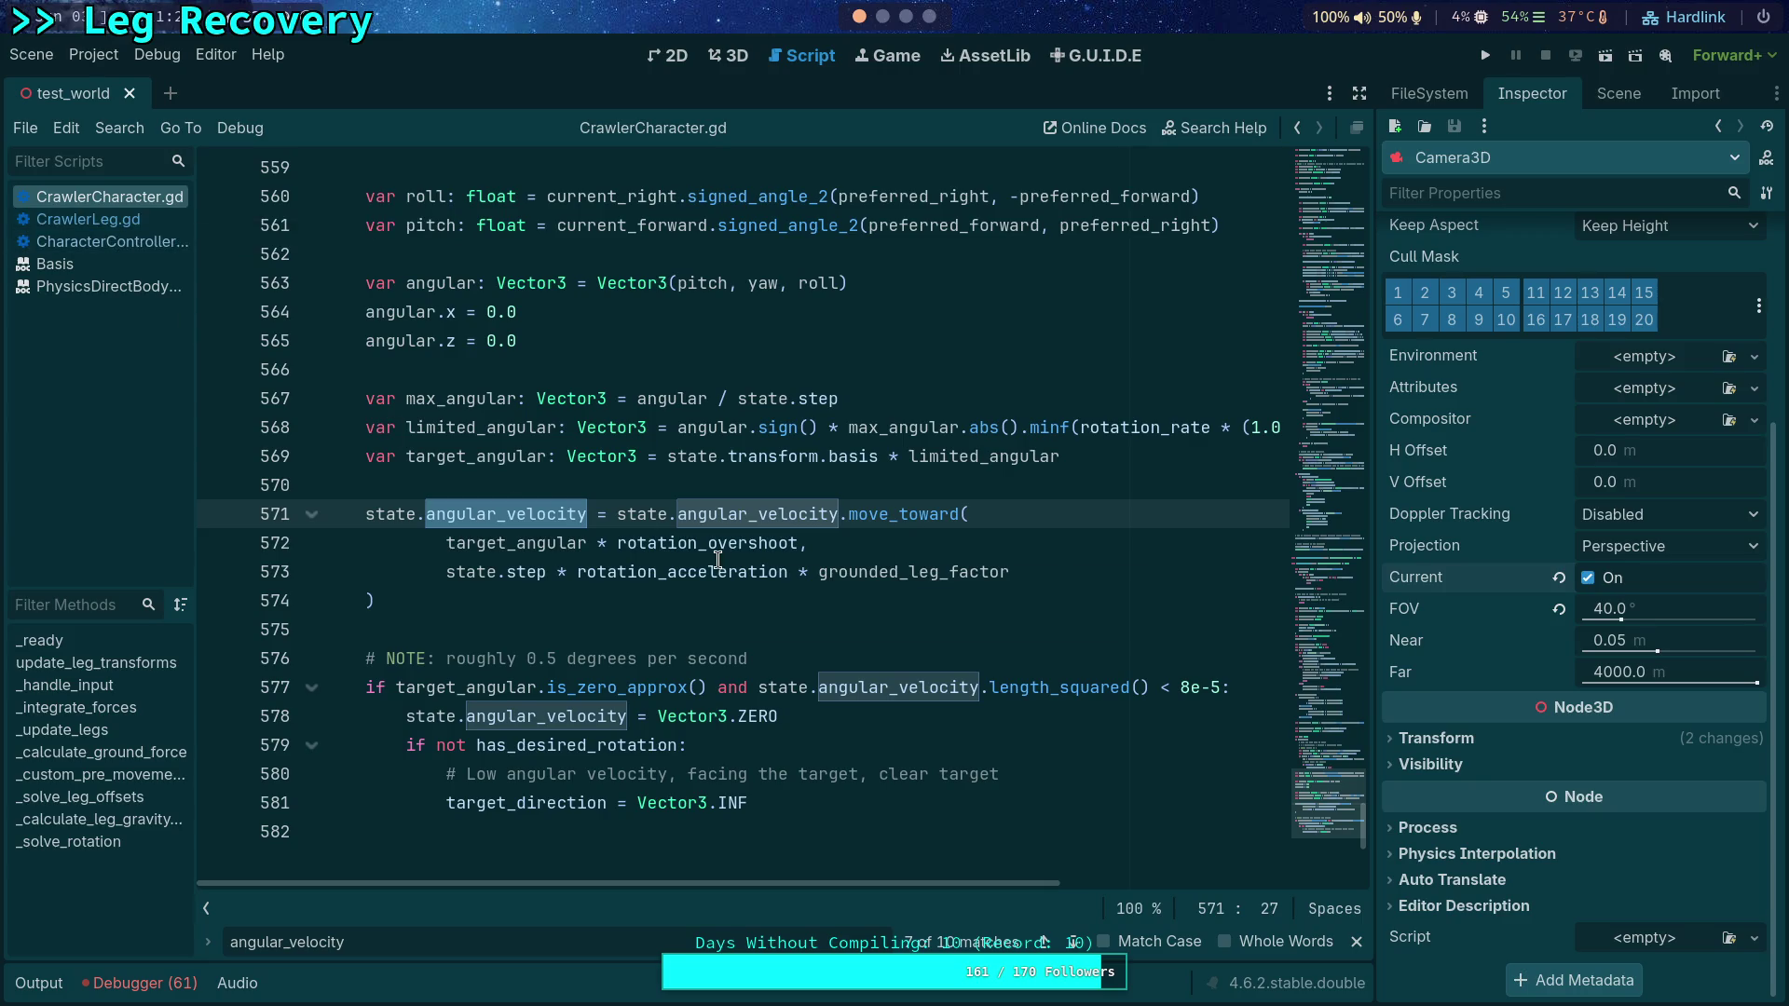
{"action": "mouse_move", "coordinate": [717, 559]}
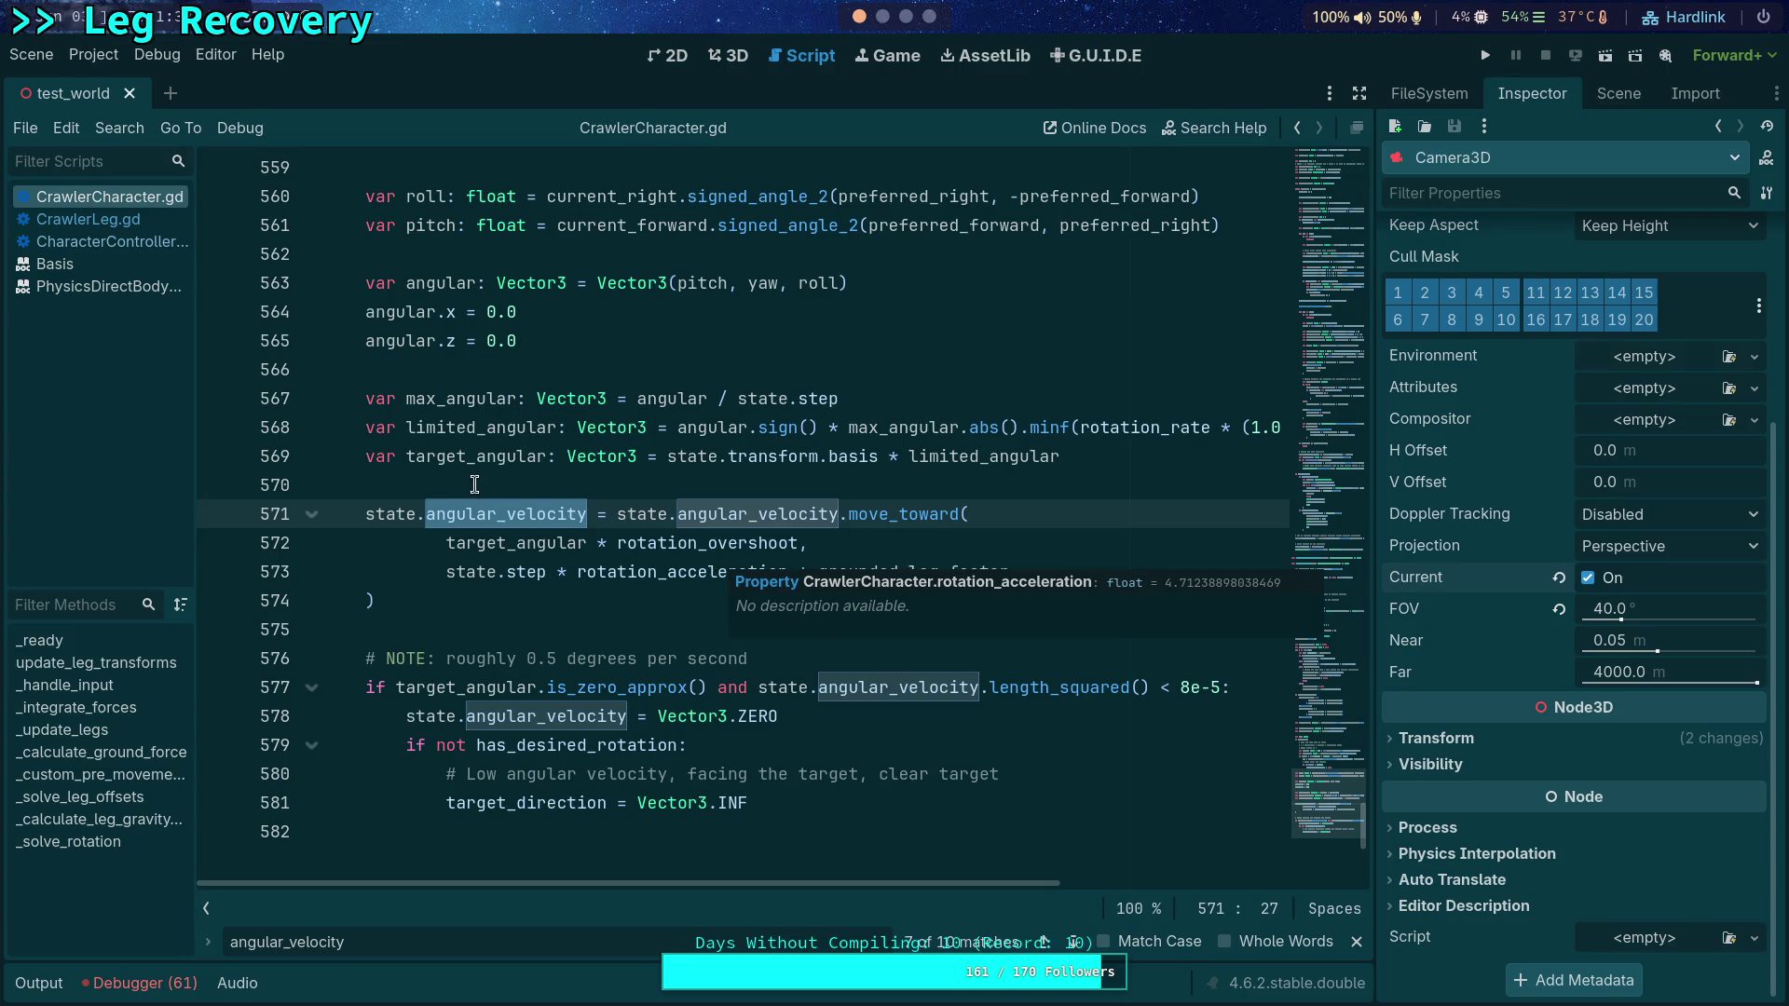
Step: Fold the _solve_leg_offsets and _solve_rotation functions
{"action": "scroll", "coordinate": [475, 484], "scroll_direction": "up", "scroll_amount": 7}
{"action": "scroll", "coordinate": [507, 494], "scroll_direction": "up", "scroll_amount": 12}
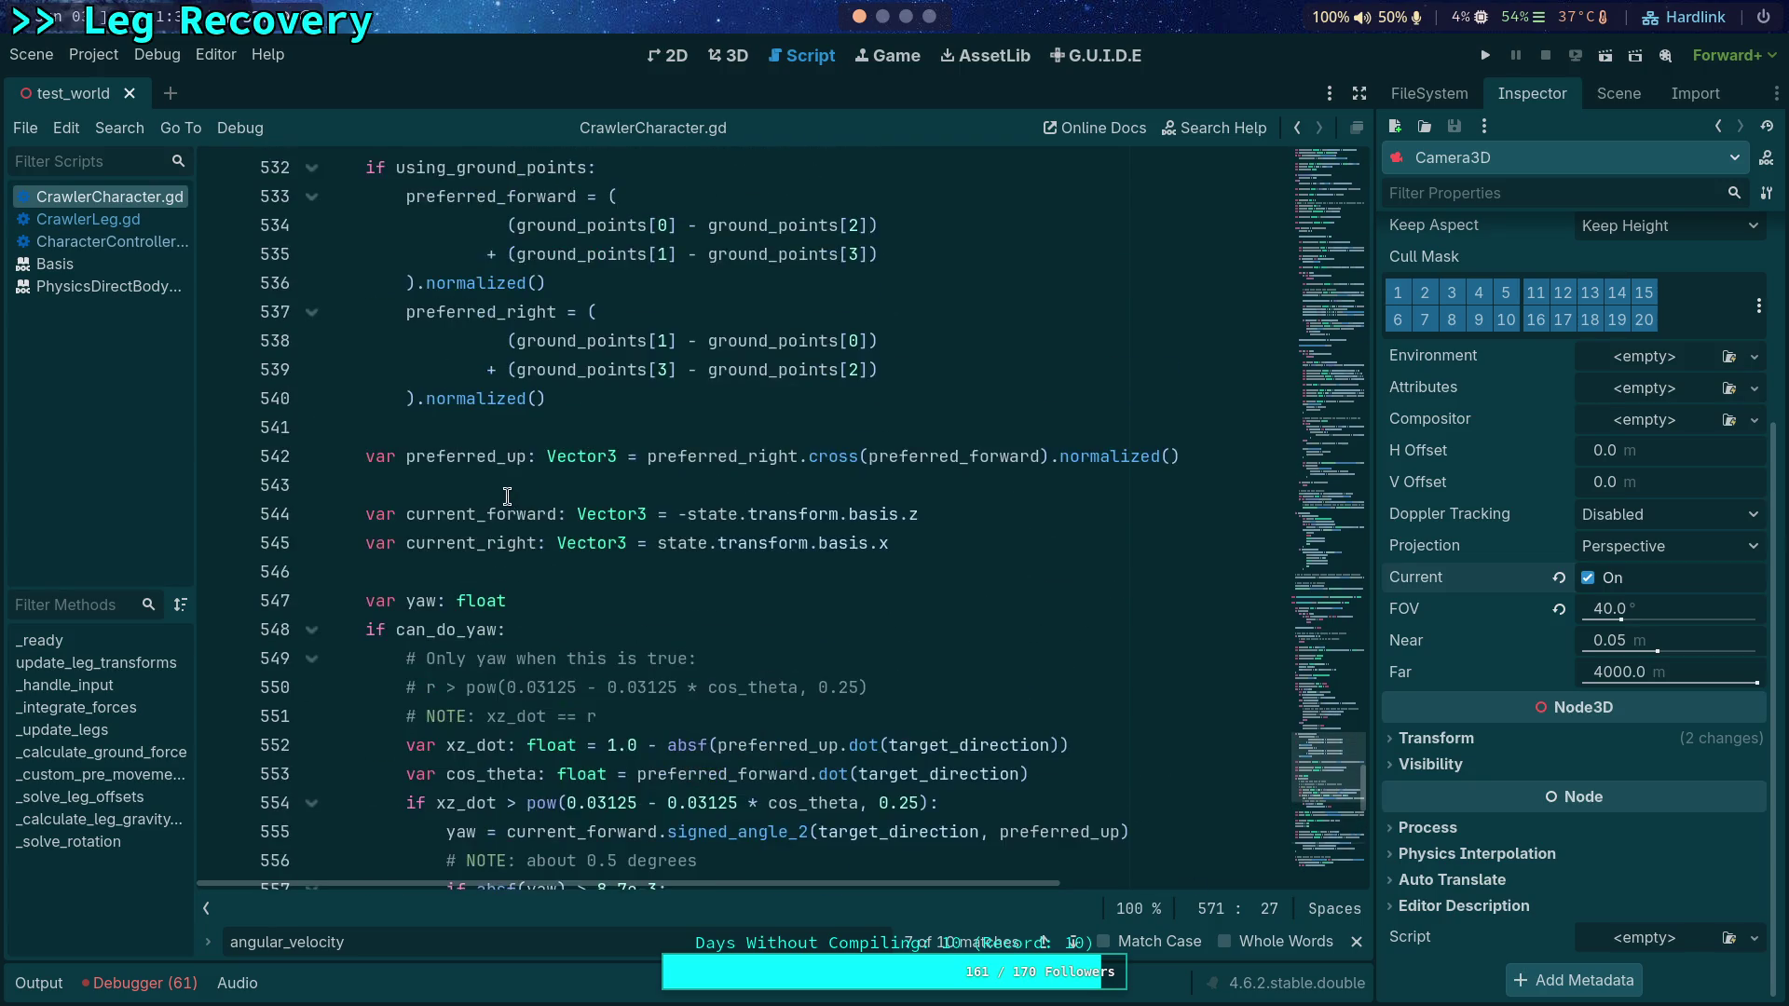
{"action": "scroll", "coordinate": [507, 494], "scroll_direction": "up", "scroll_amount": 6}
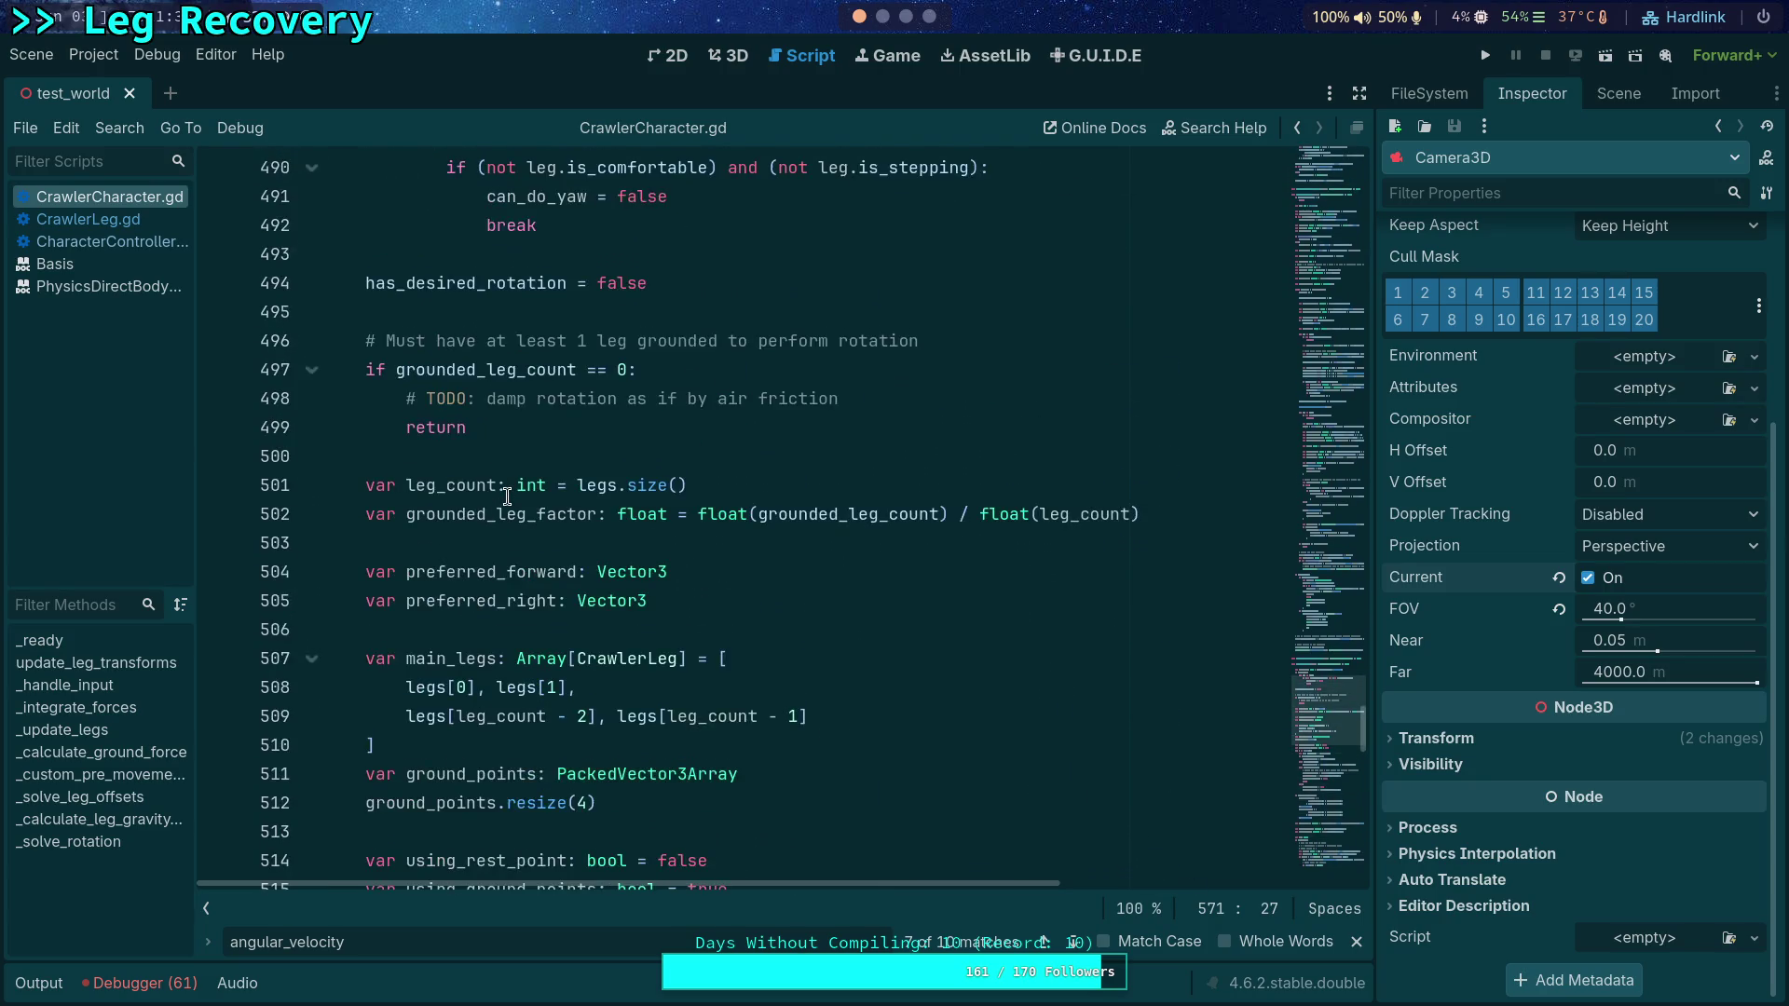
{"action": "scroll", "coordinate": [506, 495], "scroll_direction": "up", "scroll_amount": 10}
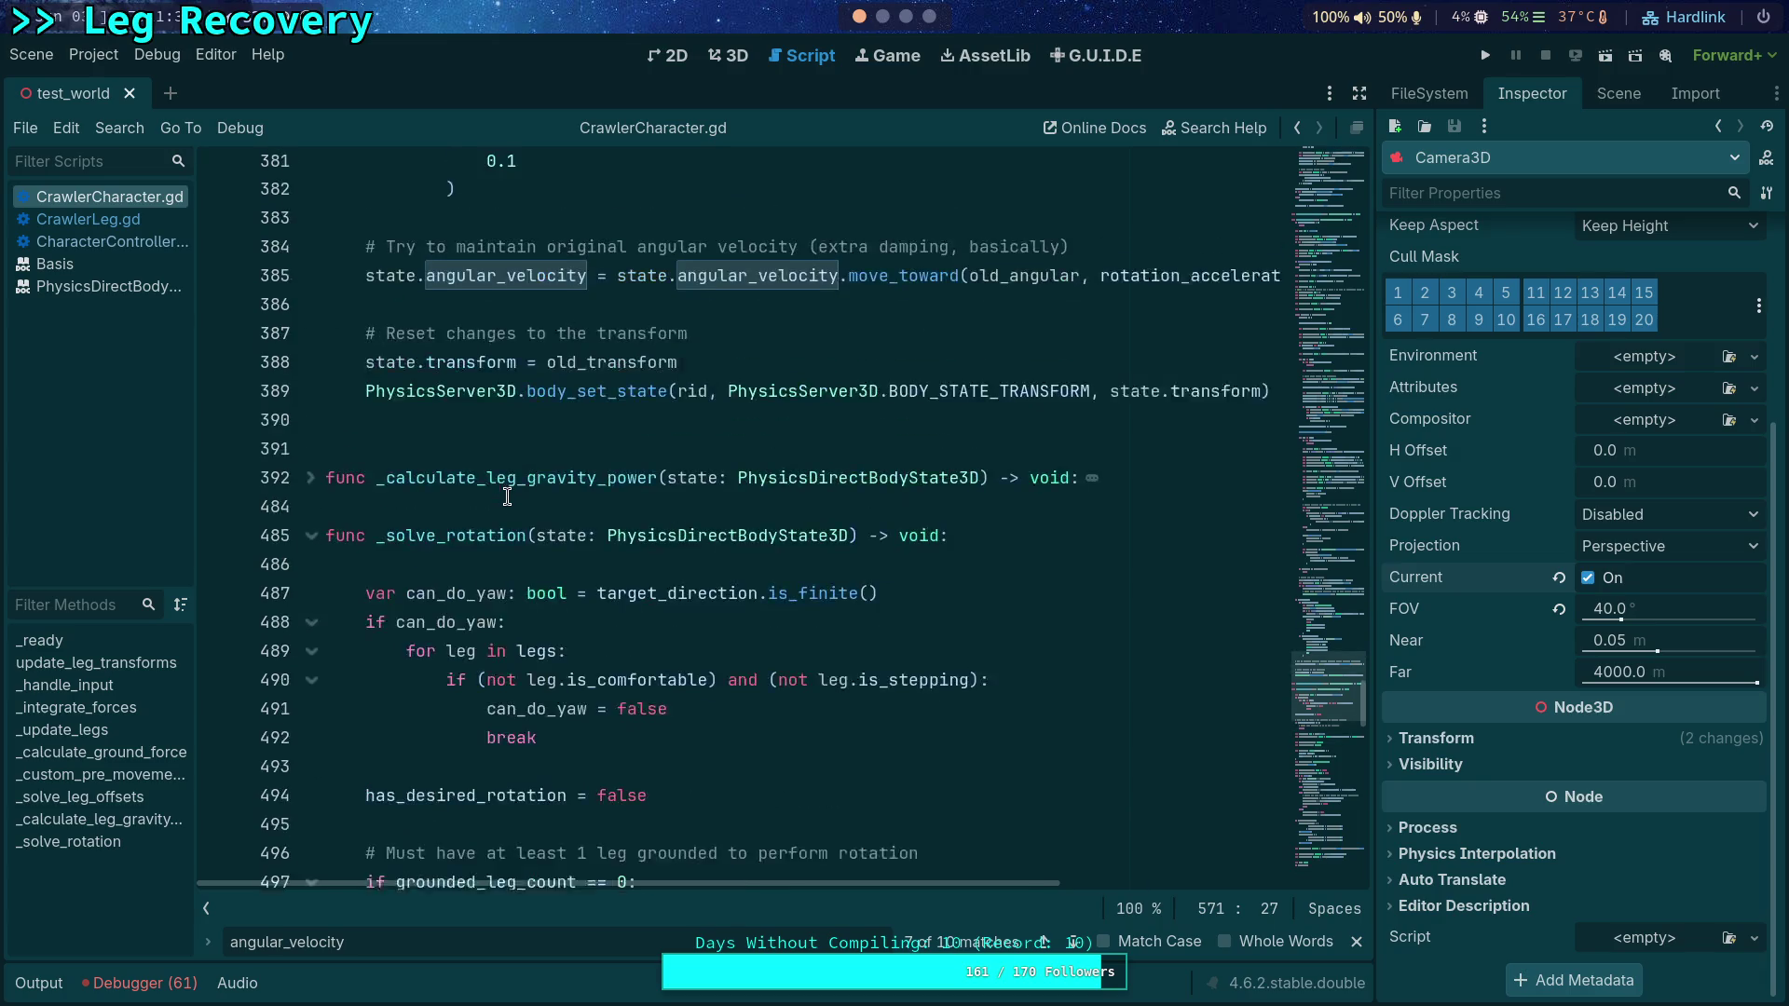
{"action": "scroll", "coordinate": [495, 495], "scroll_direction": "up", "scroll_amount": 18}
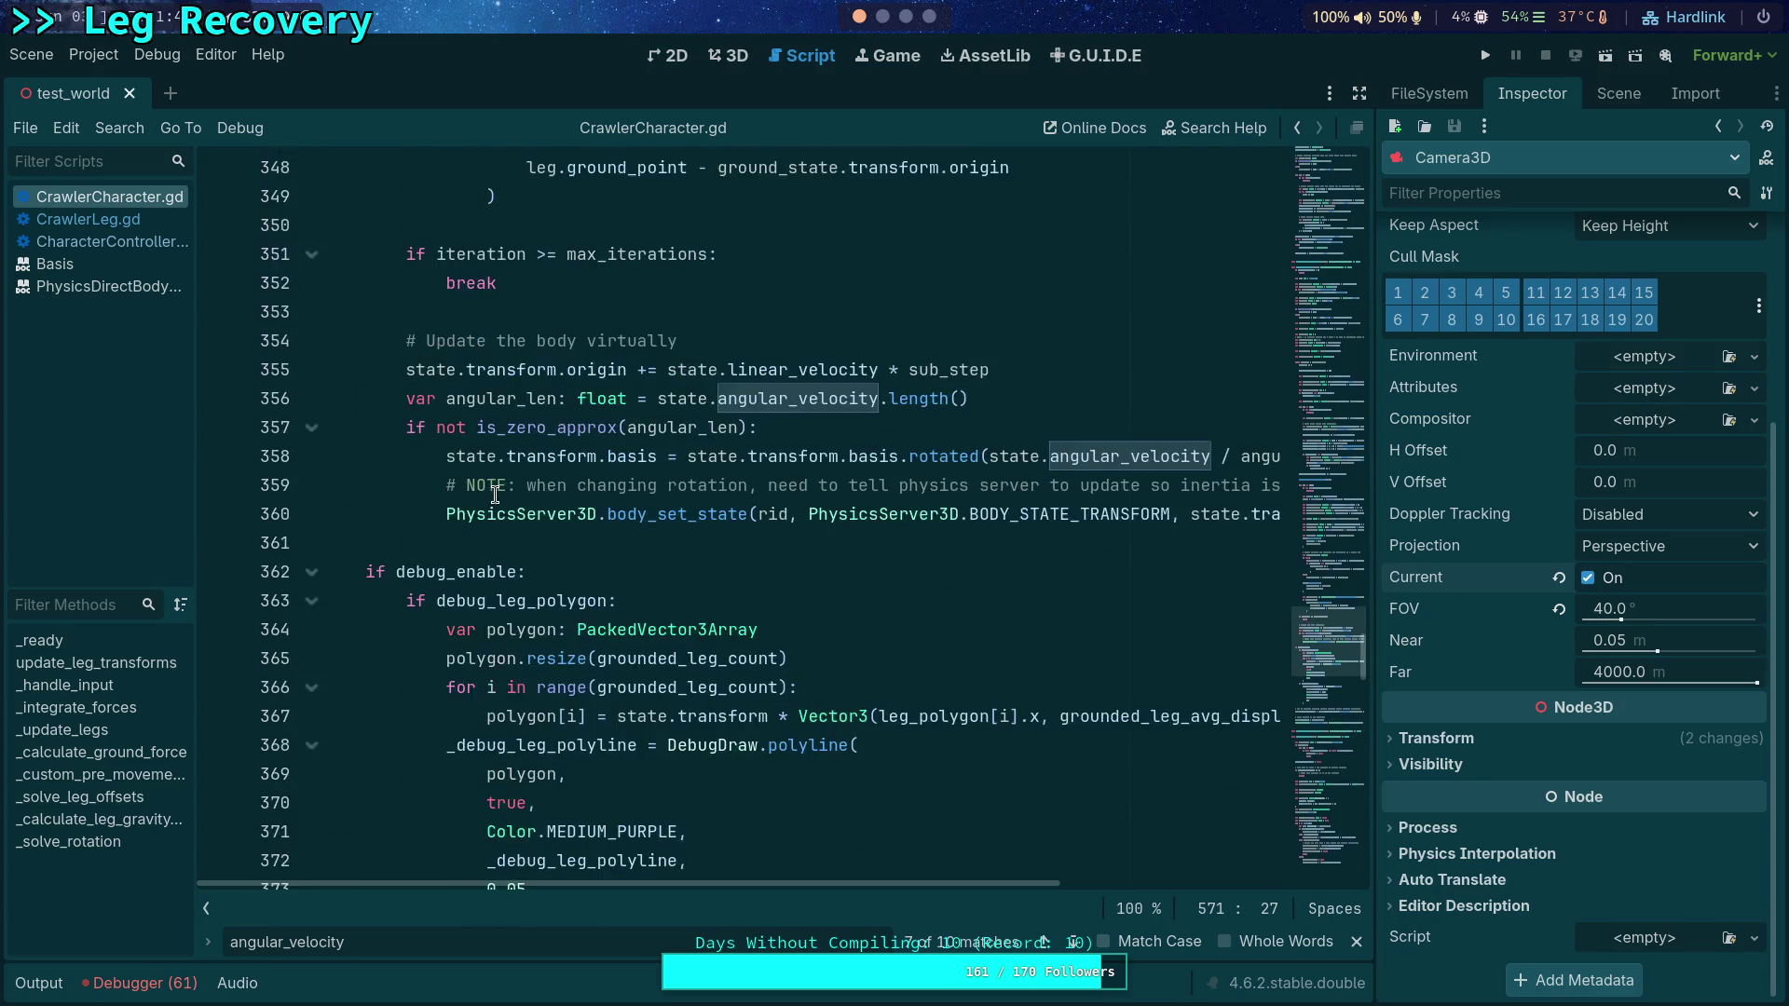
{"action": "scroll", "coordinate": [495, 495], "scroll_direction": "up", "scroll_amount": 14}
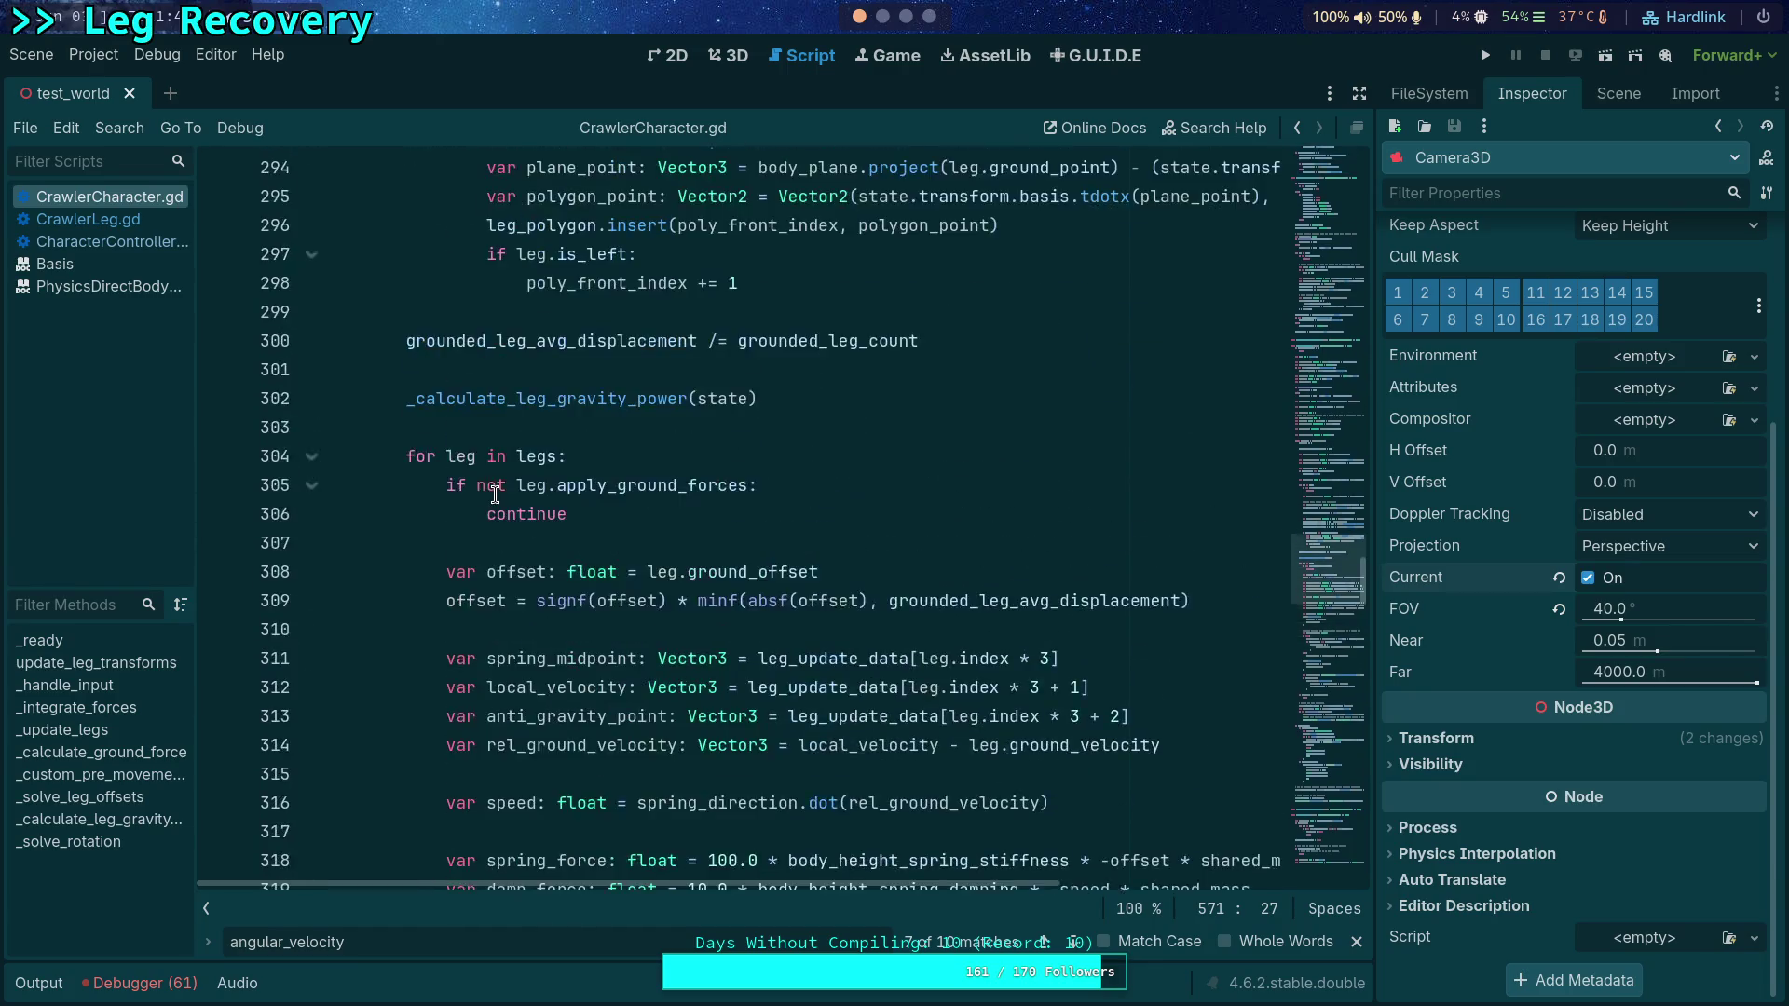
{"action": "scroll", "coordinate": [495, 494], "scroll_direction": "up", "scroll_amount": 17}
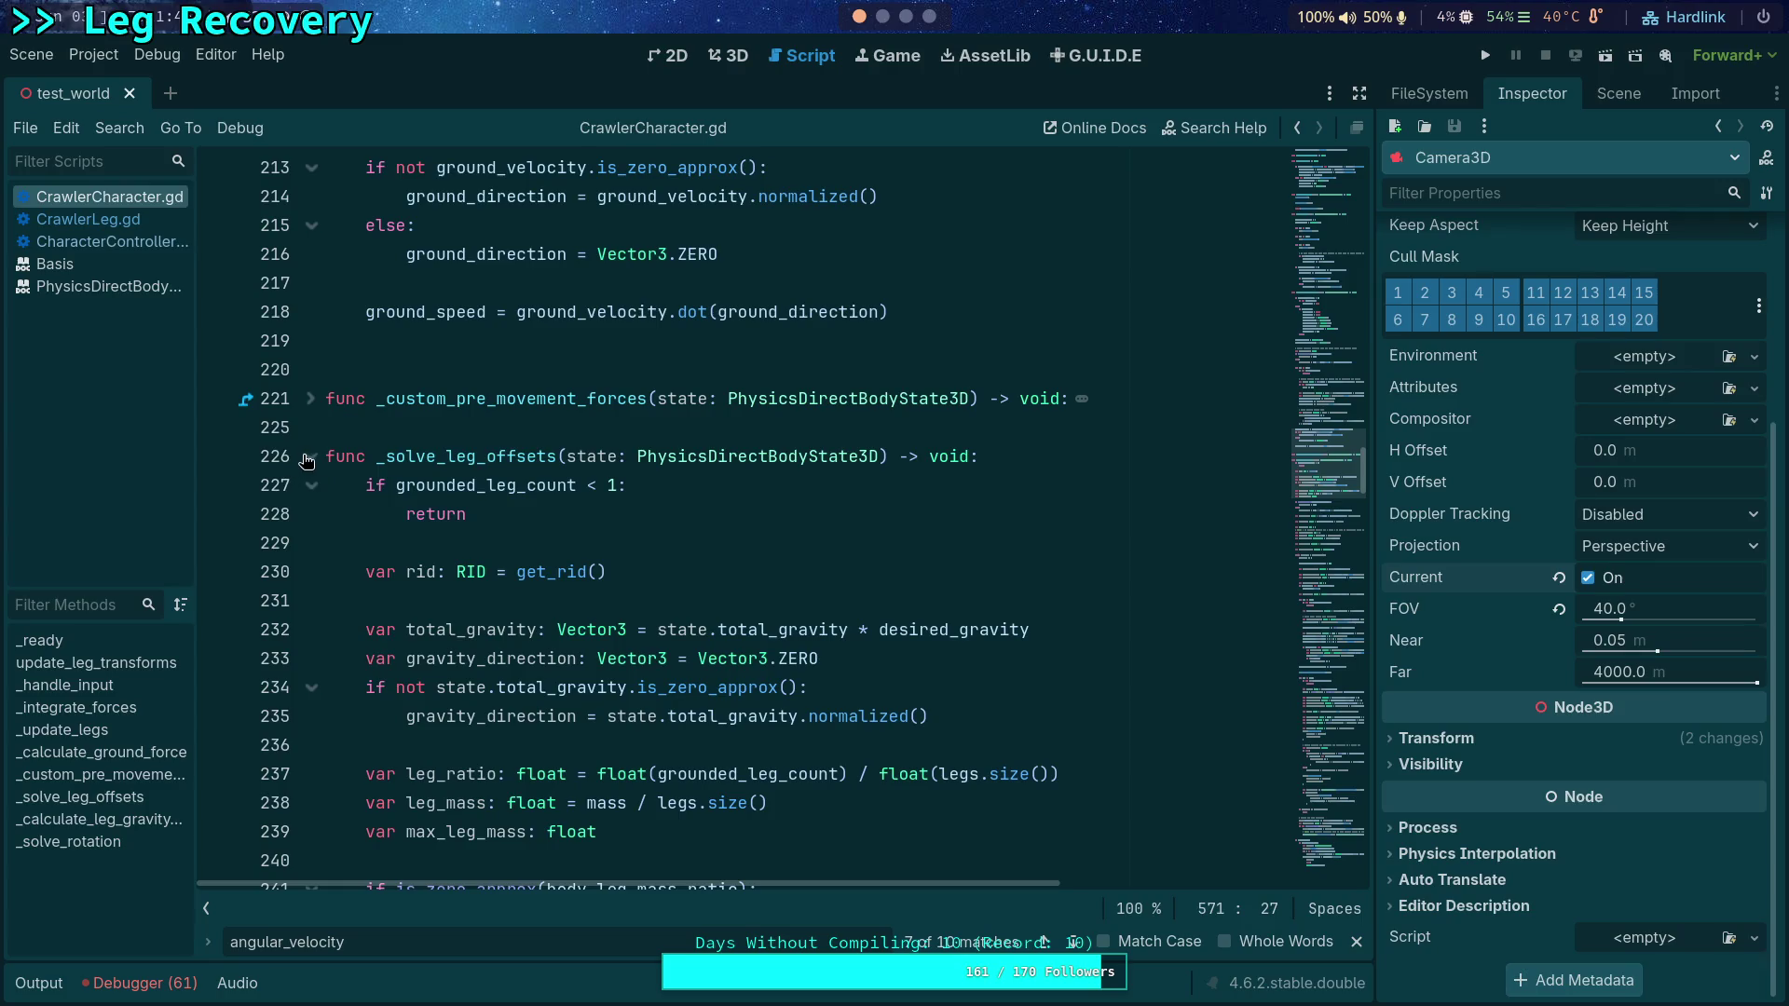
{"action": "left_click", "coordinate": [310, 455]}
{"action": "left_click", "coordinate": [311, 600]}
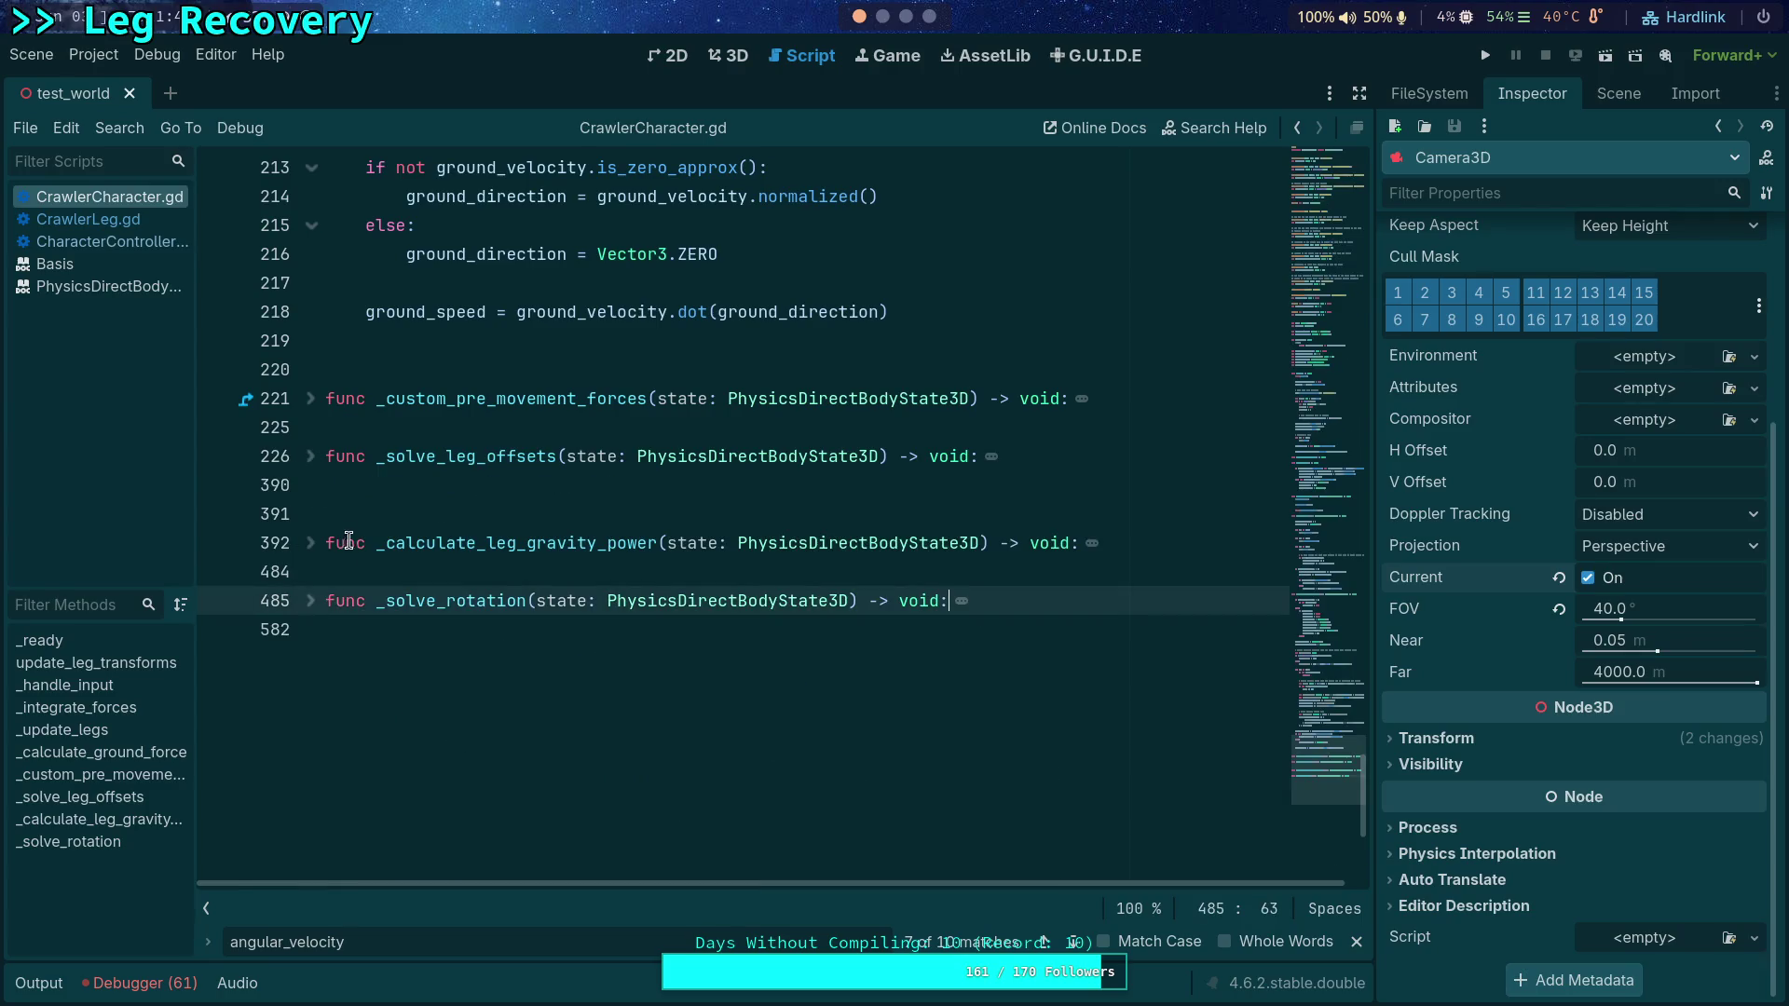
{"action": "scroll", "coordinate": [343, 515], "scroll_direction": "up", "scroll_amount": 12}
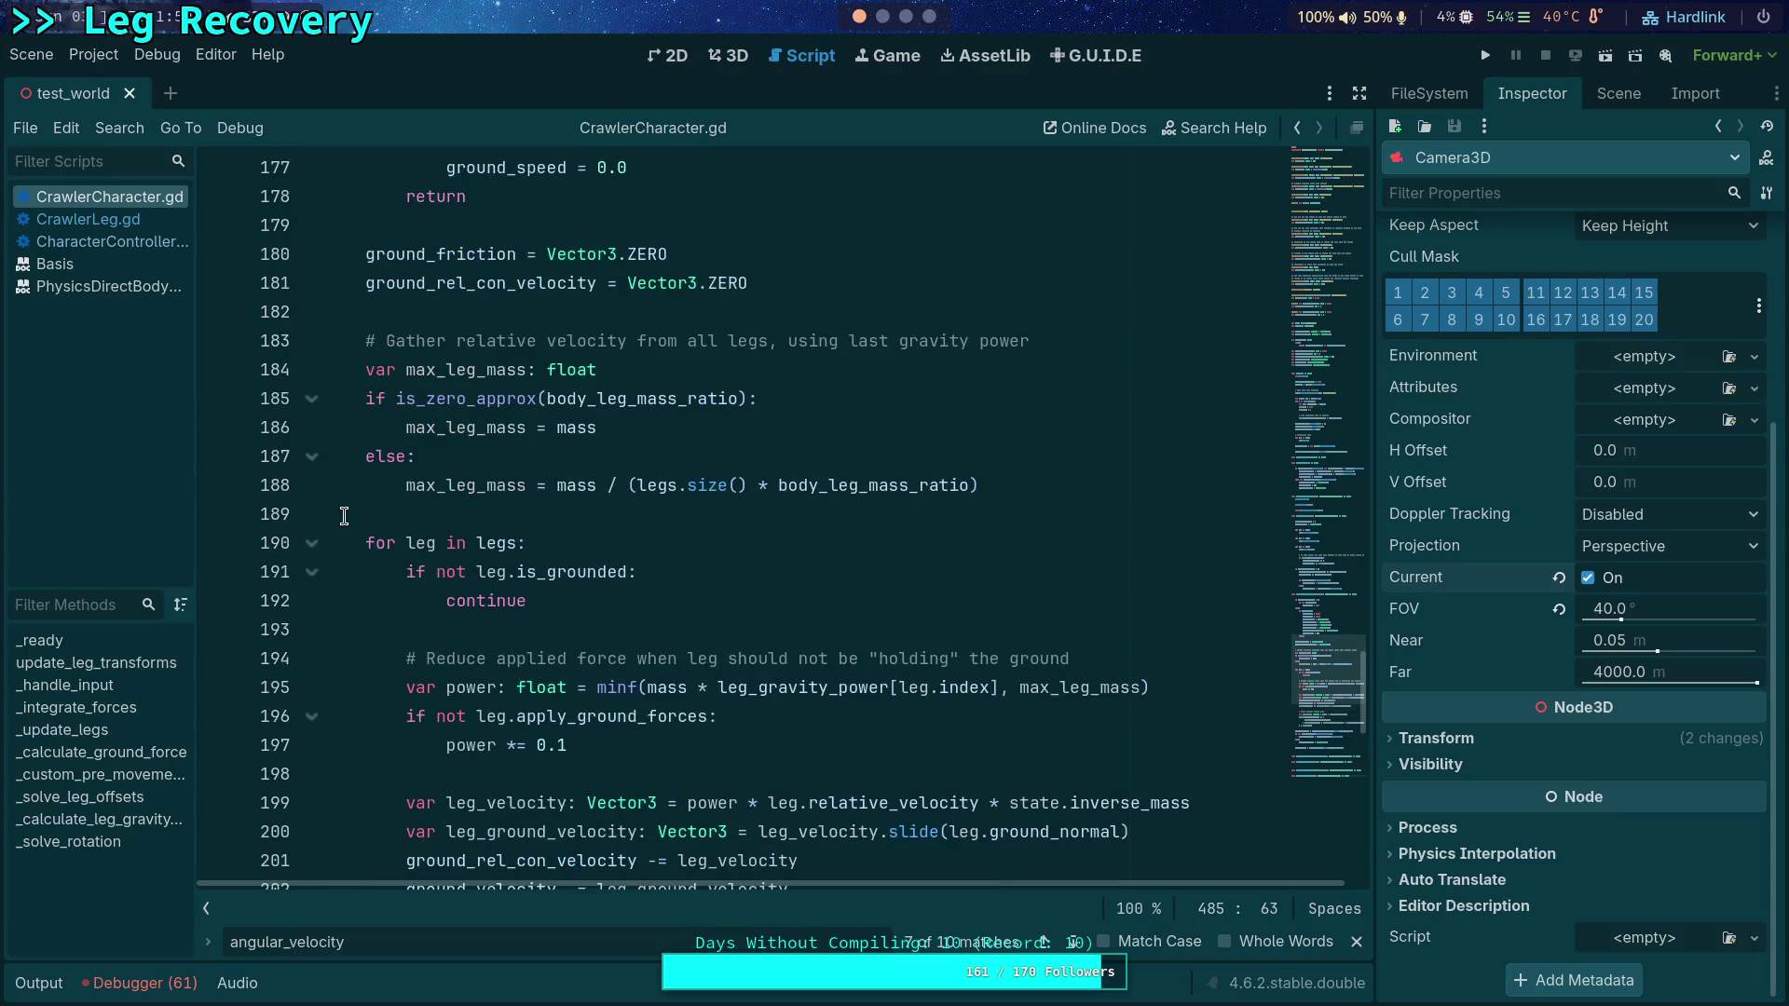
Step: Browse the CrawlerLeg.gd and CharacterController.gd scripts
{"action": "left_click", "coordinate": [121, 223]}
{"action": "scroll", "coordinate": [623, 528], "scroll_direction": "up", "scroll_amount": 4}
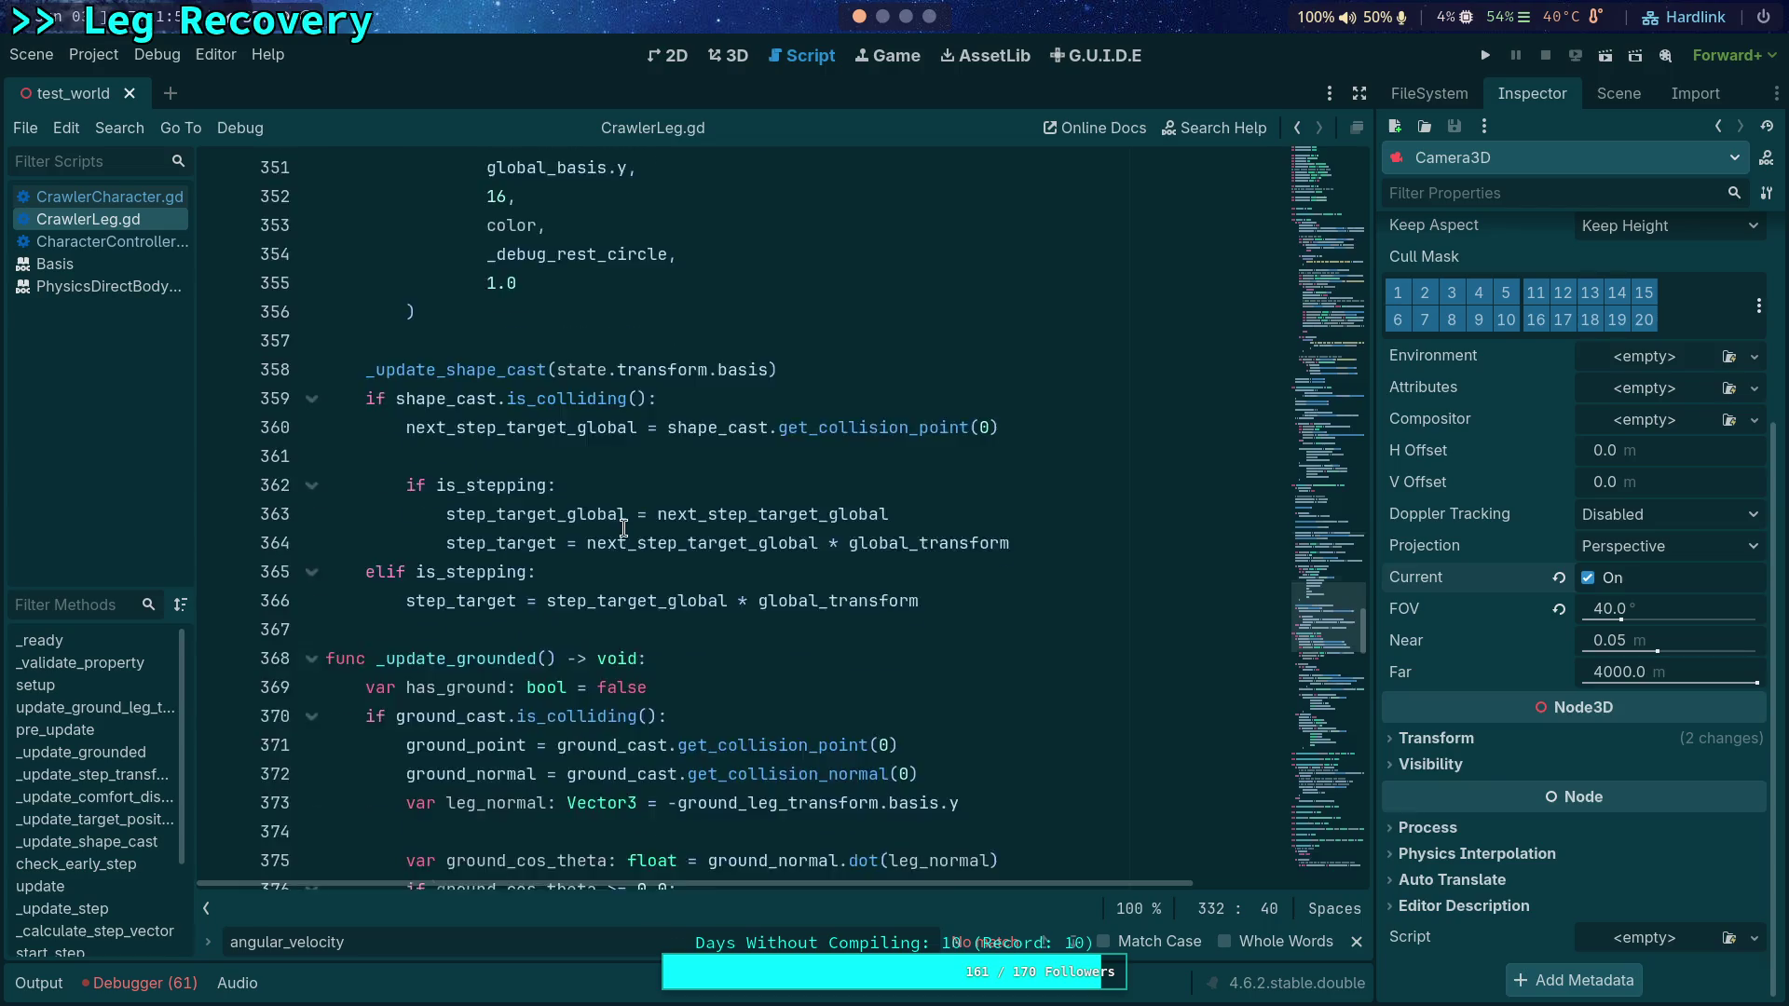
{"action": "scroll", "coordinate": [623, 529], "scroll_direction": "up", "scroll_amount": 3}
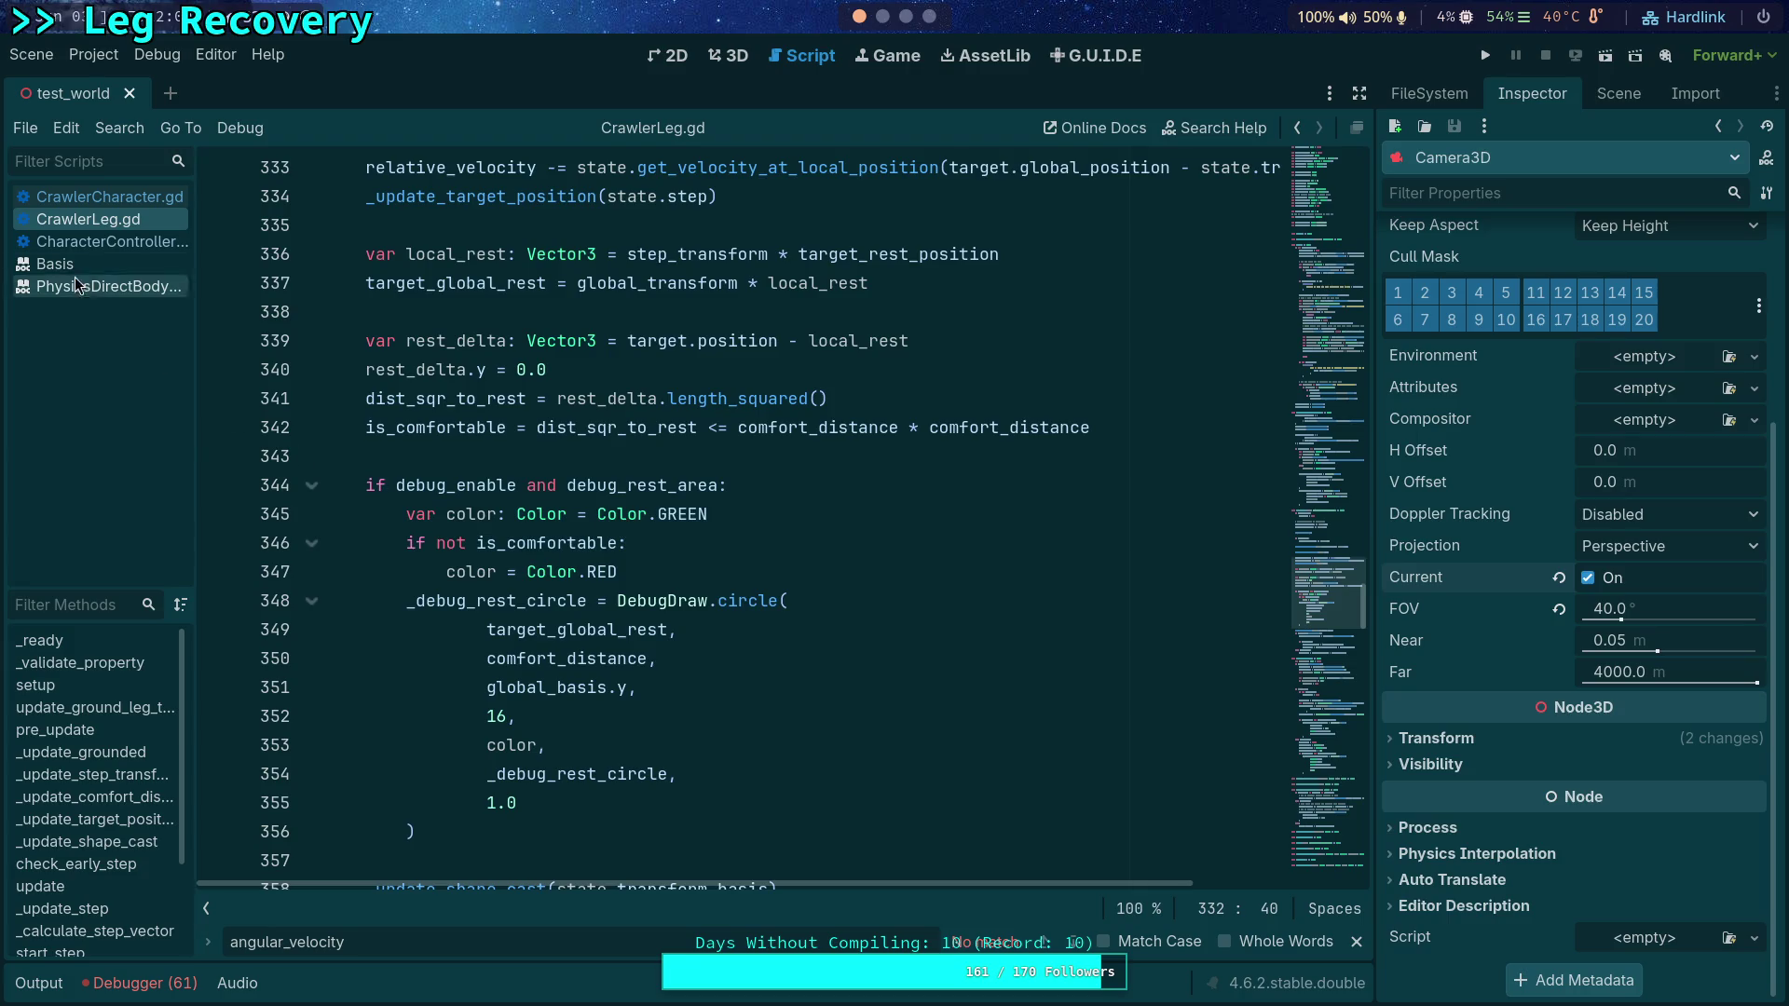
{"action": "left_click", "coordinate": [93, 241]}
{"action": "scroll", "coordinate": [861, 597], "scroll_direction": "up", "scroll_amount": 6}
{"action": "scroll", "coordinate": [860, 597], "scroll_direction": "down", "scroll_amount": 7}
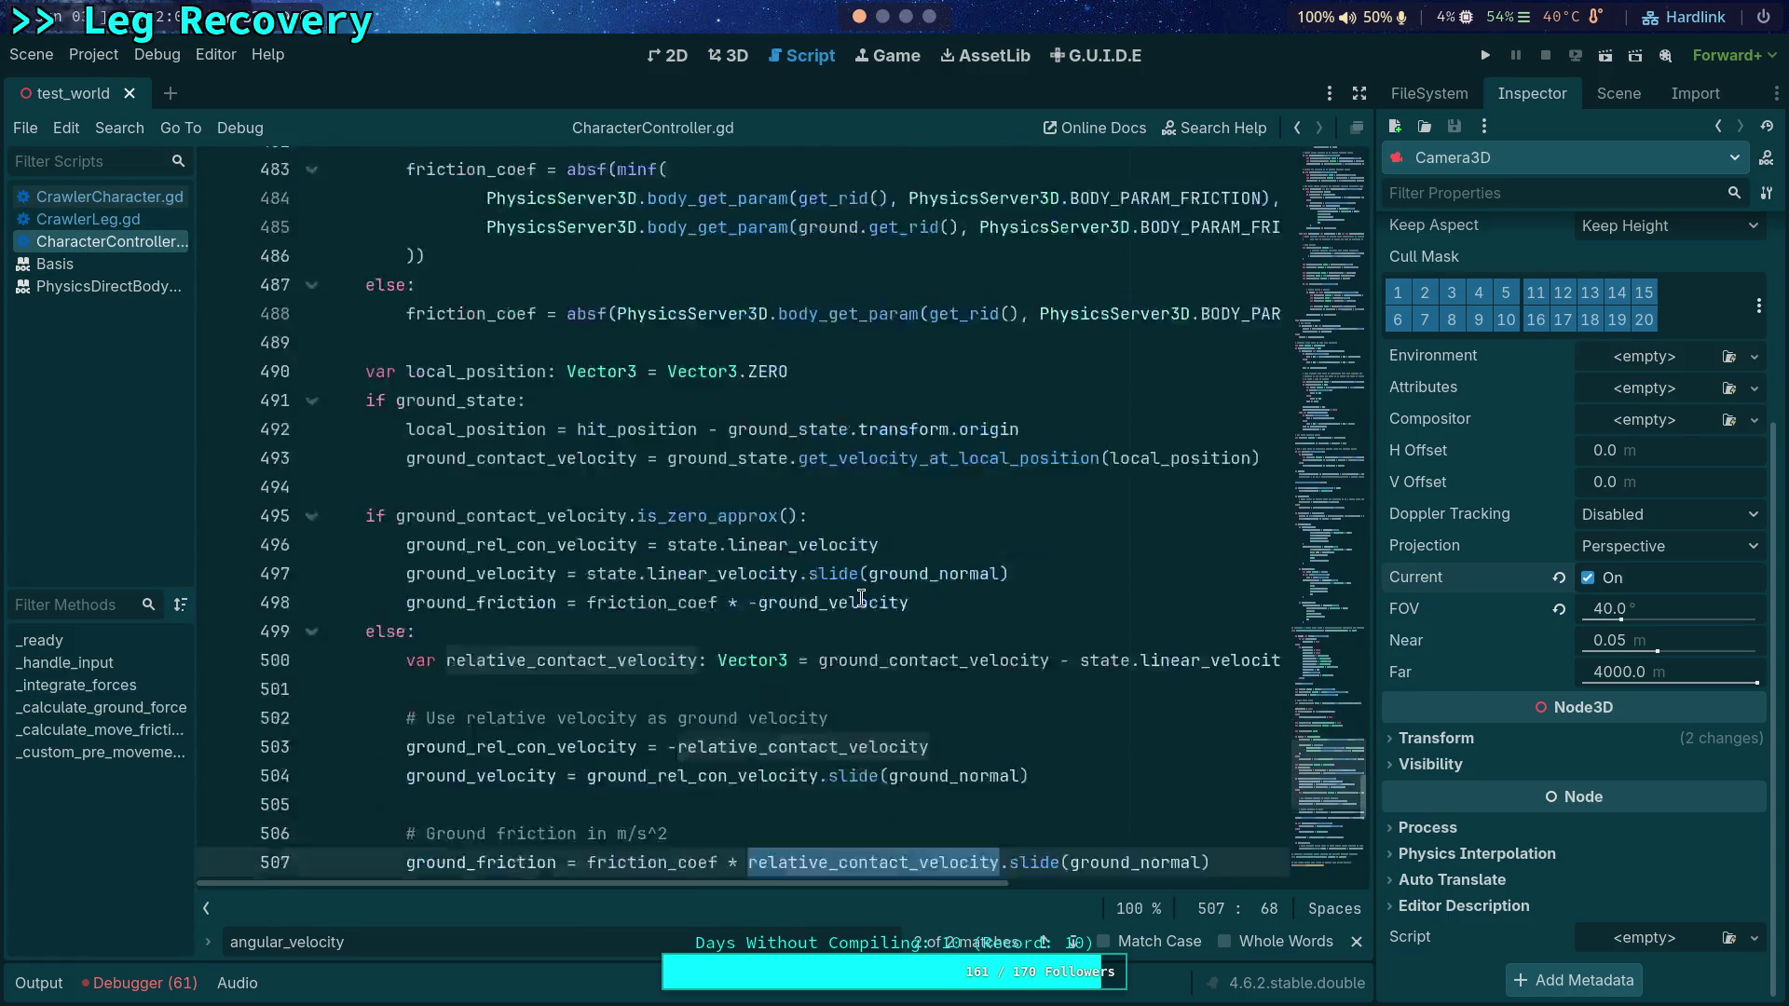
{"action": "scroll", "coordinate": [861, 597], "scroll_direction": "up", "scroll_amount": 6}
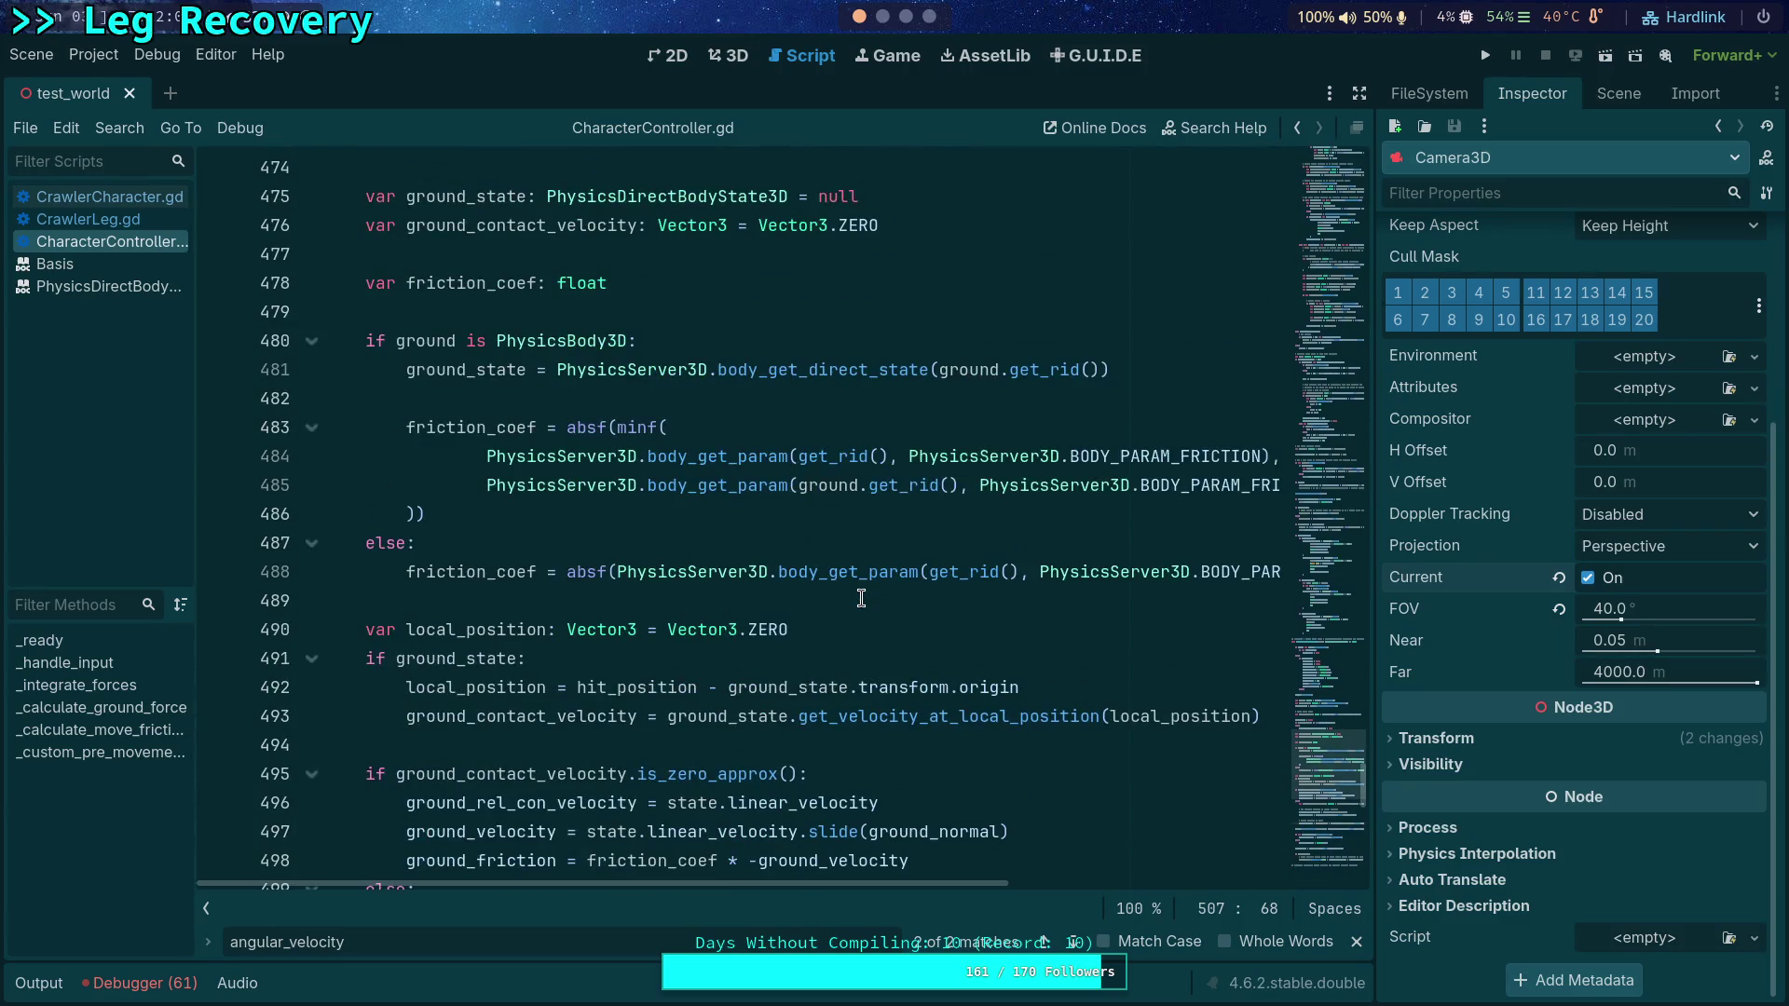
{"action": "scroll", "coordinate": [861, 597], "scroll_direction": "up", "scroll_amount": 3}
{"action": "left_click_drag", "start_coordinate": [1312, 718], "coordinate": [1350, 391]}
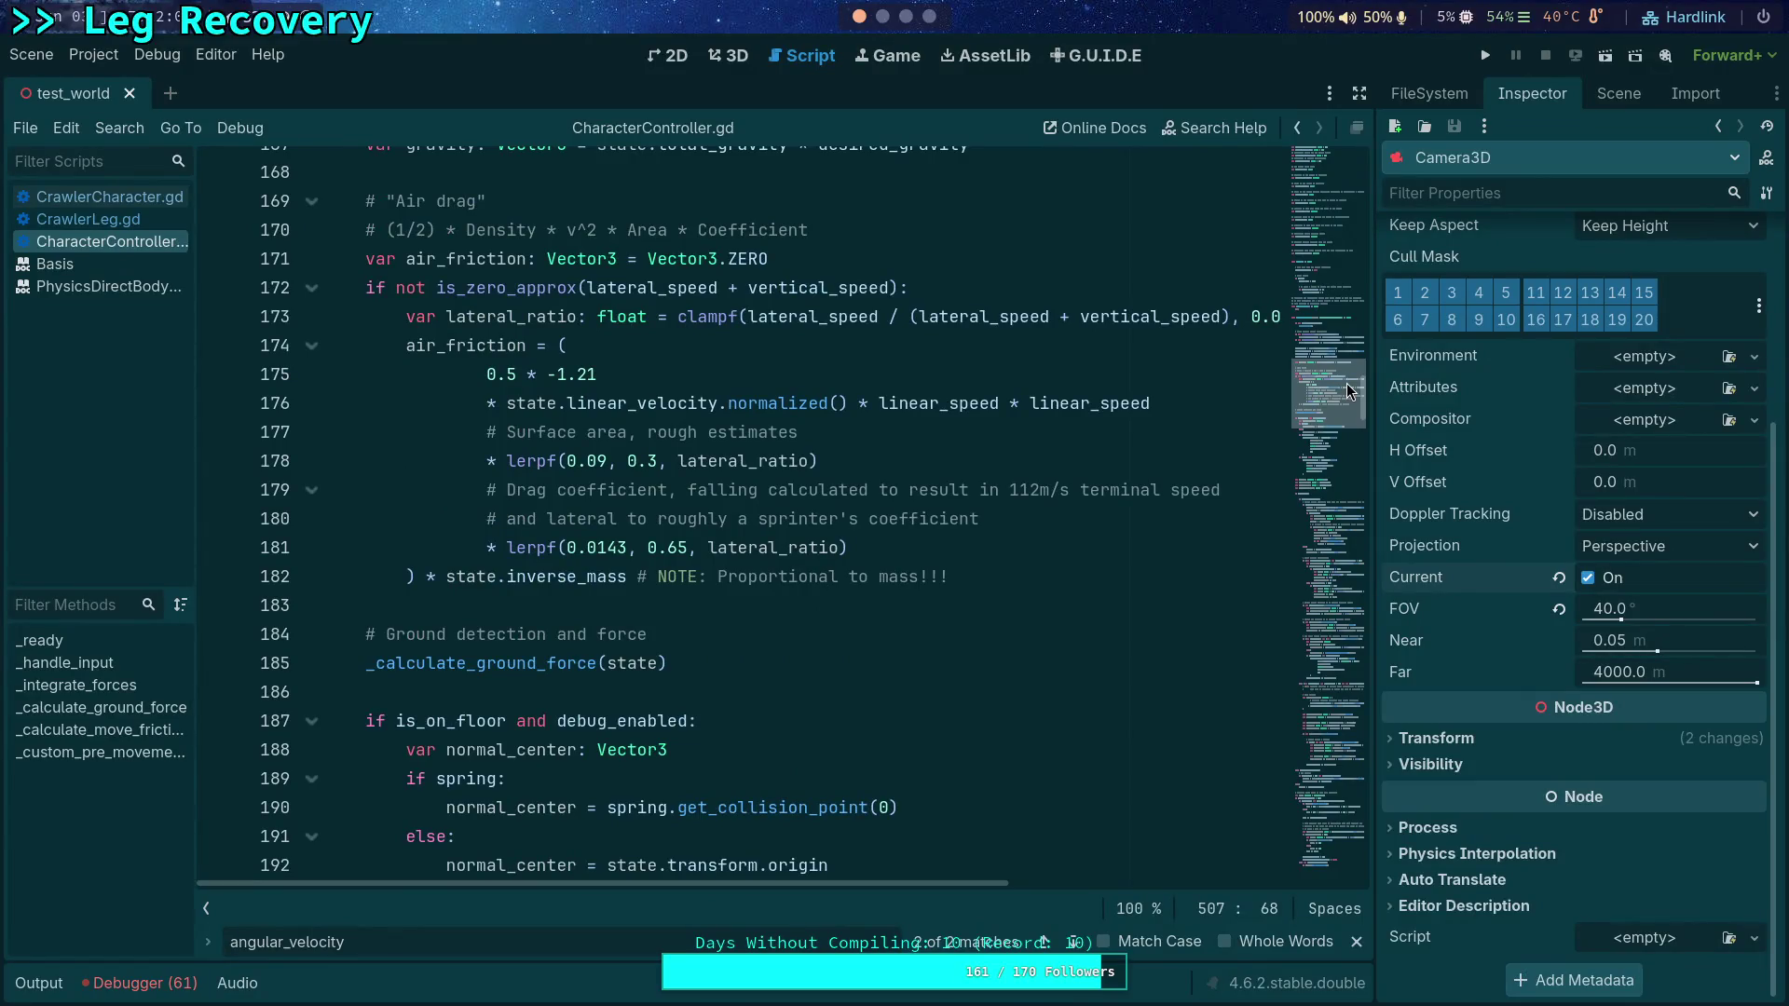
{"action": "scroll", "coordinate": [1350, 410], "scroll_direction": "down", "scroll_amount": 20}
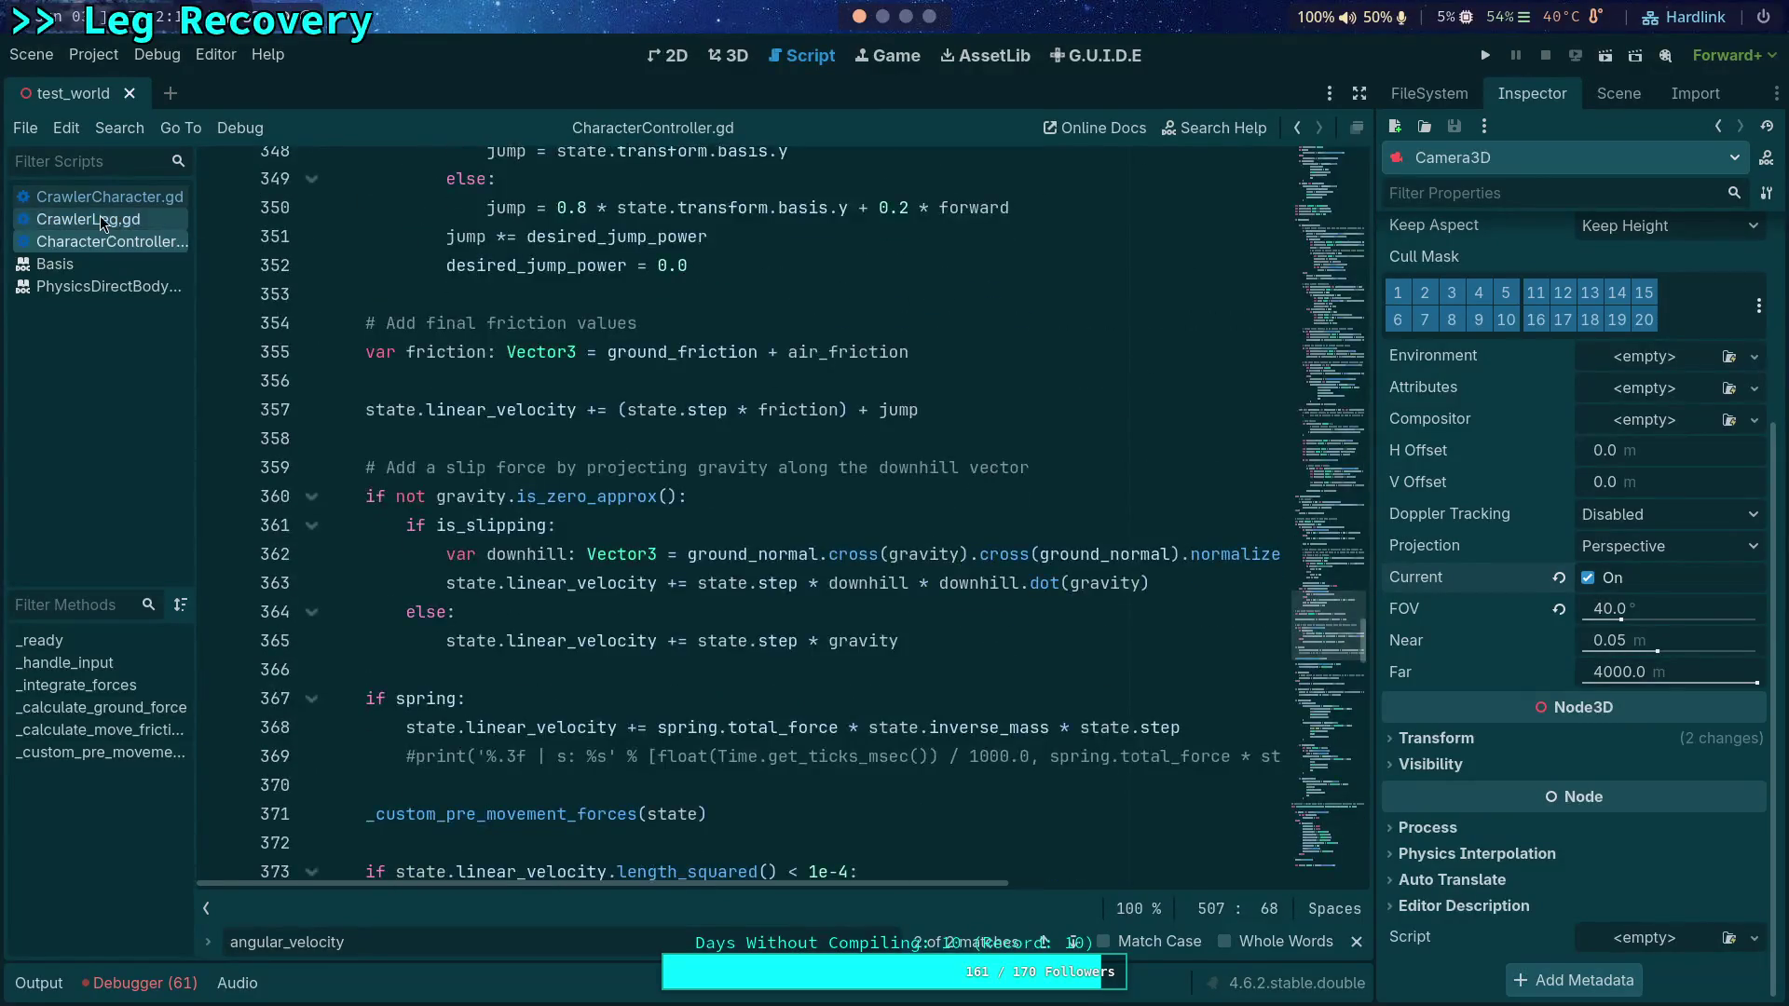
Step: Reopen CrawlerCharacter.gd at the angular force block, then return to the 3D scene
{"action": "left_click", "coordinate": [105, 221]}
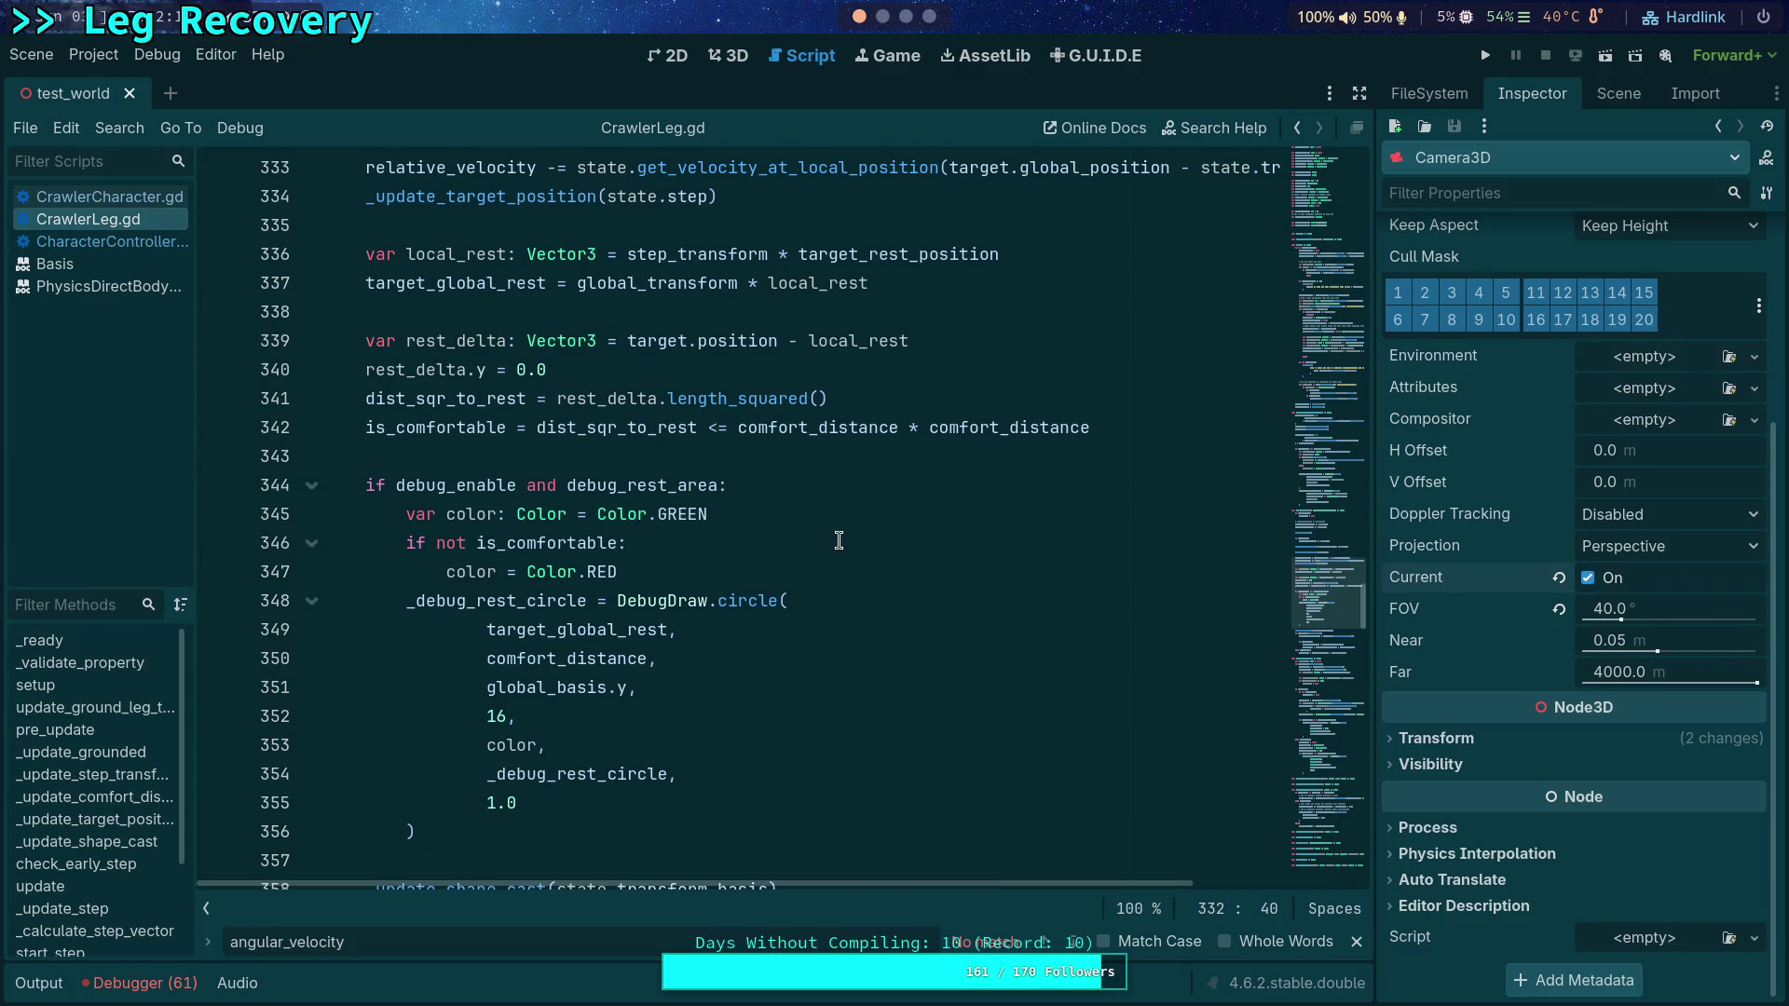
{"action": "left_click", "coordinate": [109, 196]}
{"action": "scroll", "coordinate": [1288, 610], "scroll_direction": "down", "scroll_amount": 8}
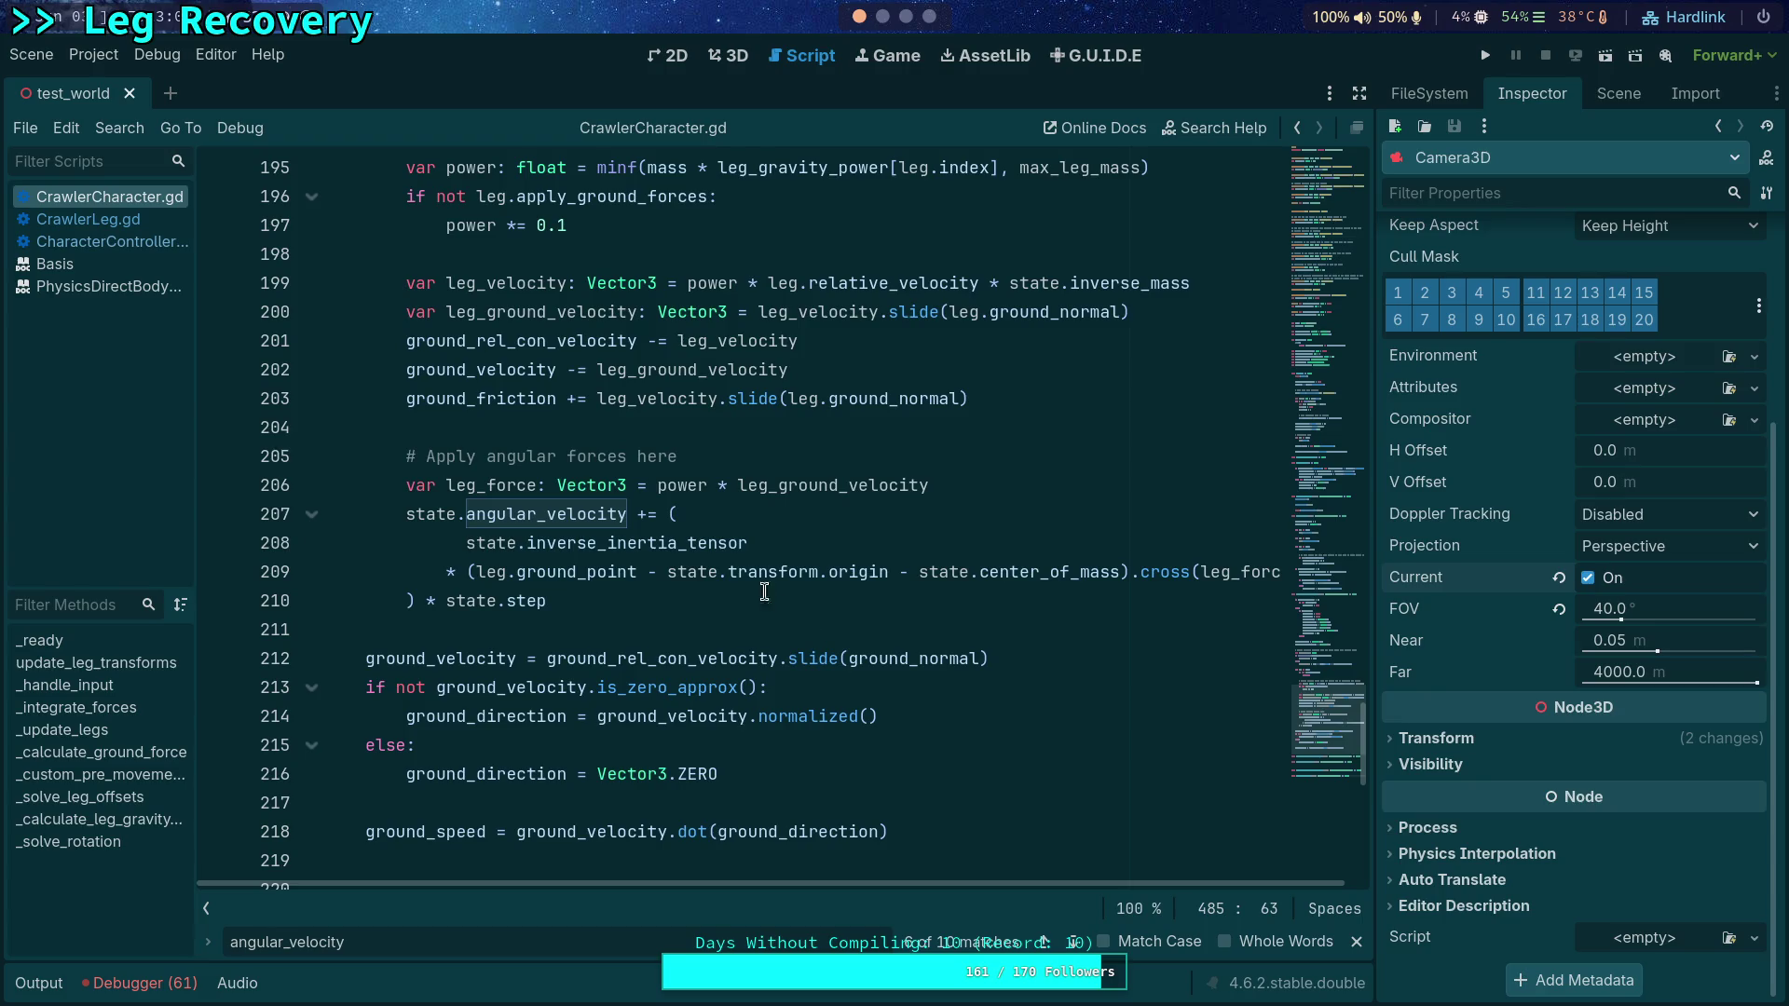
{"action": "left_click", "coordinate": [727, 56]}
Step: Rotate CrawlerBot about its vertical axis and shift it 0.4 along world X
{"action": "left_click", "coordinate": [736, 664]}
{"action": "mouse_move", "coordinate": [736, 664]}
{"action": "left_mouse_down"}
{"action": "mouse_move", "coordinate": [810, 667]}
{"action": "mouse_move", "coordinate": [787, 606]}
{"action": "left_mouse_up"}
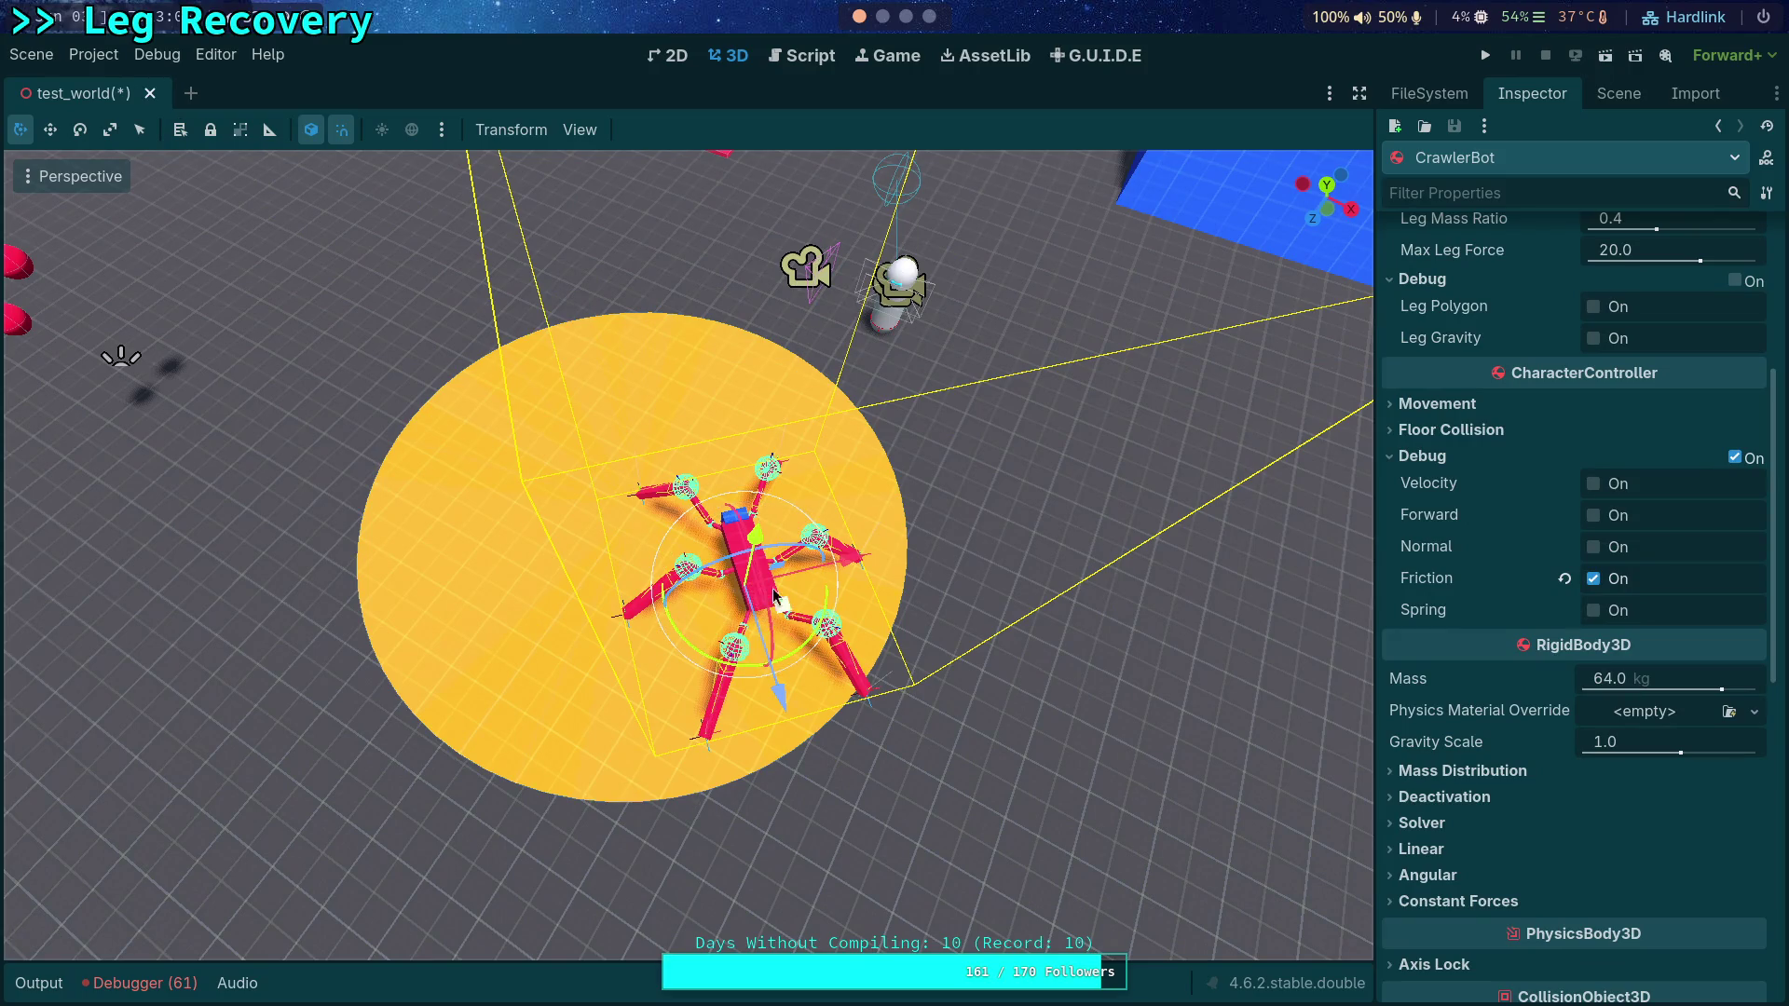
{"action": "key", "text": "t"}
{"action": "left_click_drag", "start_coordinate": [852, 664], "coordinate": [820, 638]}
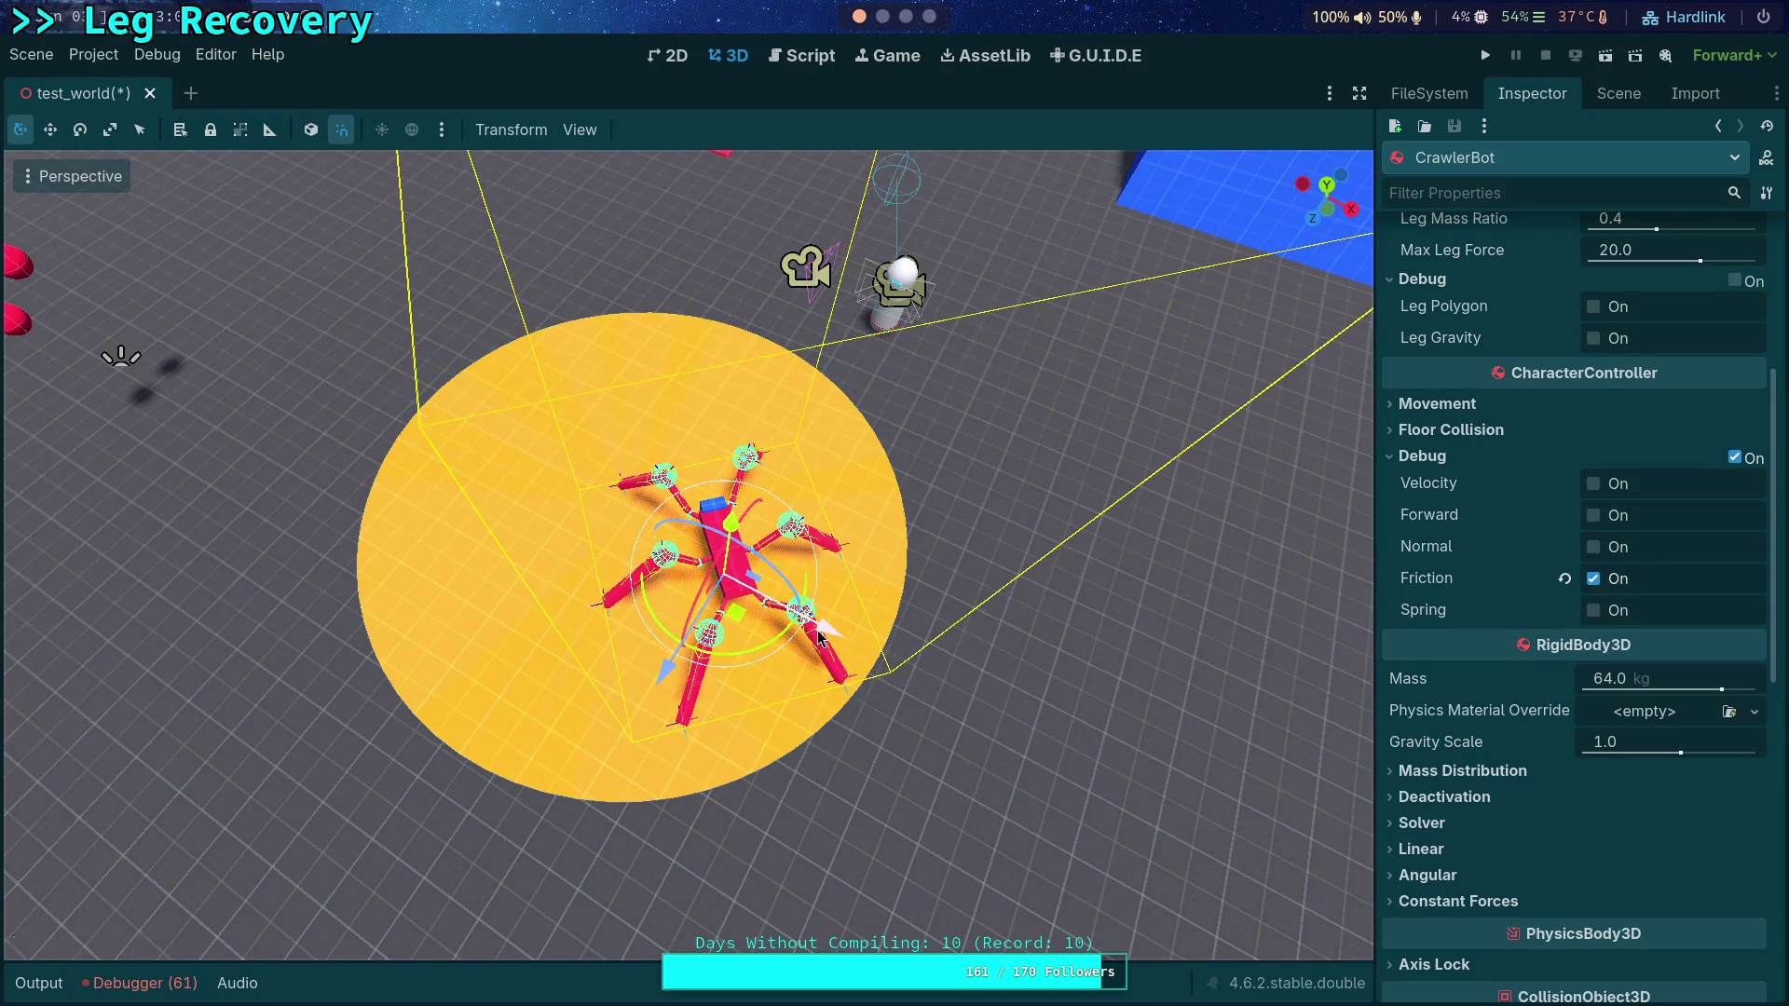
Step: Test-run the crawler, stop it, and return to the script editor with the output panel collapsed
{"action": "left_click", "coordinate": [1485, 55]}
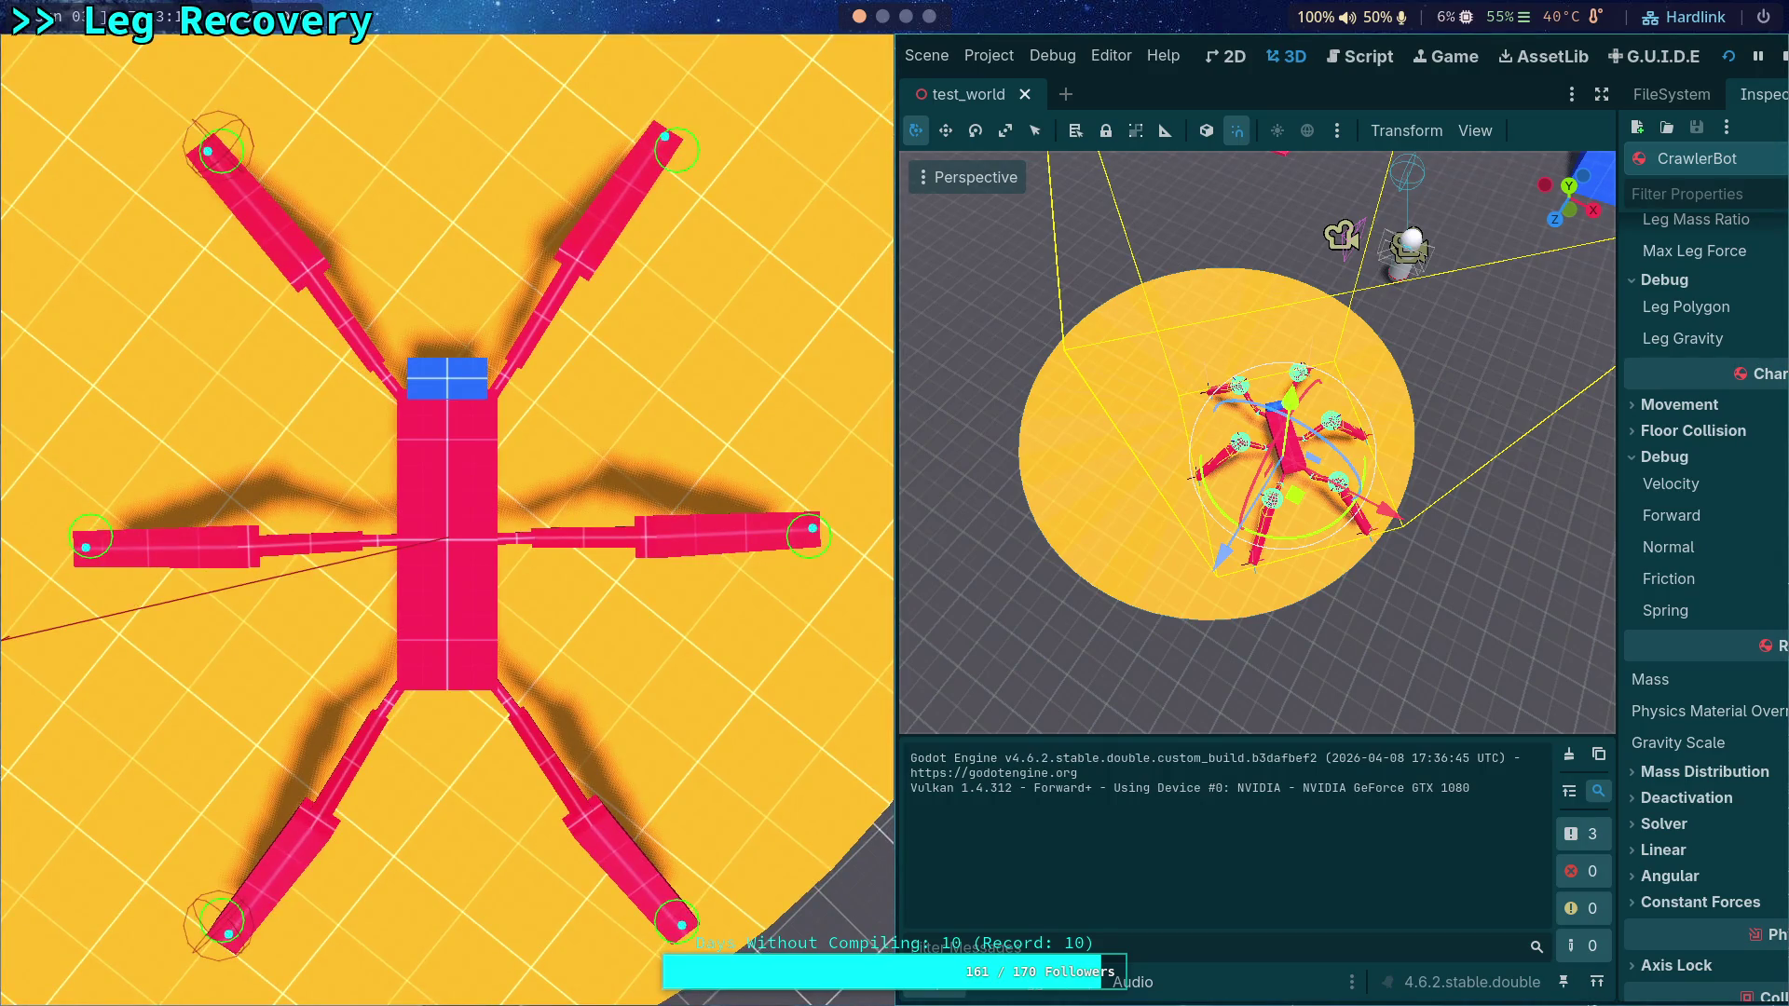
{"action": "left_click", "coordinate": [1782, 55]}
{"action": "key", "text": "super+1"}
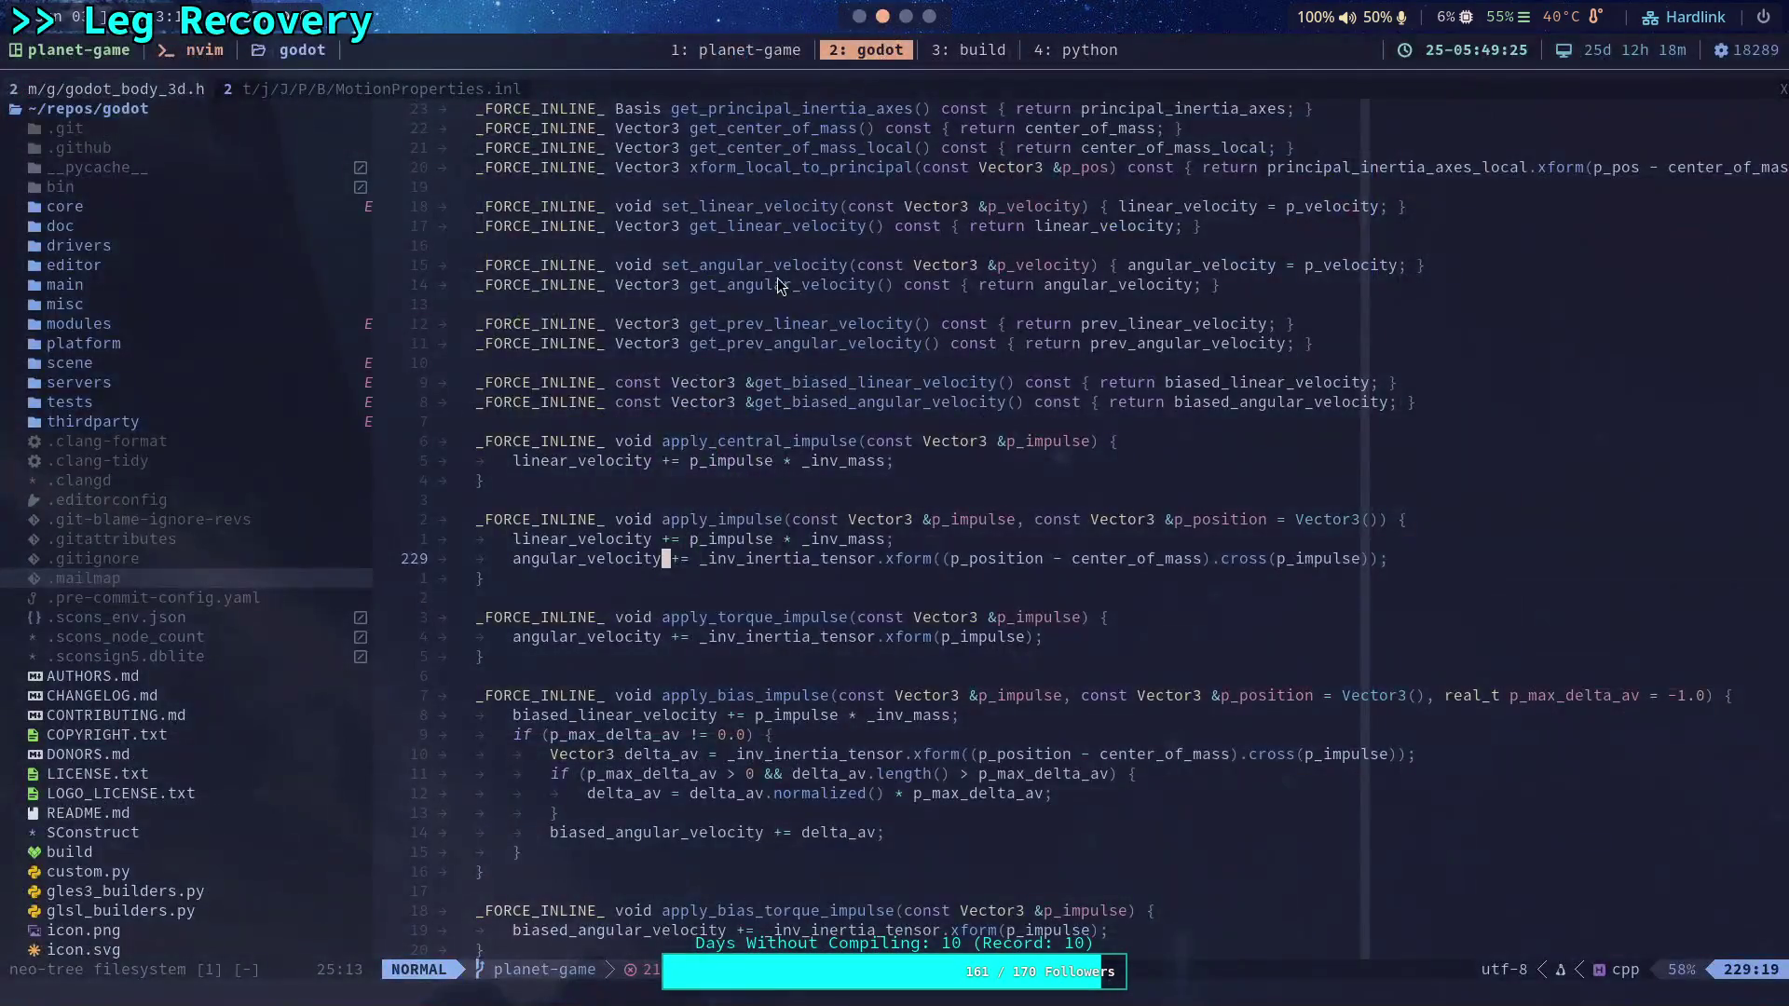
{"action": "left_click", "coordinate": [859, 16]}
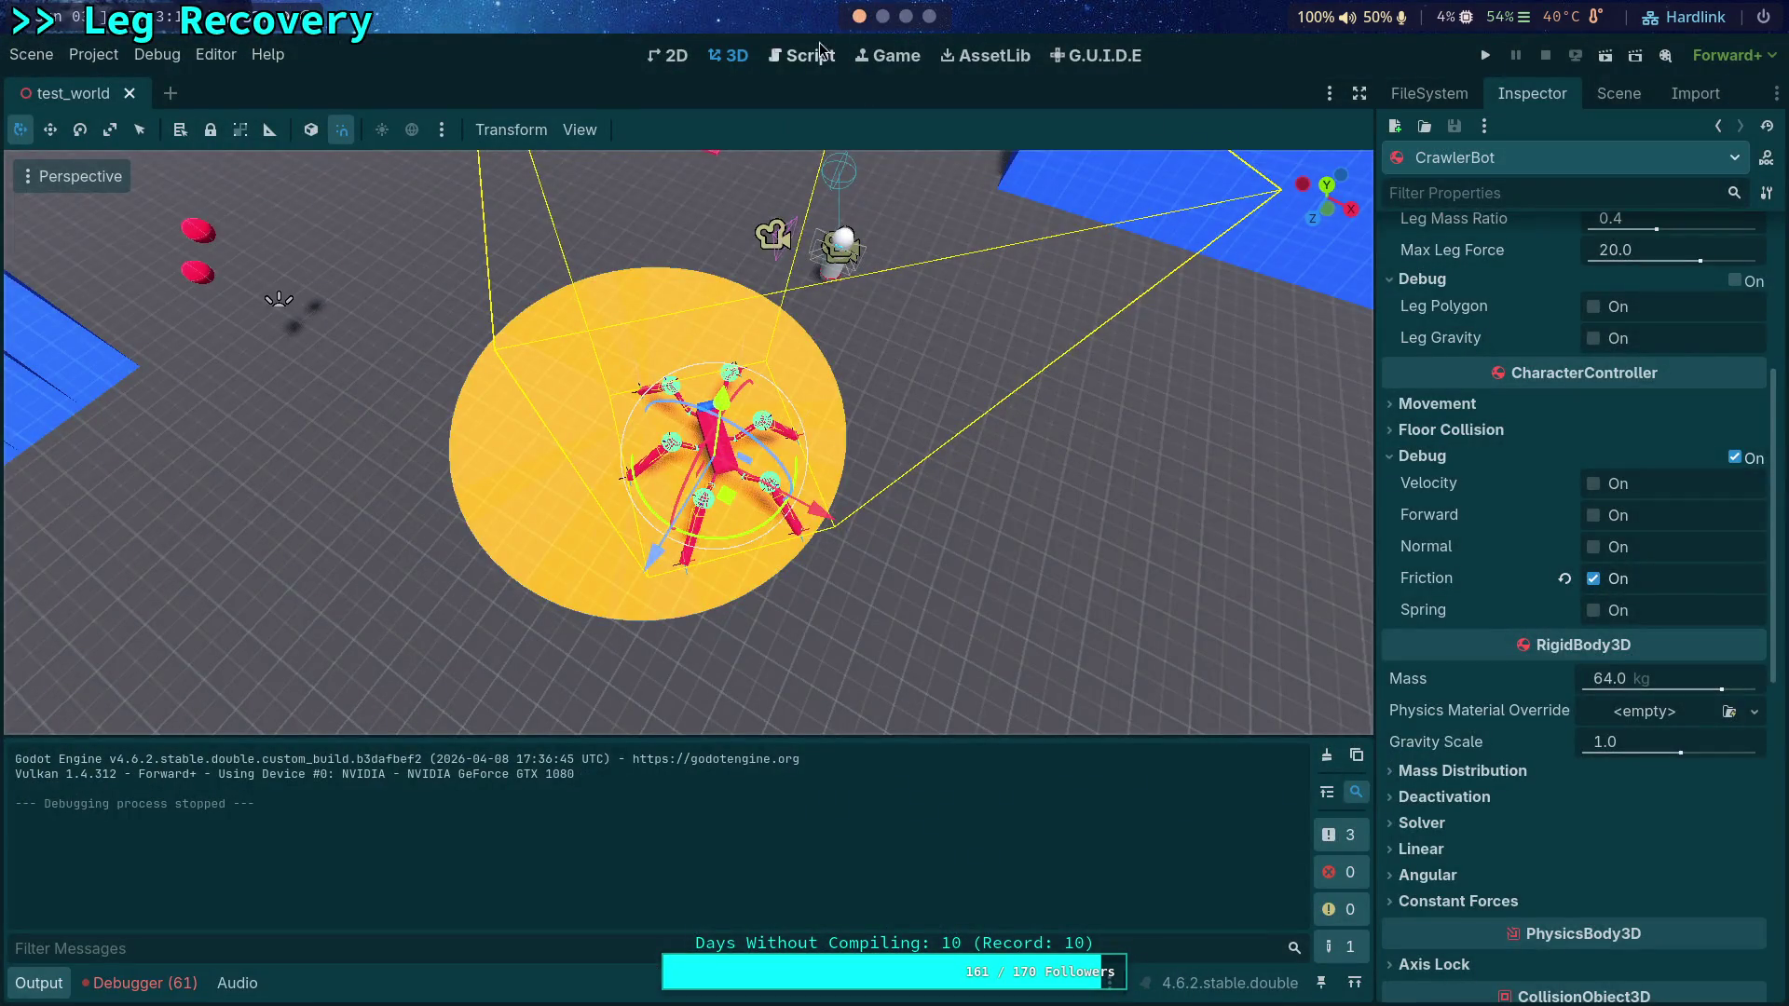
{"action": "left_click", "coordinate": [834, 55]}
{"action": "left_click", "coordinate": [39, 983]}
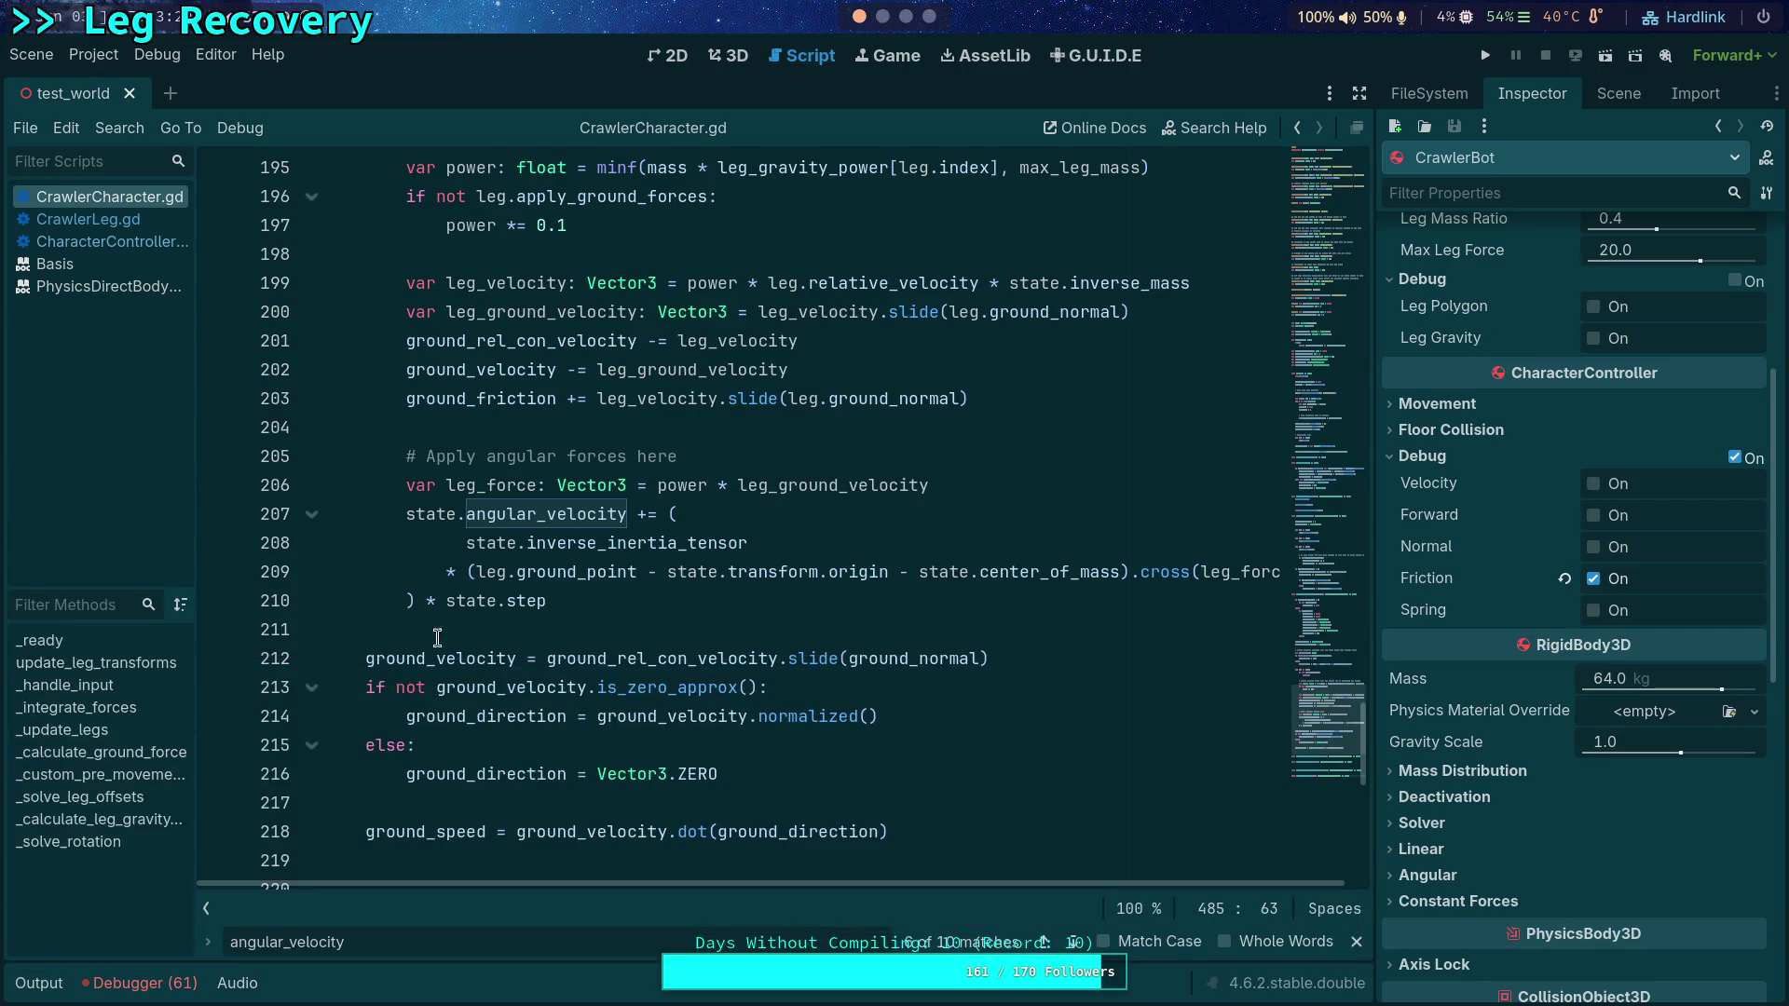
Step: Hide the side dock so CrawlerCharacter.gd fills the width, and highlight leg_velocity in the leg loop
{"action": "scroll", "coordinate": [751, 606], "scroll_direction": "up", "scroll_amount": 1}
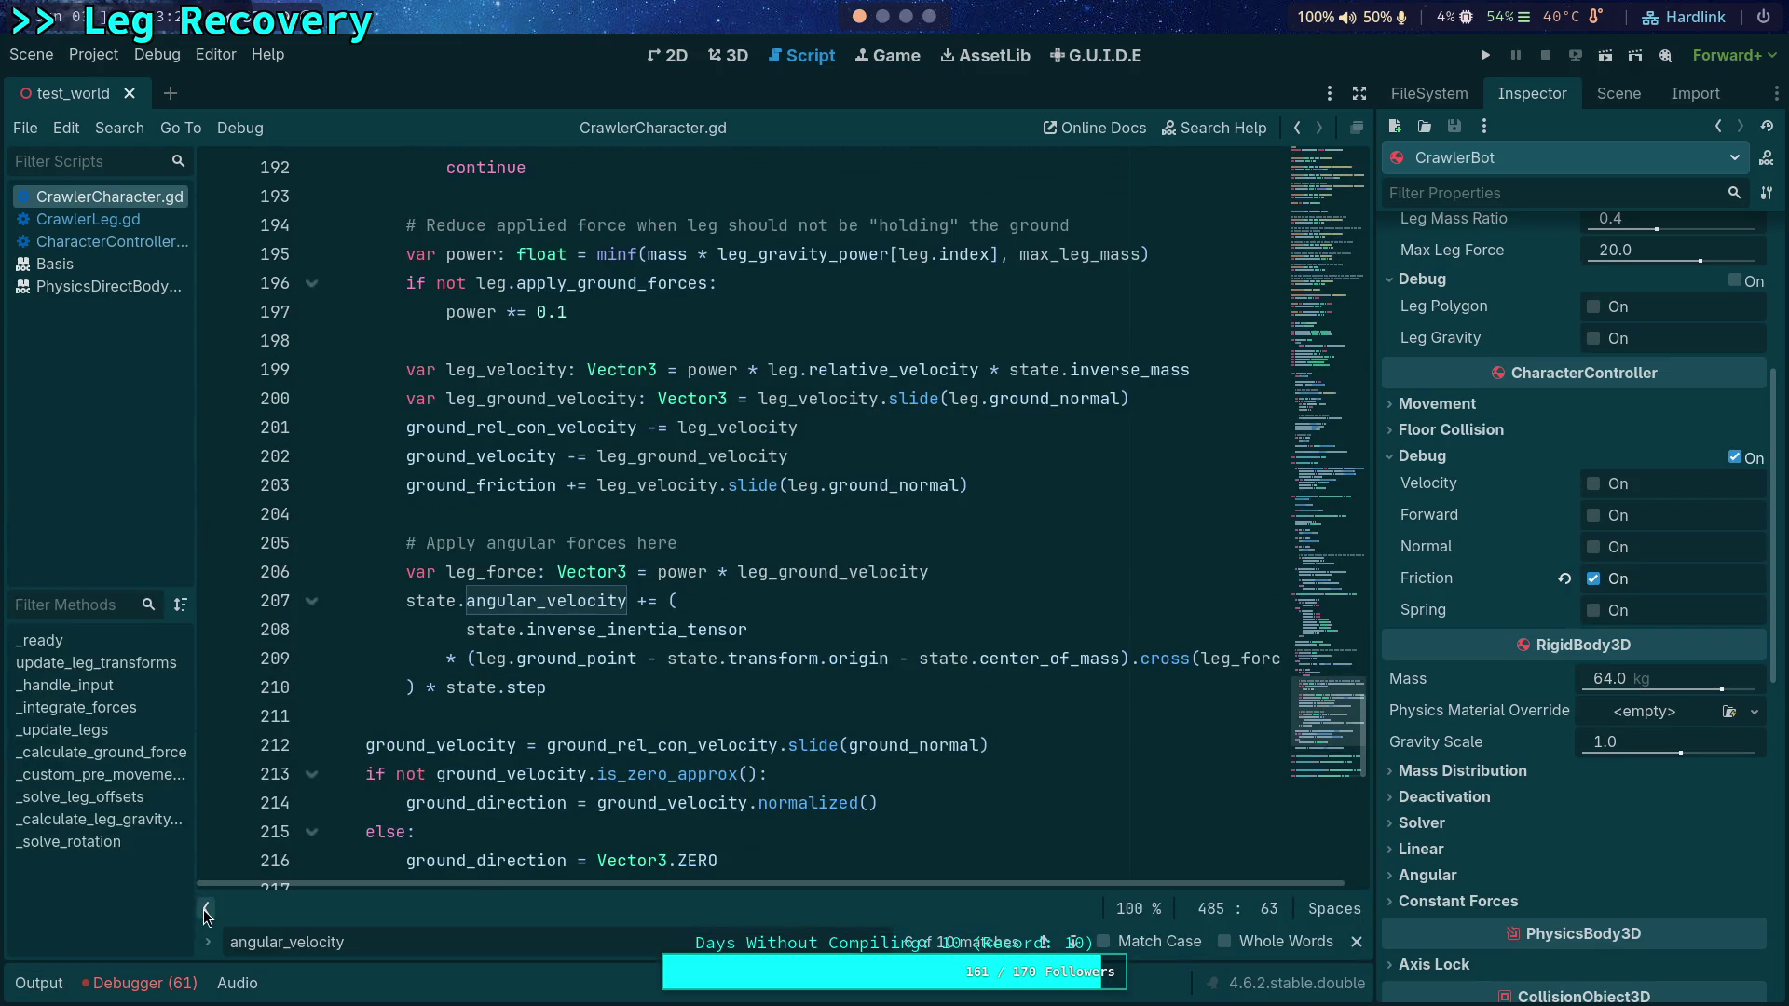
{"action": "left_click", "coordinate": [1360, 94]}
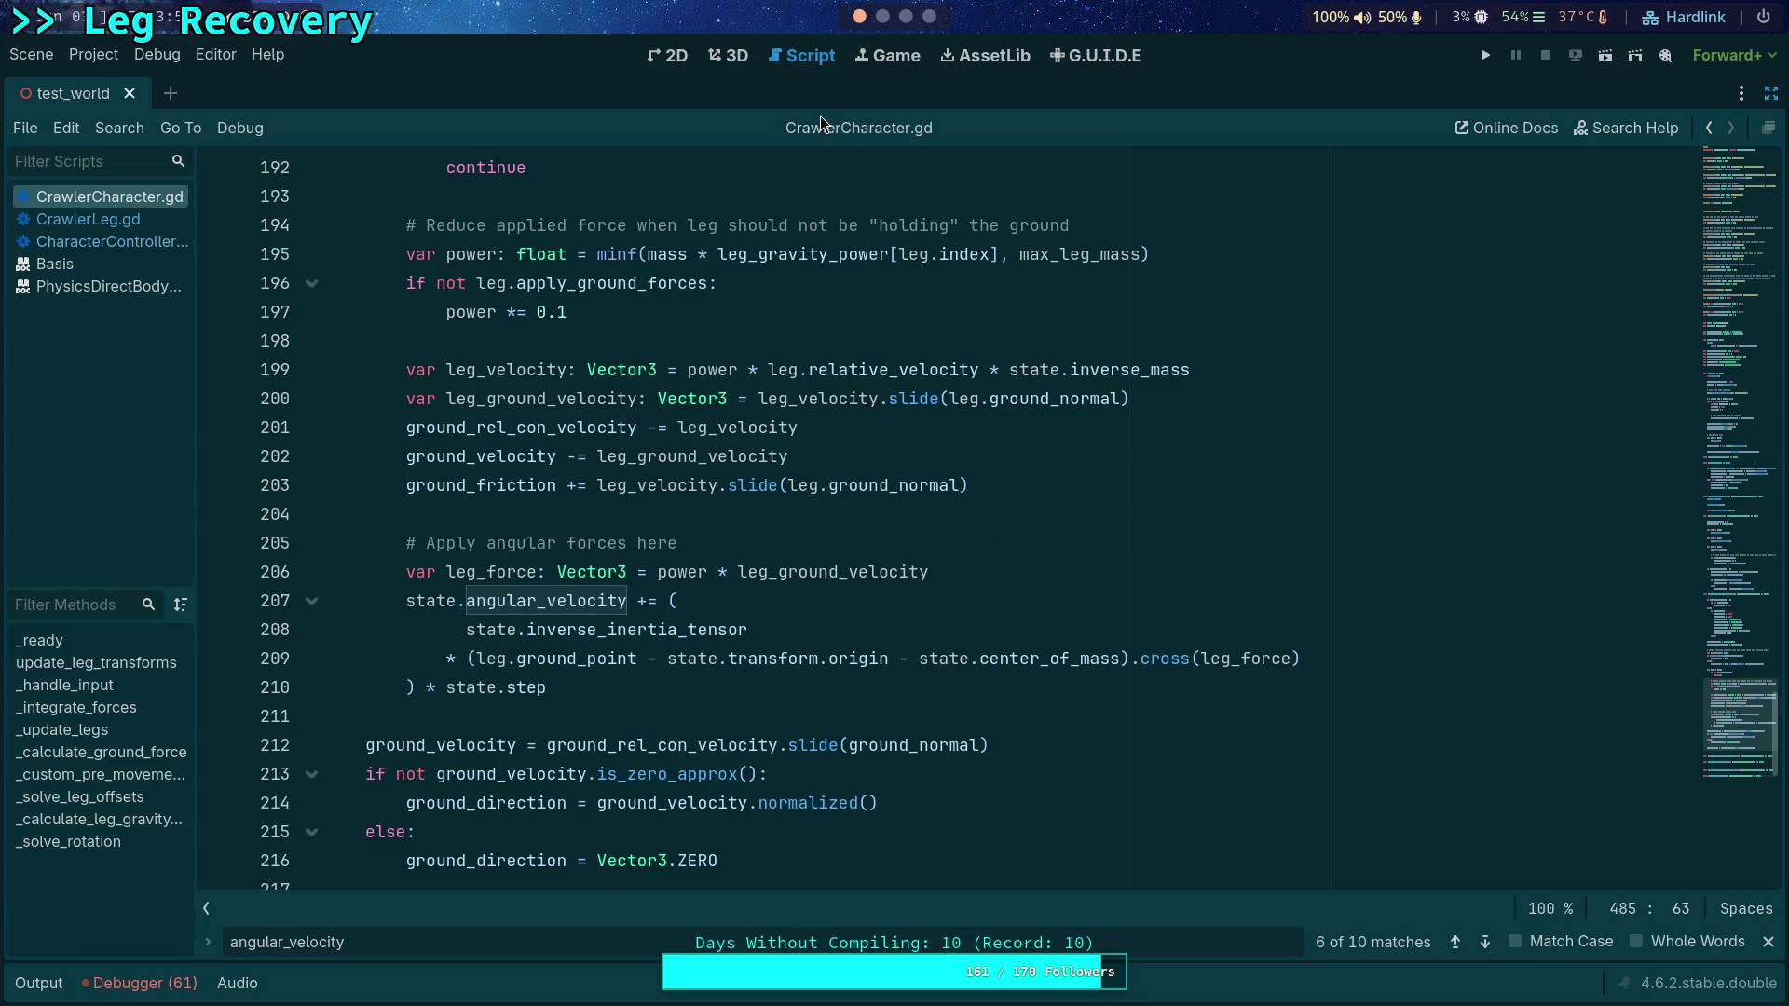
{"action": "mouse_move", "coordinate": [937, 645]}
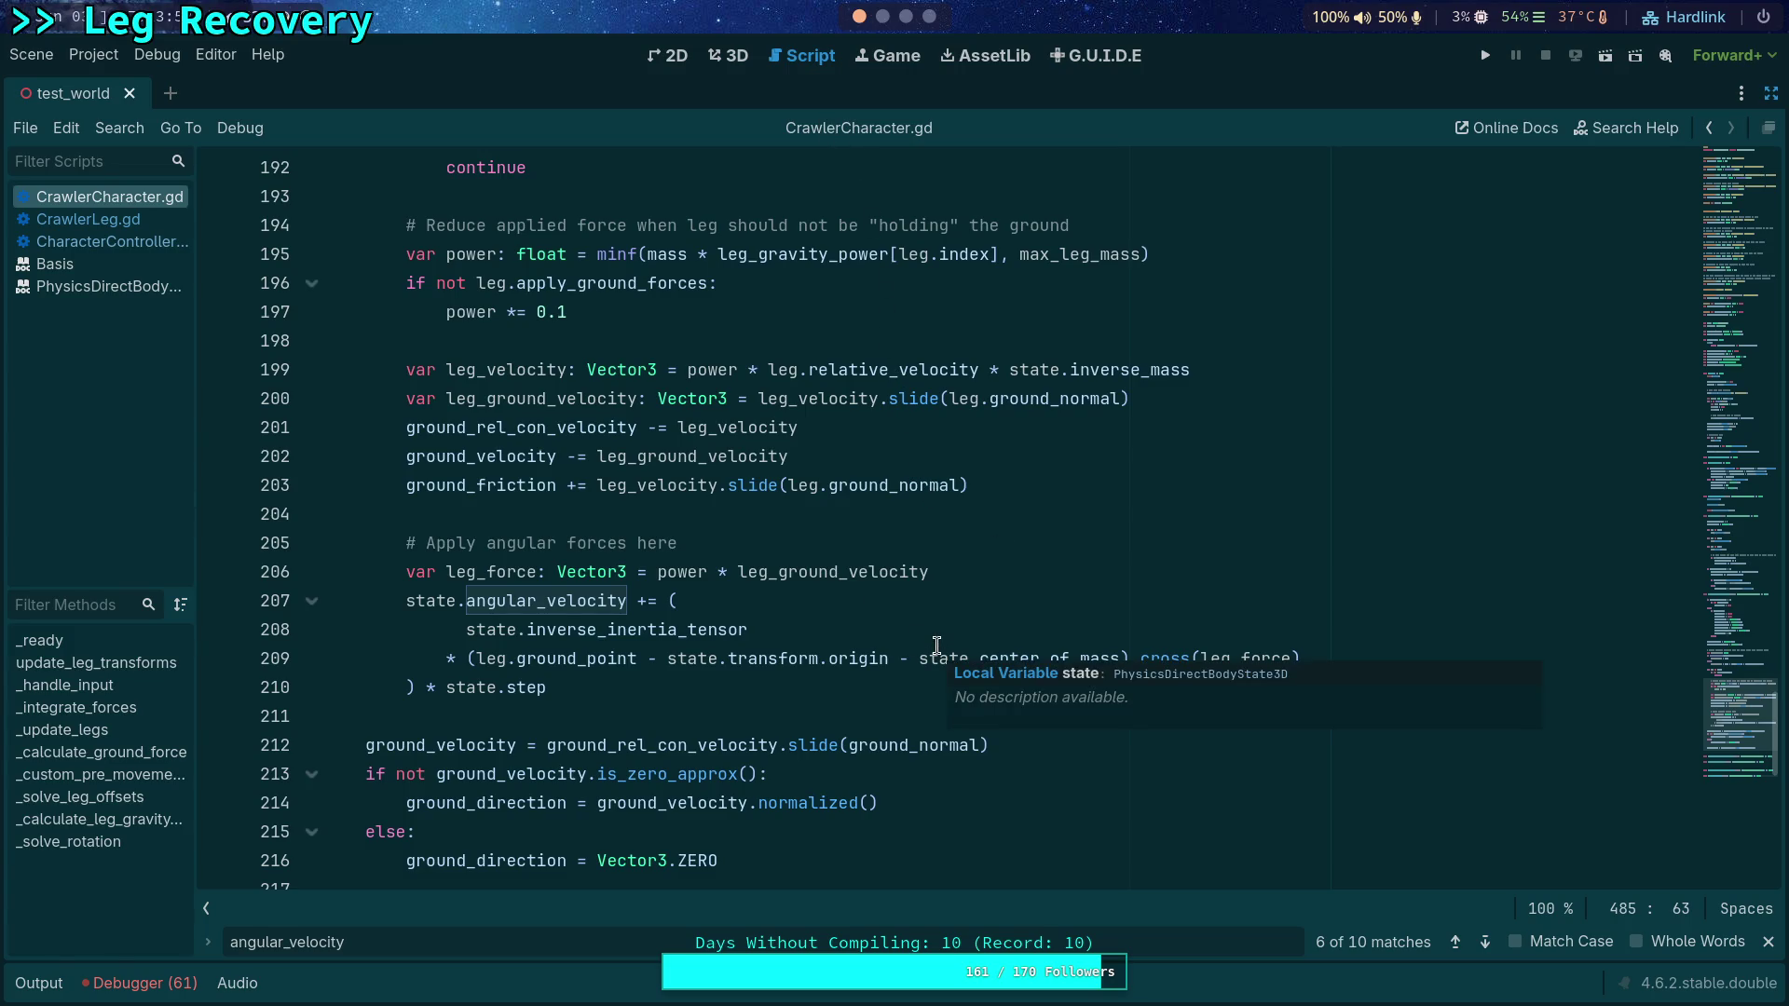
{"action": "scroll", "coordinate": [936, 646], "scroll_direction": "up", "scroll_amount": 2}
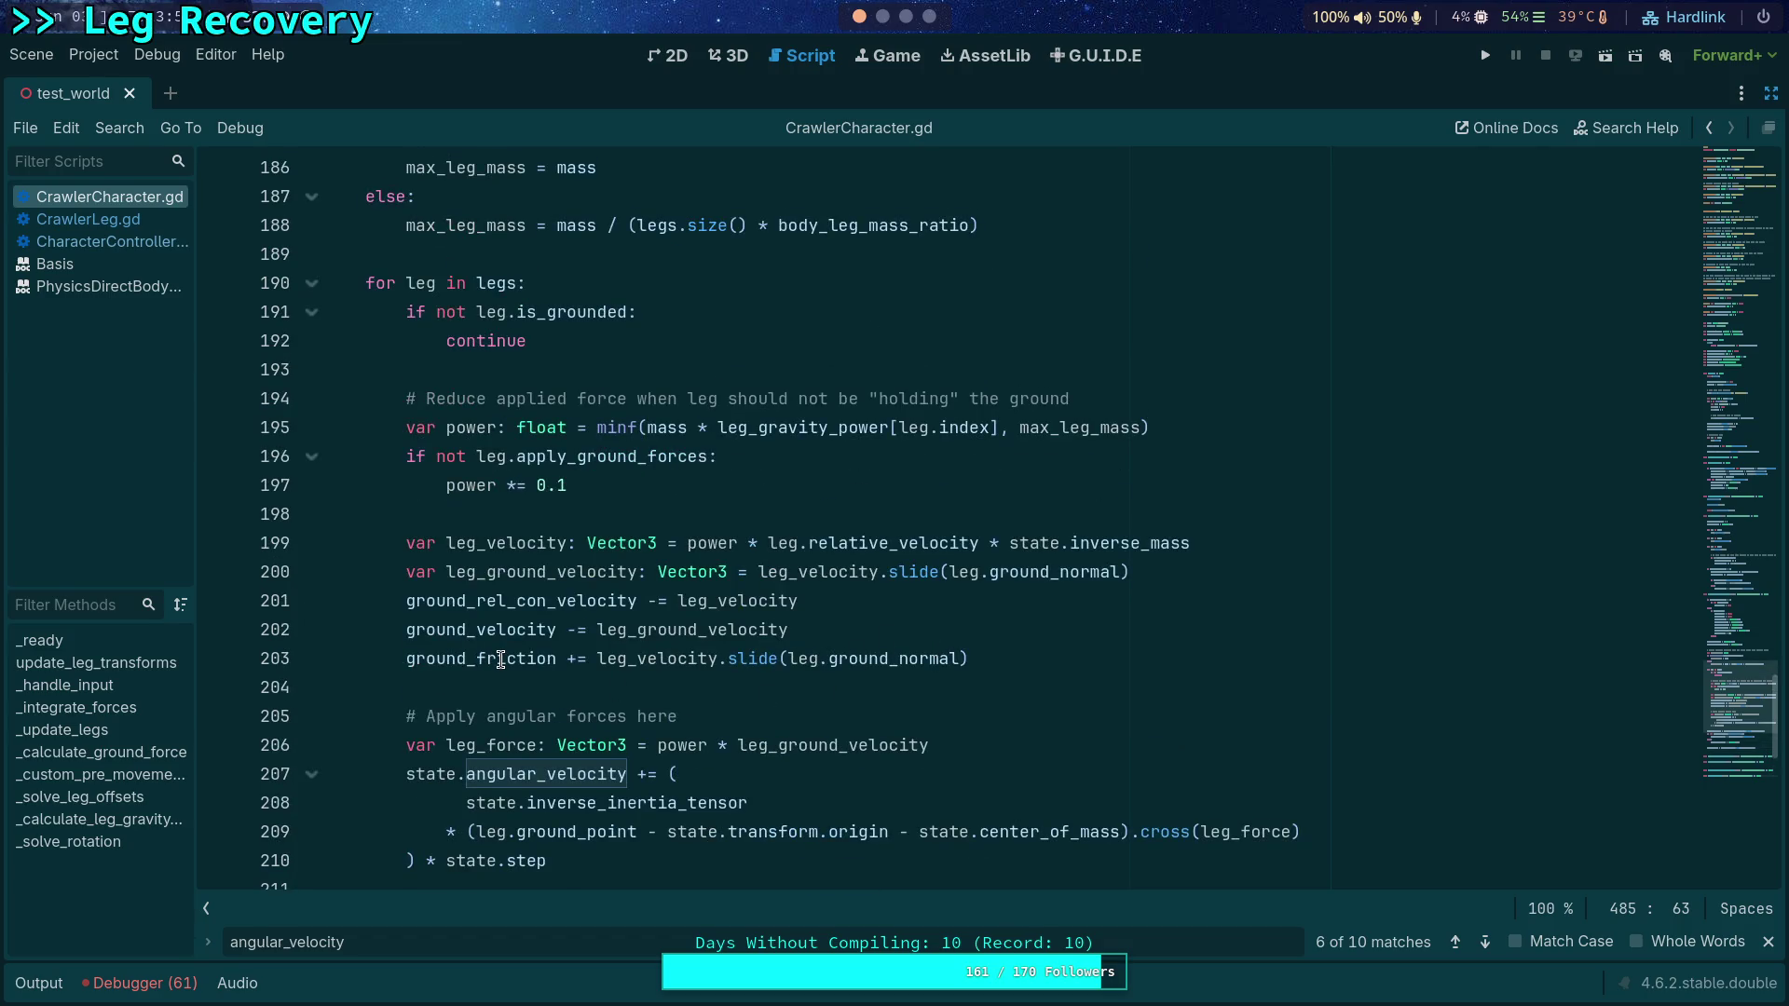
{"action": "left_click", "coordinate": [640, 658]}
{"action": "double_click", "coordinate": [640, 658]}
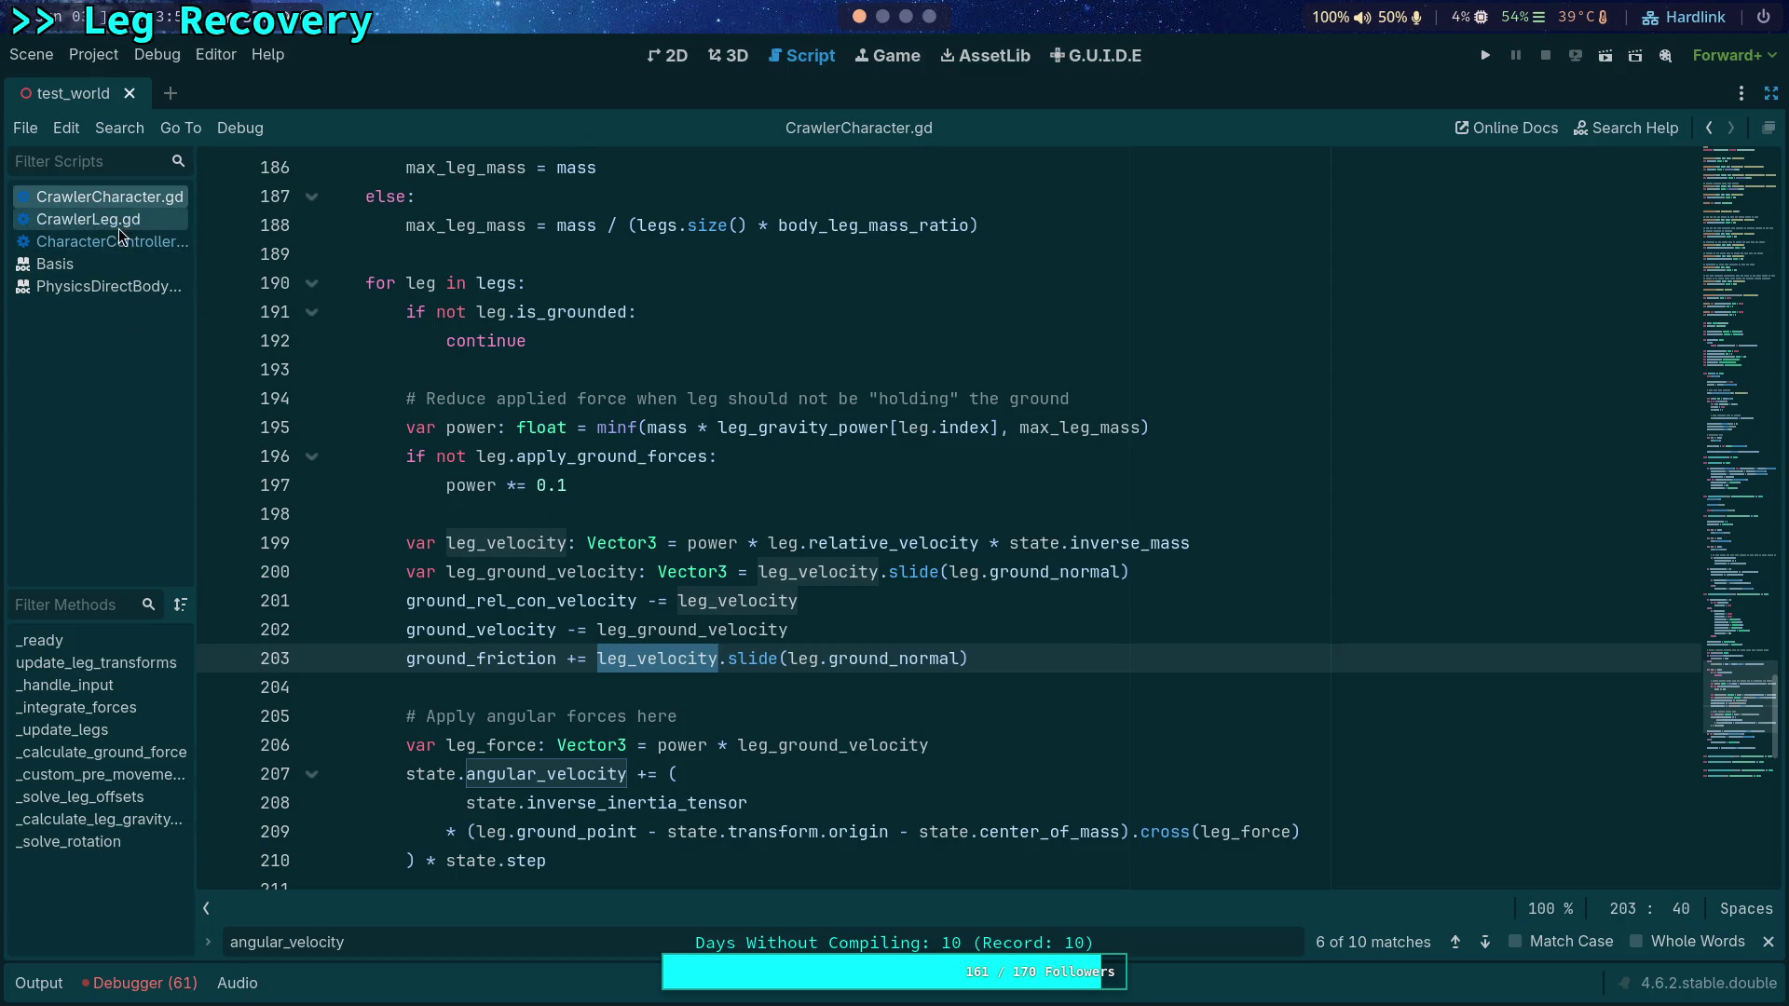
Step: Show CharacterController.gd at its ground_contact_velocity and ground friction code near line 500
{"action": "left_click", "coordinate": [119, 239]}
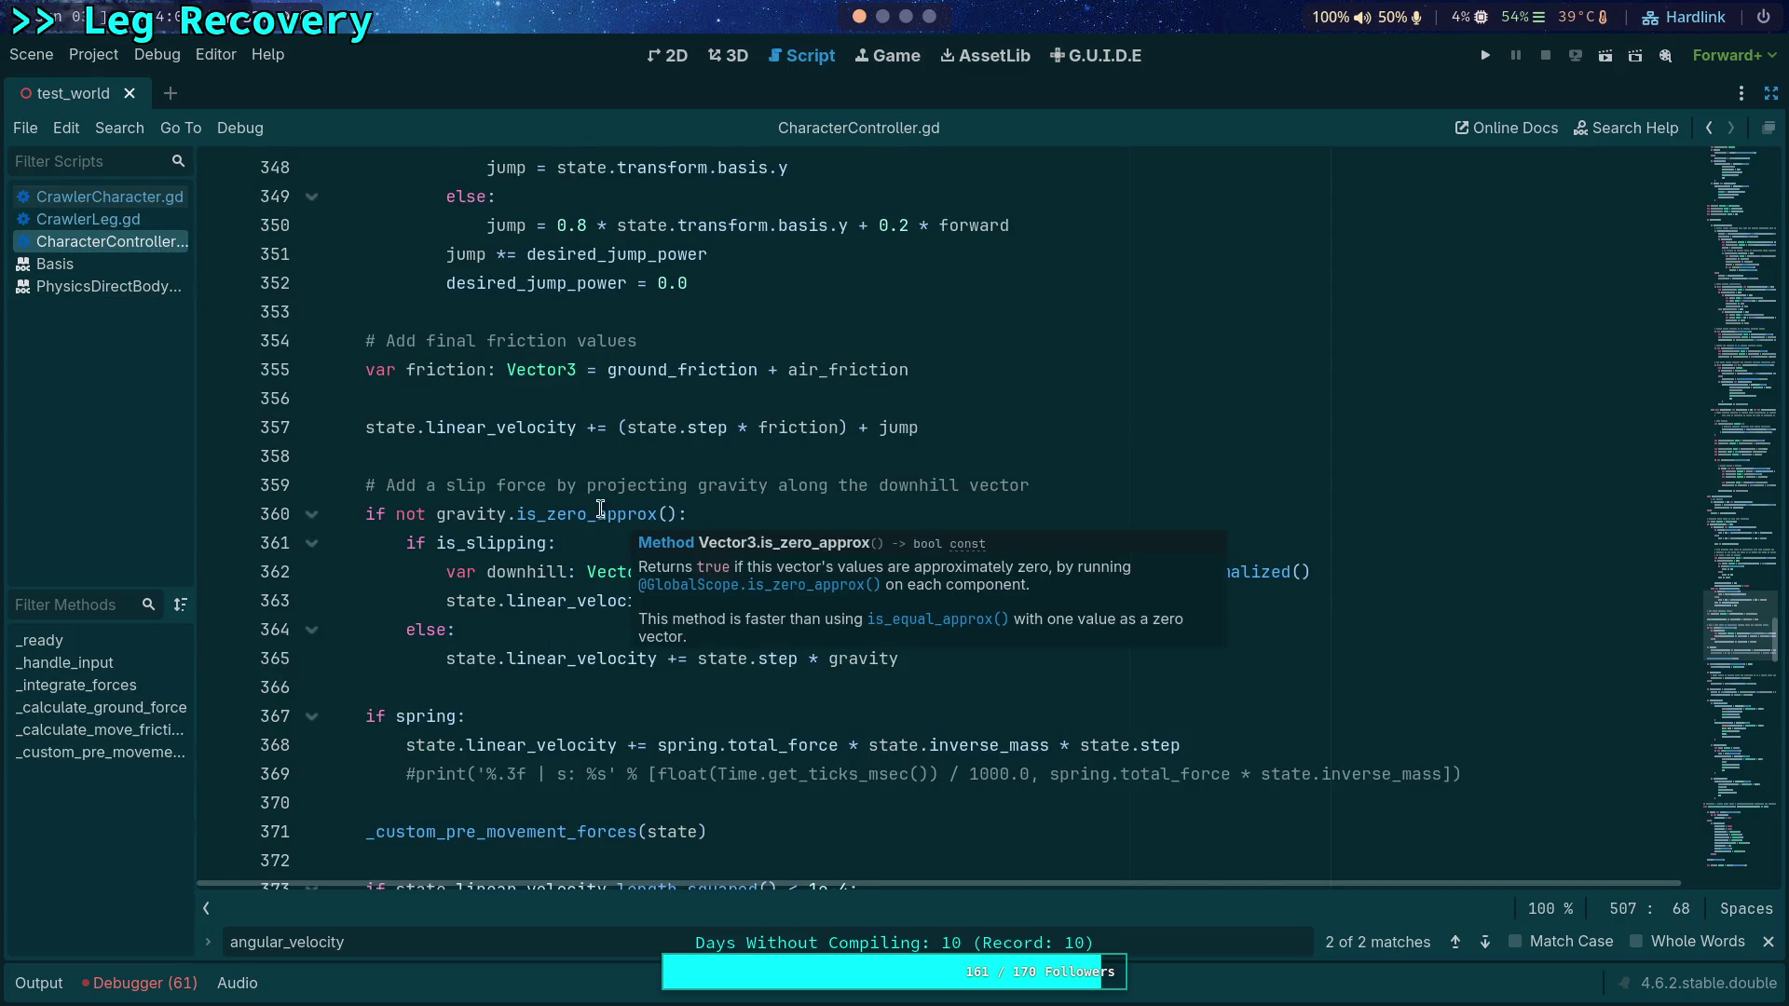
{"action": "scroll", "coordinate": [893, 620], "scroll_direction": "down", "scroll_amount": 20}
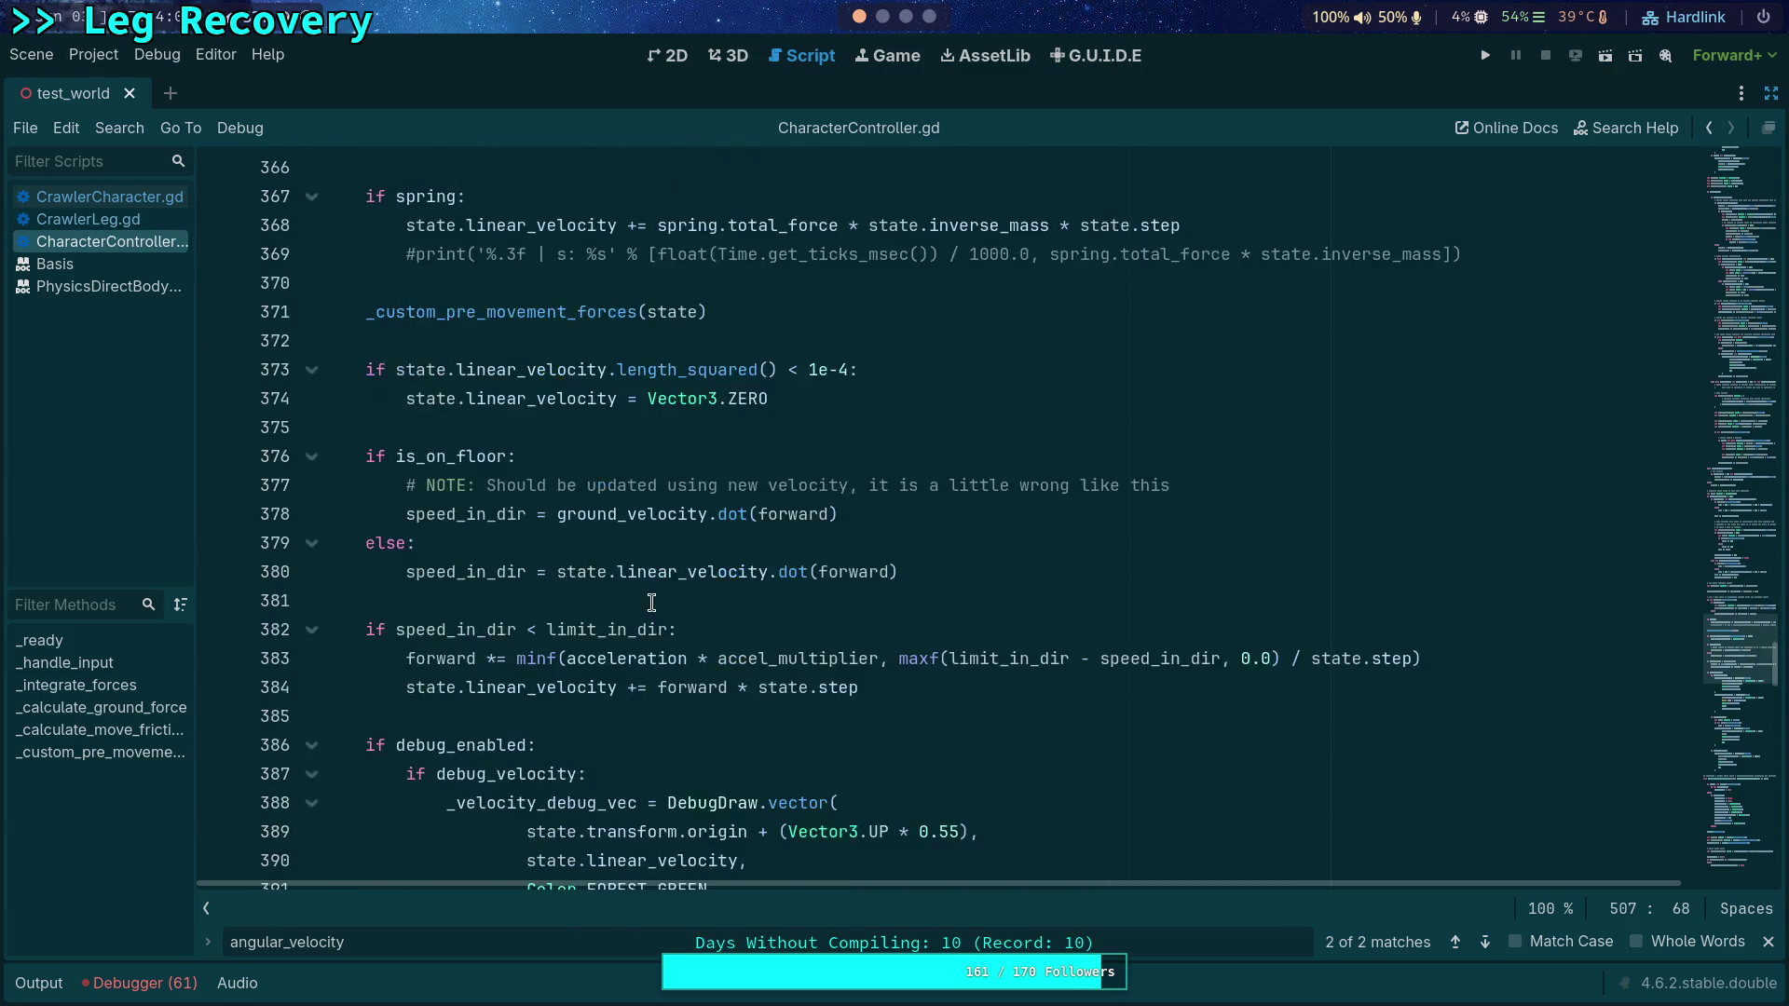
{"action": "scroll", "coordinate": [893, 621], "scroll_direction": "down", "scroll_amount": 15}
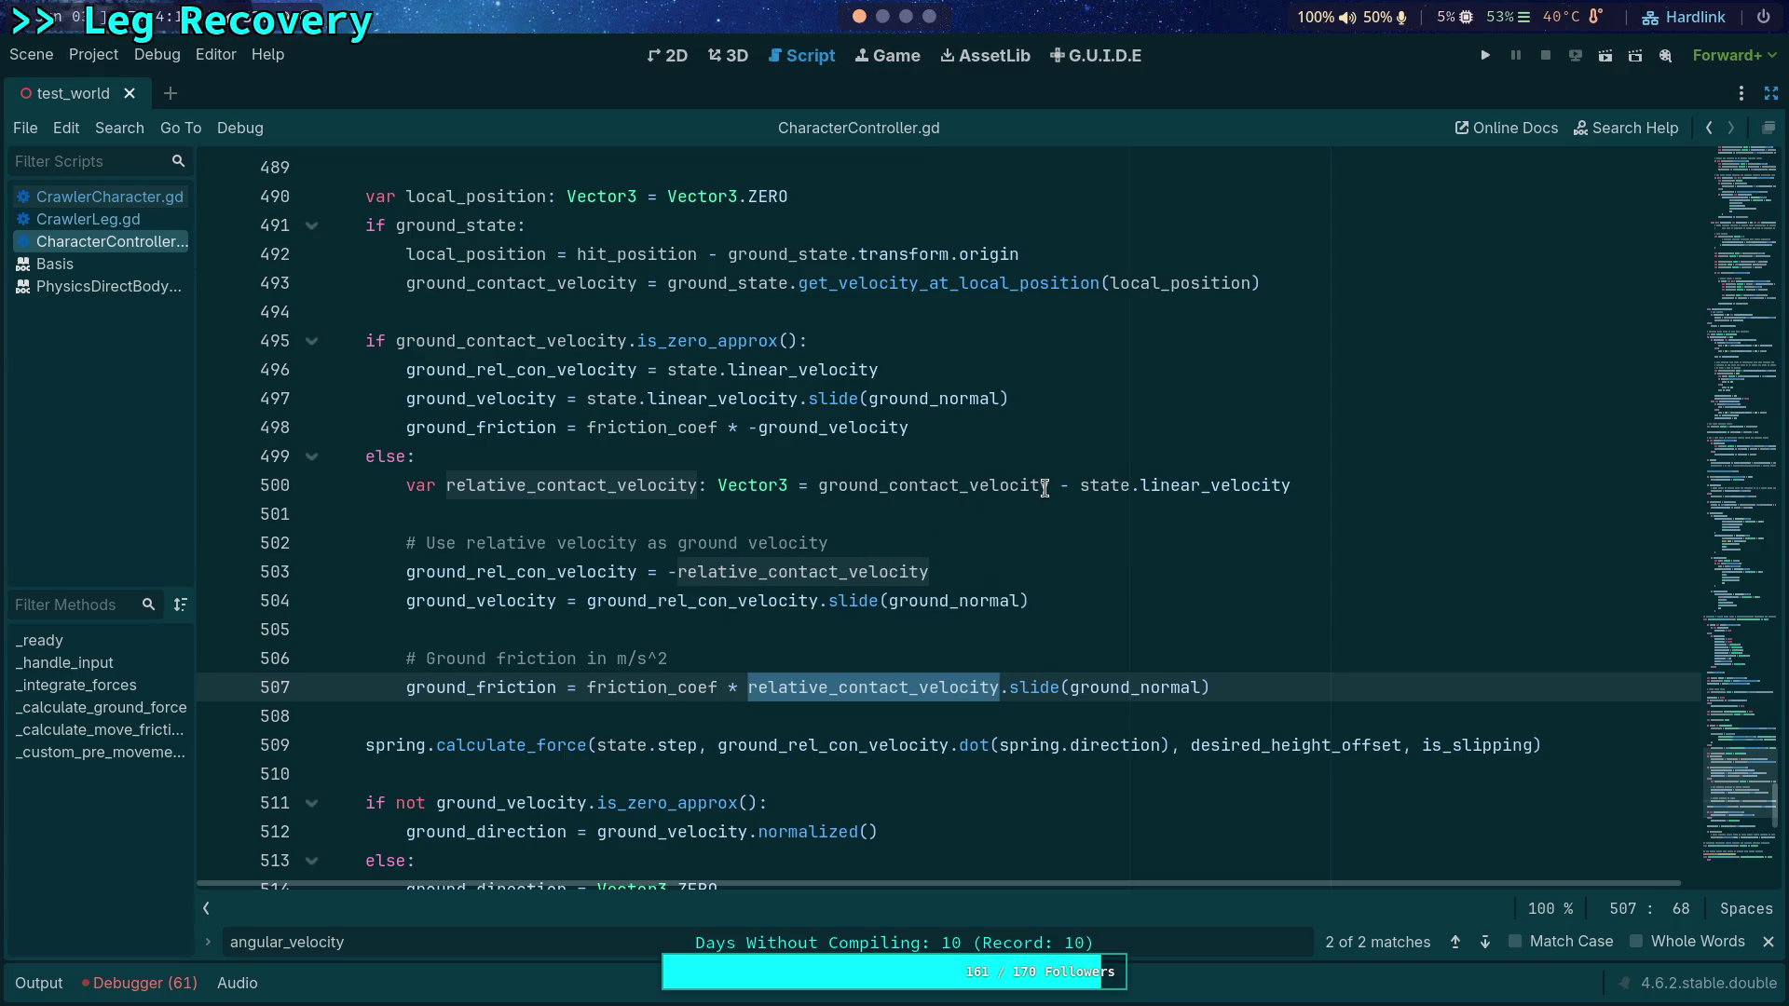
{"action": "mouse_move", "coordinate": [1045, 488]}
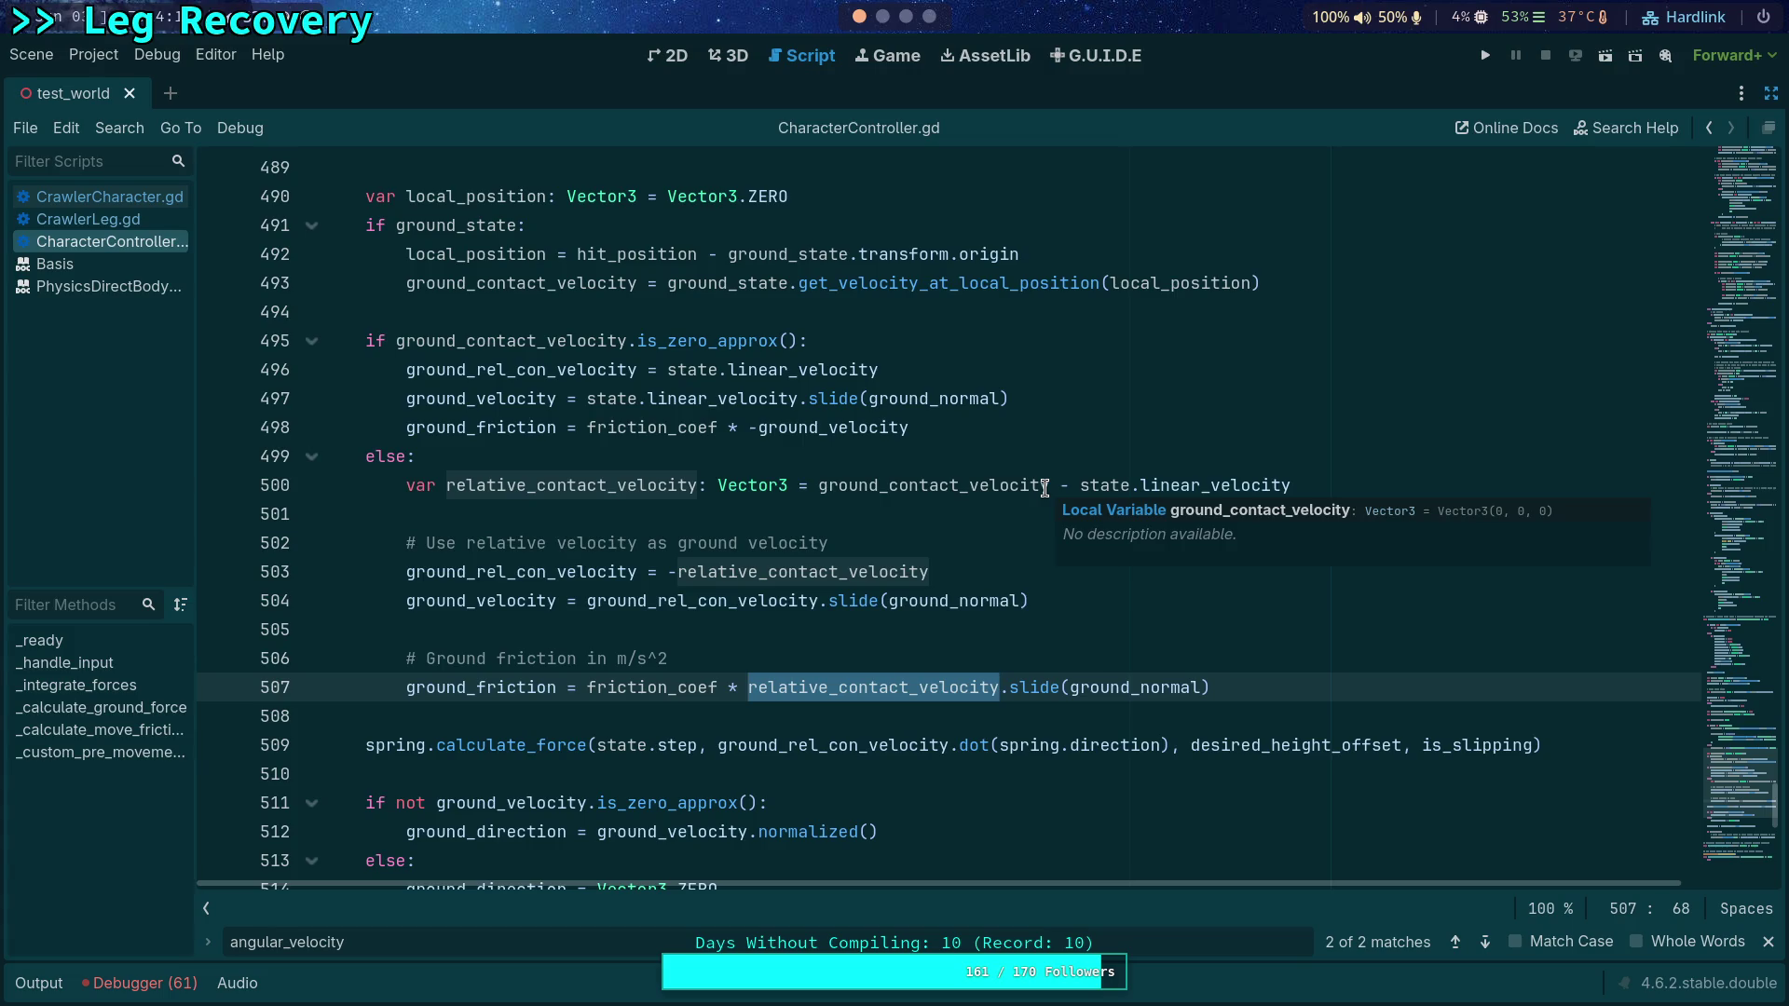
Step: Return to CrawlerCharacter.gd and highlight every use of ground_velocity
{"action": "left_click", "coordinate": [117, 190]}
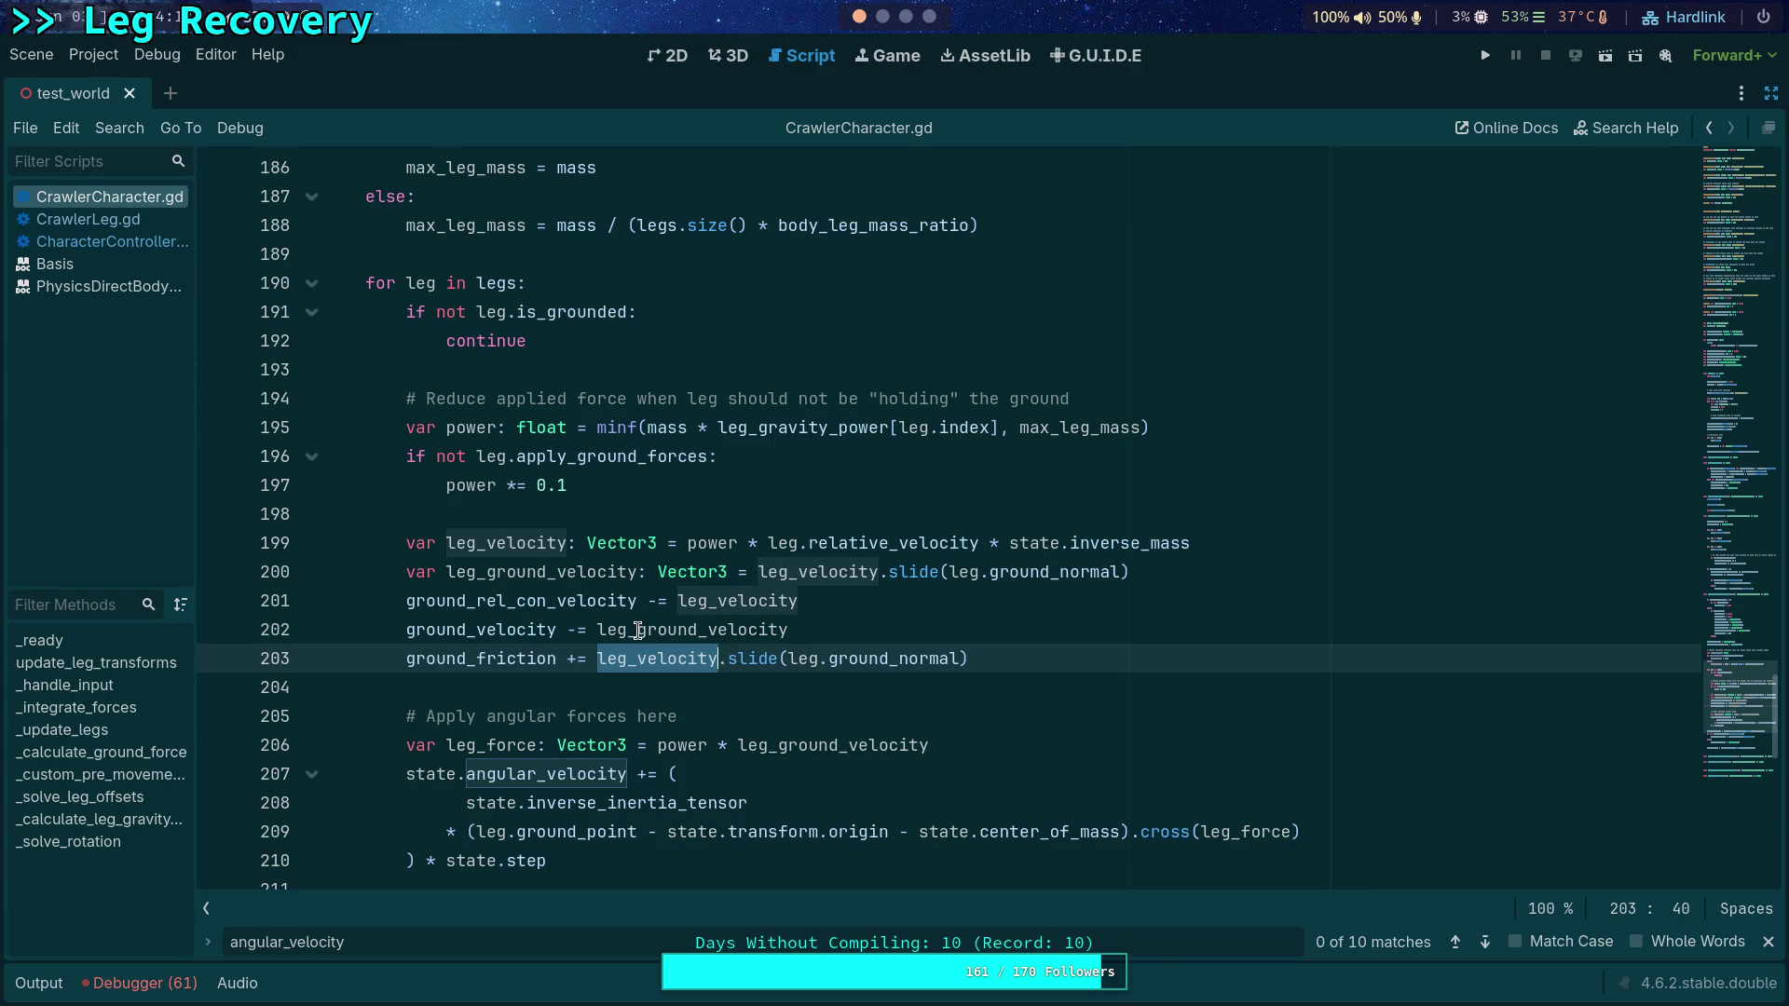
{"action": "double_click", "coordinate": [468, 632]}
{"action": "scroll", "coordinate": [467, 631], "scroll_direction": "up", "scroll_amount": 8}
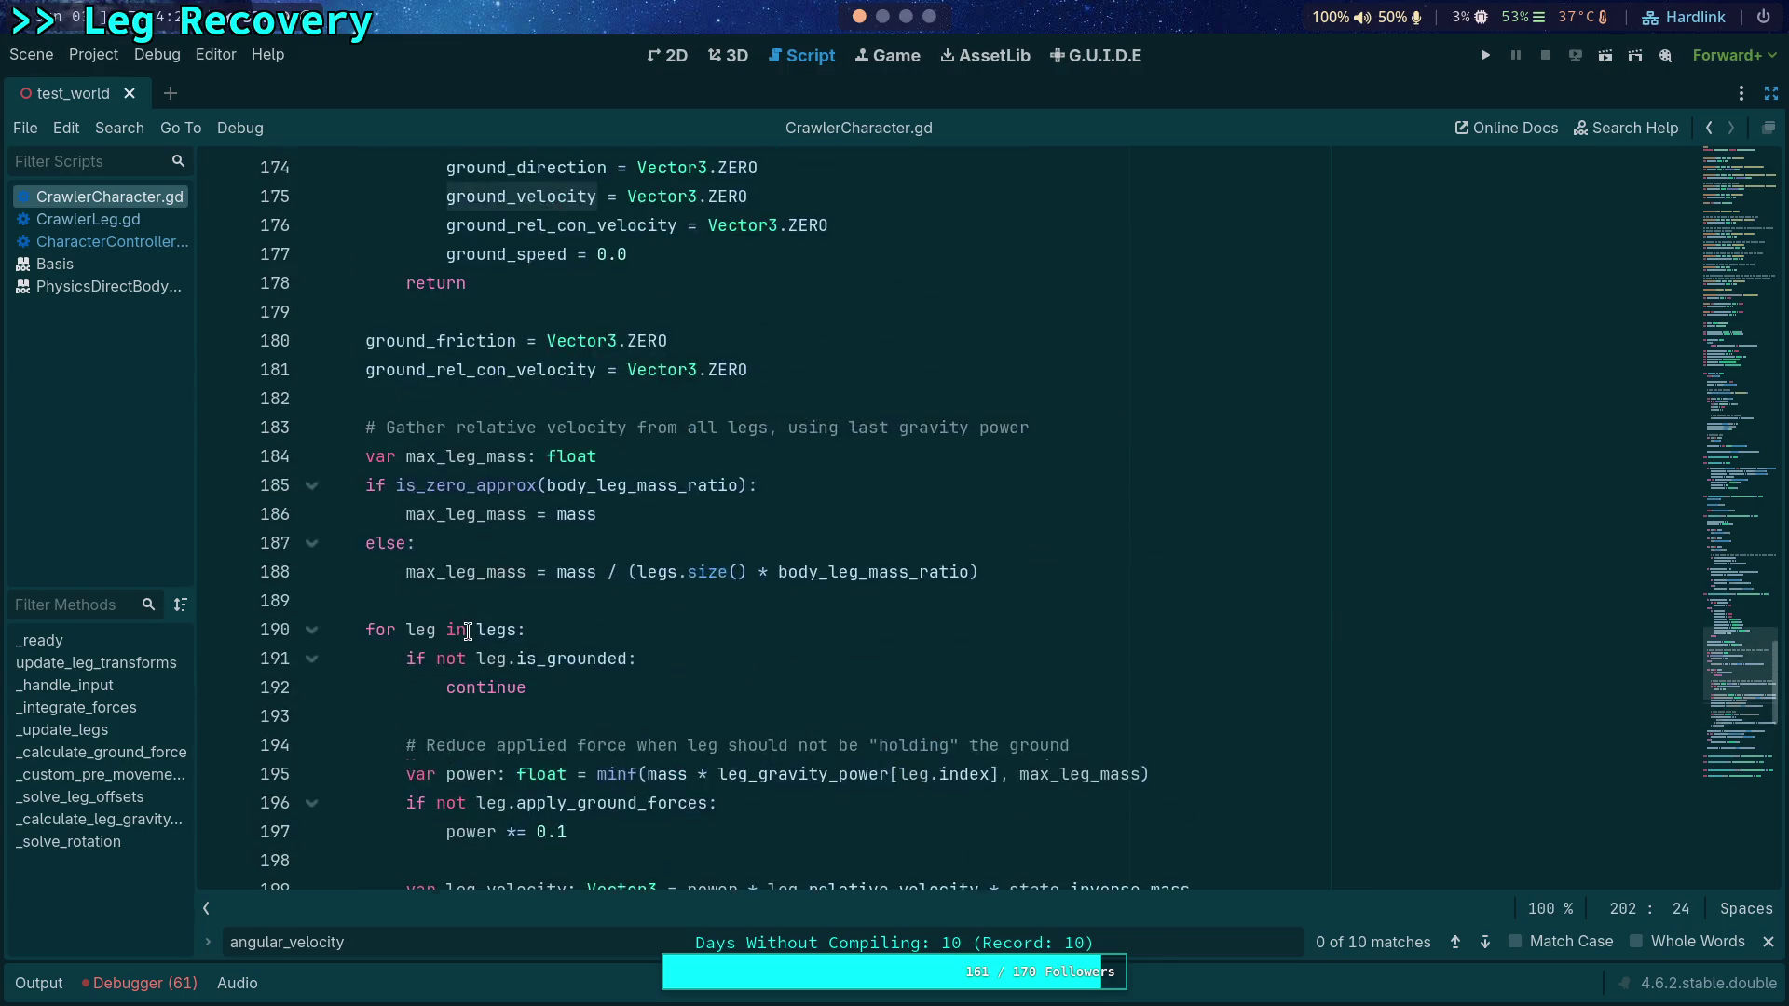
{"action": "scroll", "coordinate": [461, 634], "scroll_direction": "down", "scroll_amount": 15}
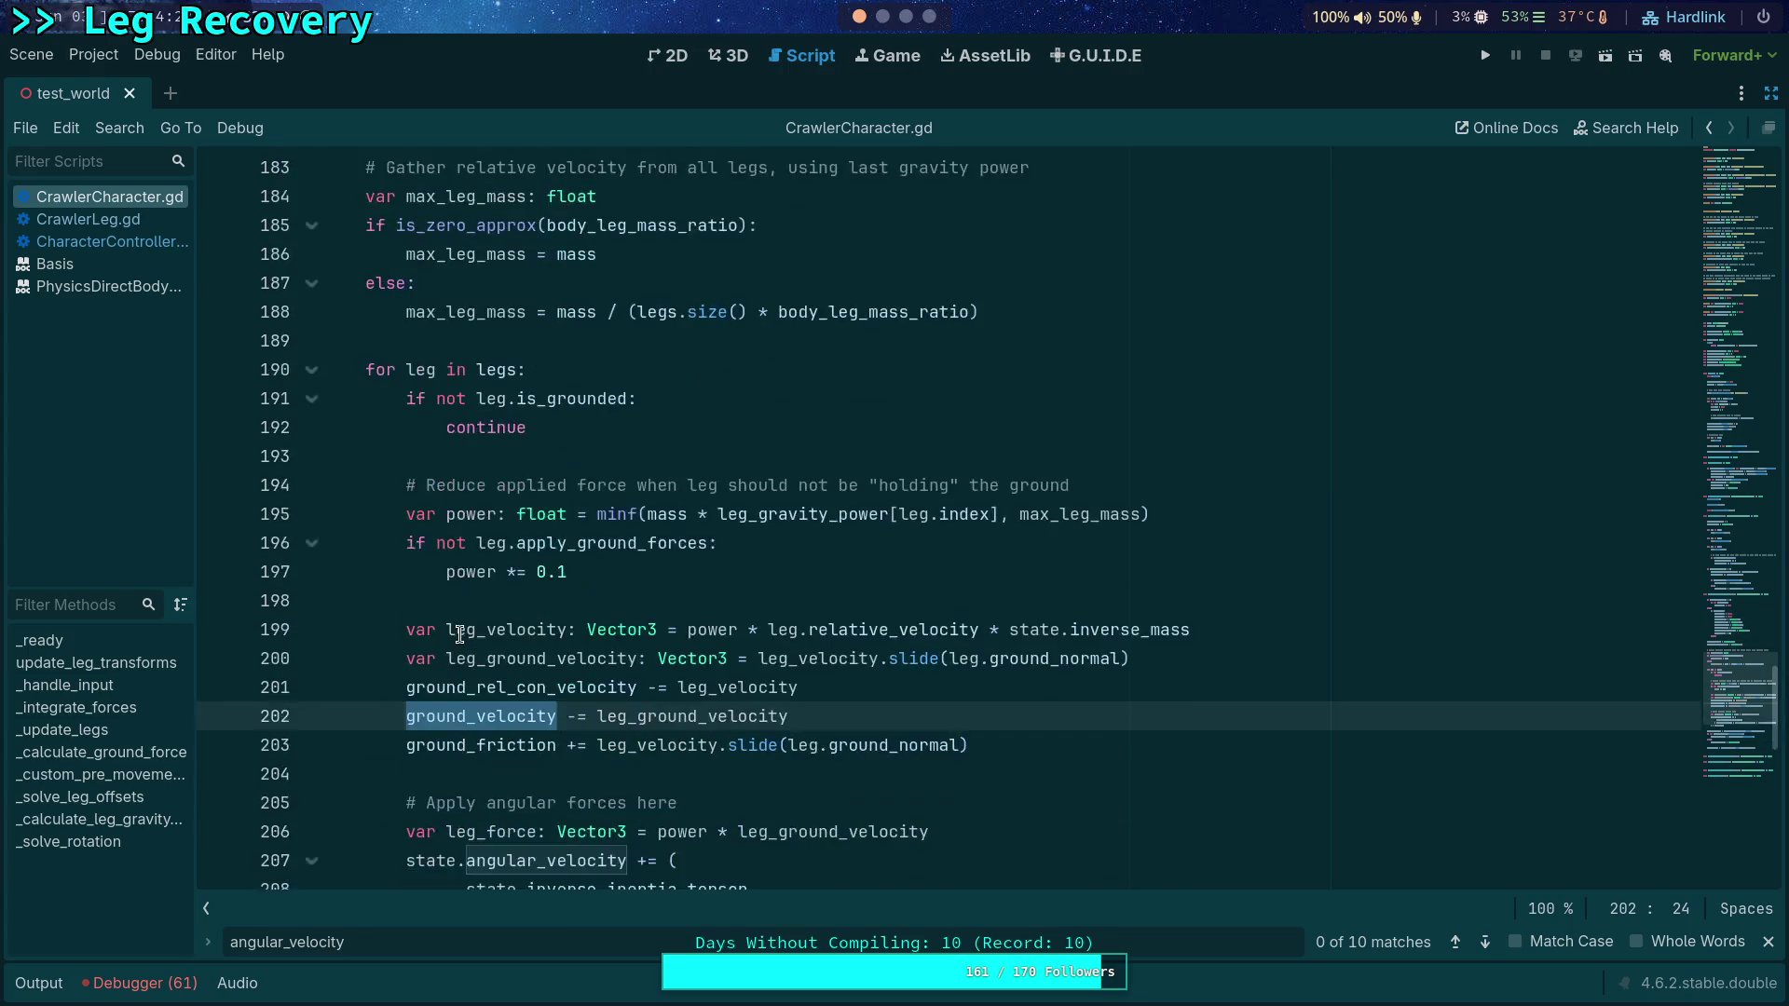
{"action": "scroll", "coordinate": [459, 634], "scroll_direction": "up", "scroll_amount": 2}
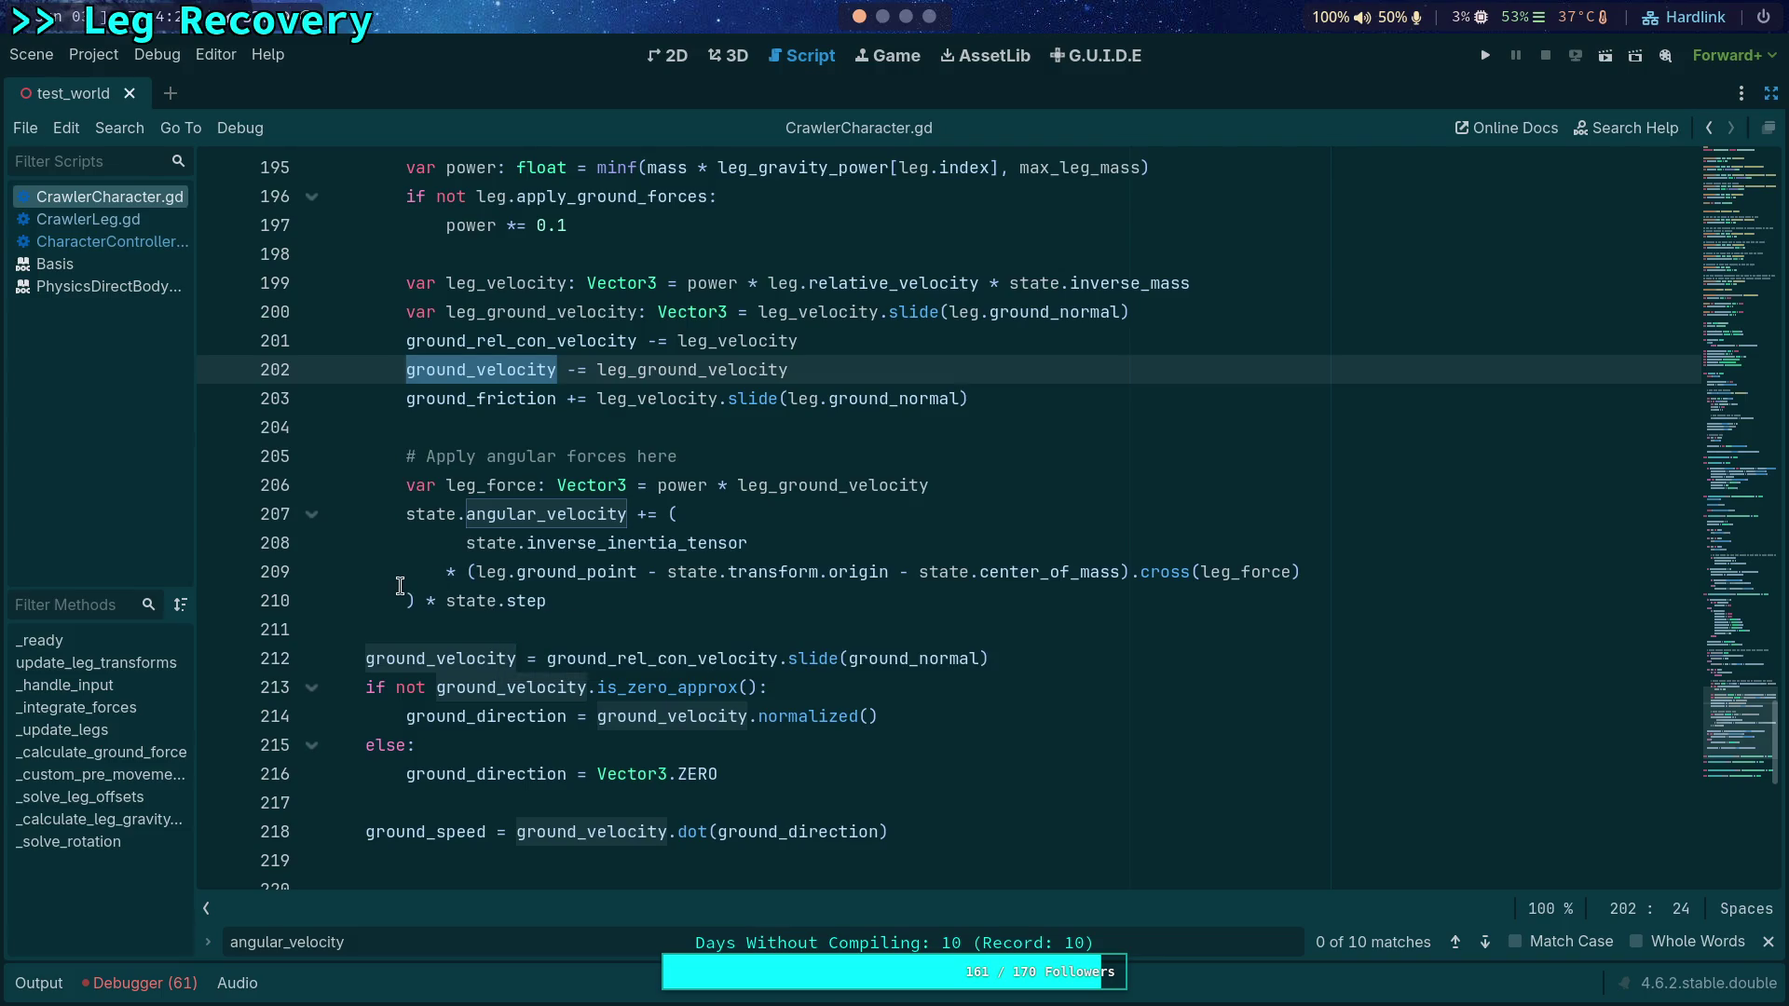
{"action": "scroll", "coordinate": [405, 585], "scroll_direction": "up", "scroll_amount": 3}
{"action": "scroll", "coordinate": [417, 579], "scroll_direction": "down", "scroll_amount": 1}
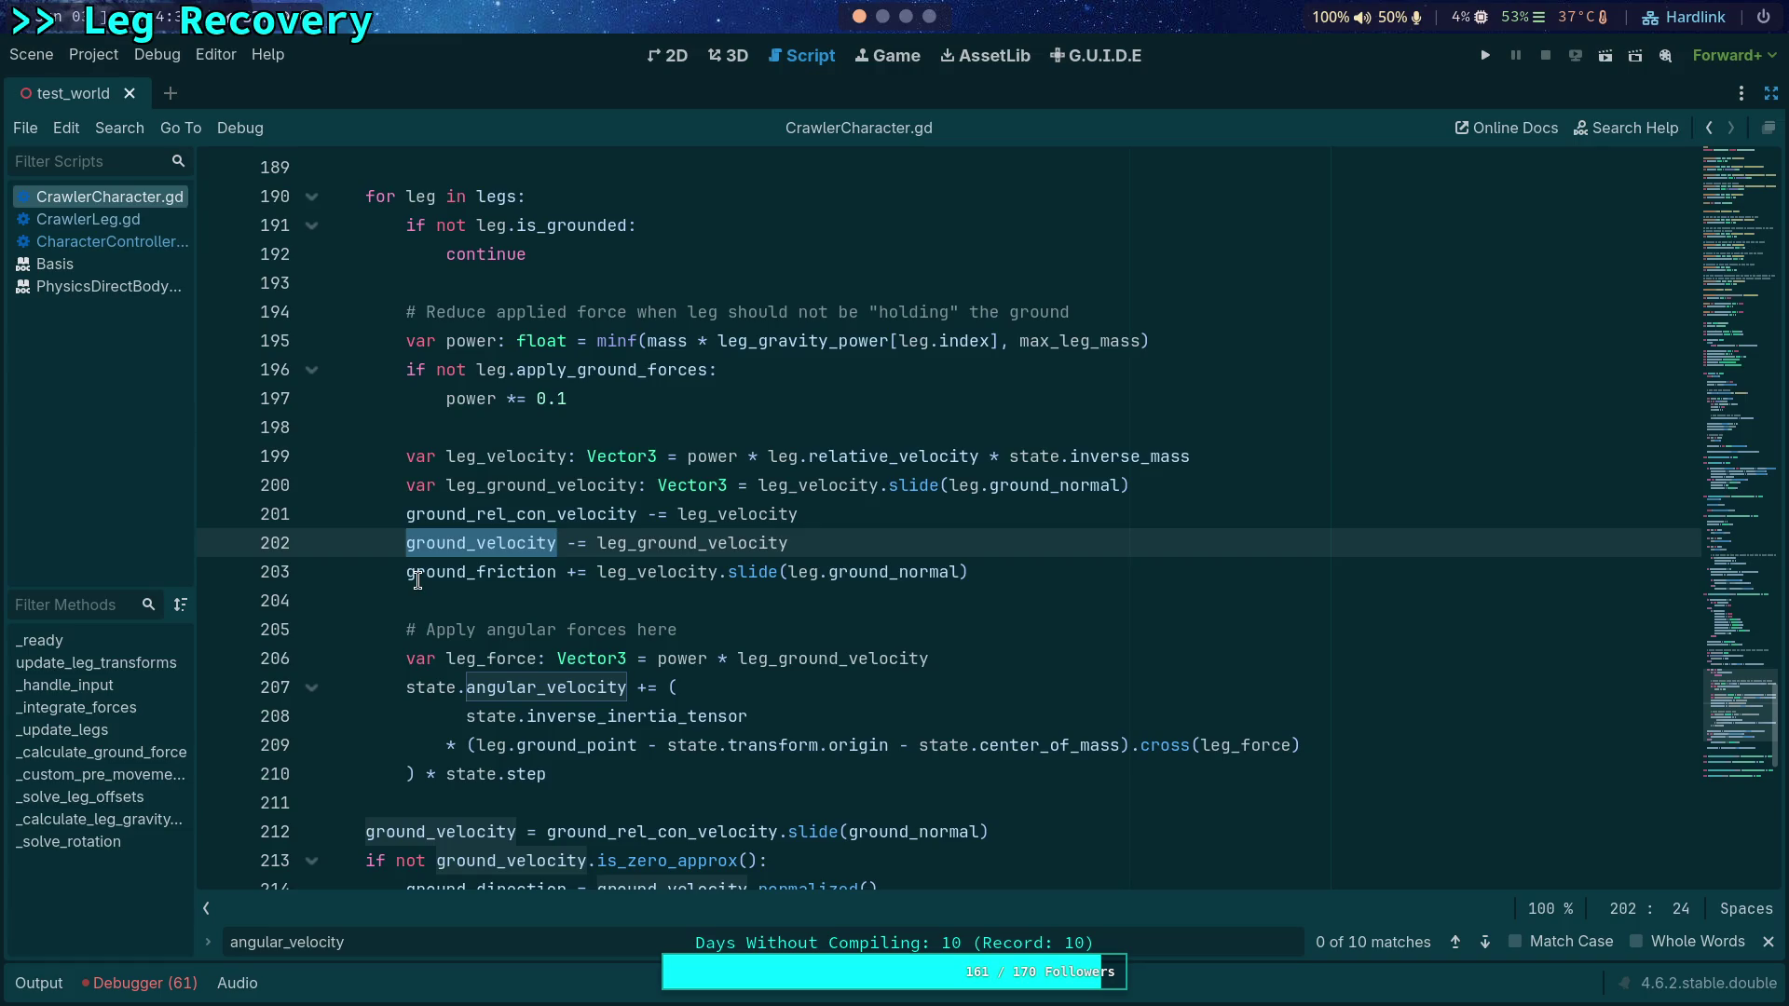
{"action": "scroll", "coordinate": [417, 579], "scroll_direction": "up", "scroll_amount": 3}
Step: Add 'ground_velocity = Vector3.ZERO' after the ground_friction reset before the leg loop
{"action": "left_click", "coordinate": [1008, 441]}
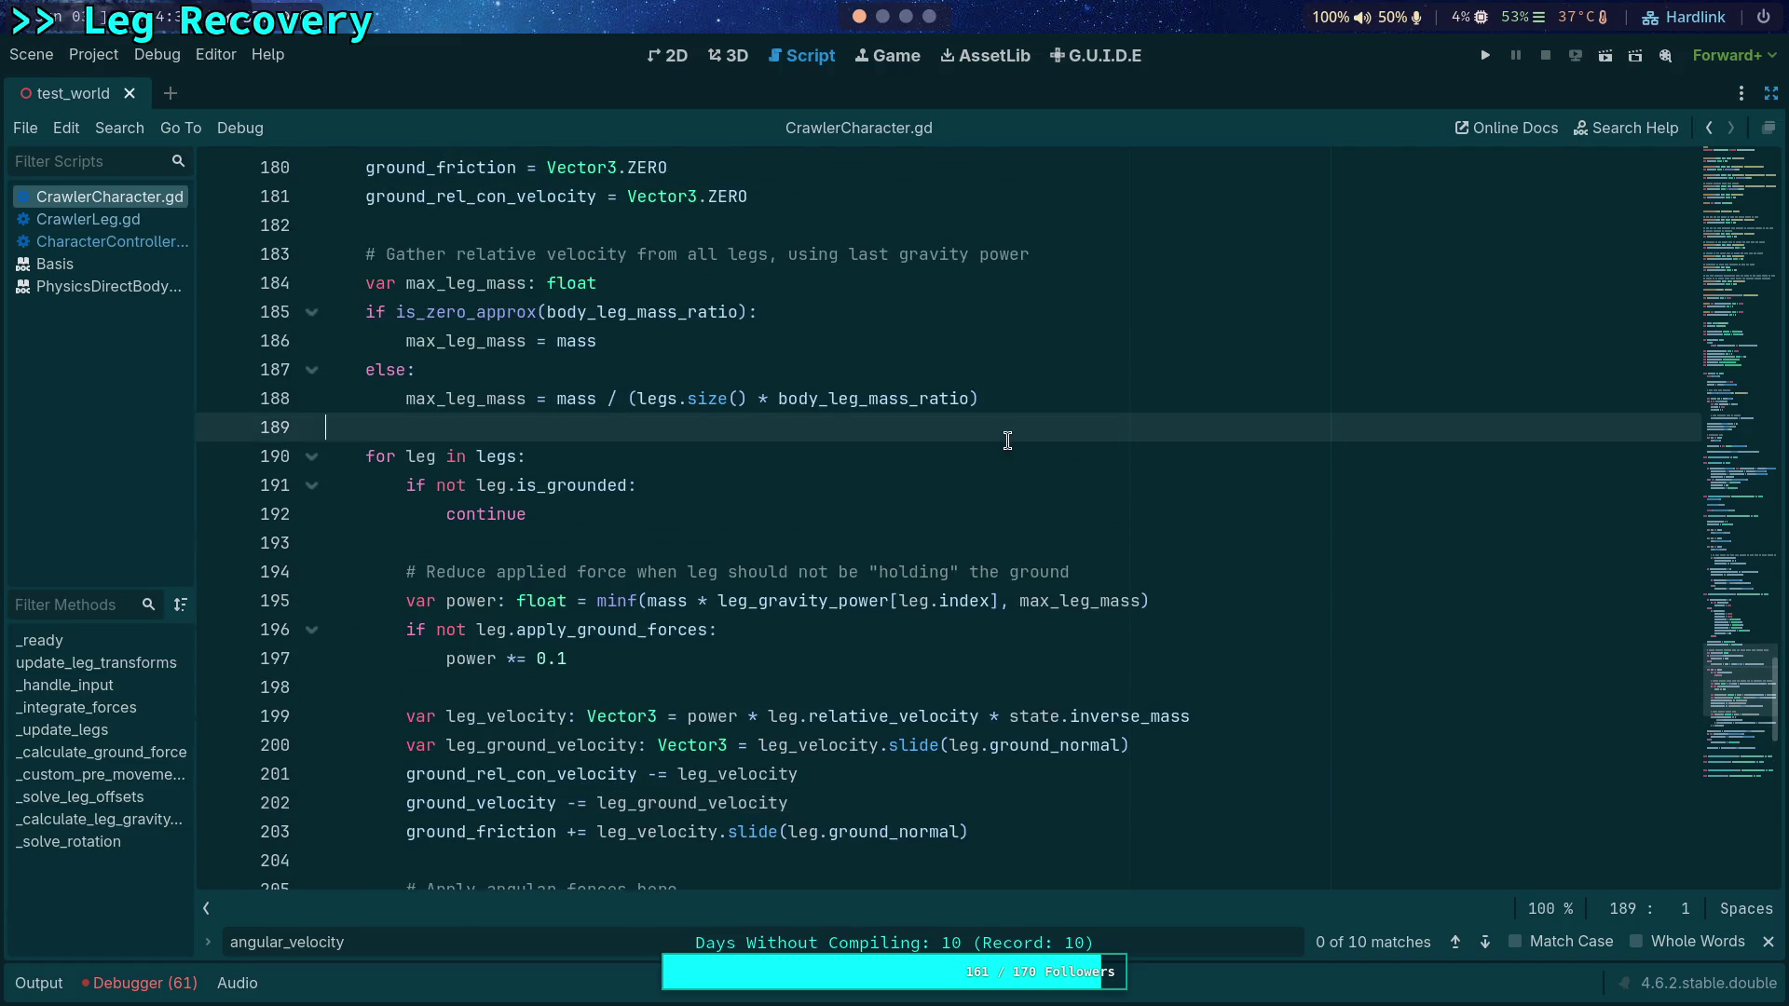
{"action": "scroll", "coordinate": [1008, 441], "scroll_direction": "up", "scroll_amount": 1}
{"action": "left_click", "coordinate": [852, 278]}
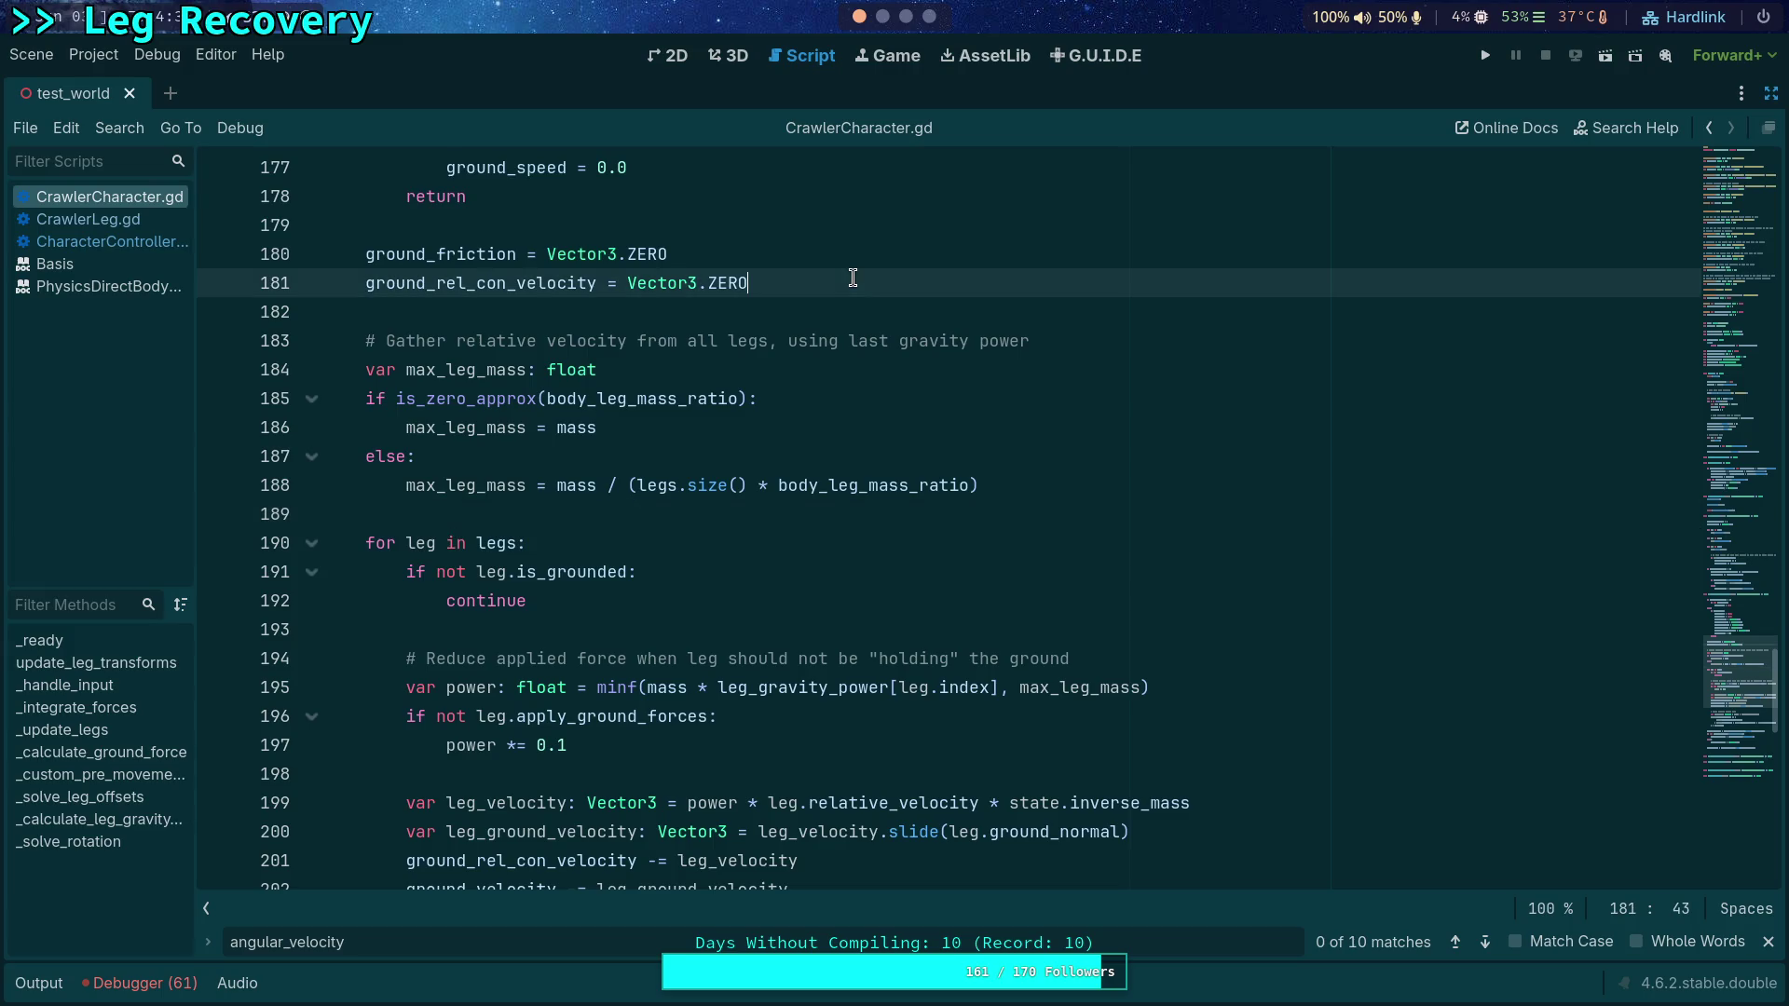
{"action": "left_click", "coordinate": [769, 249]}
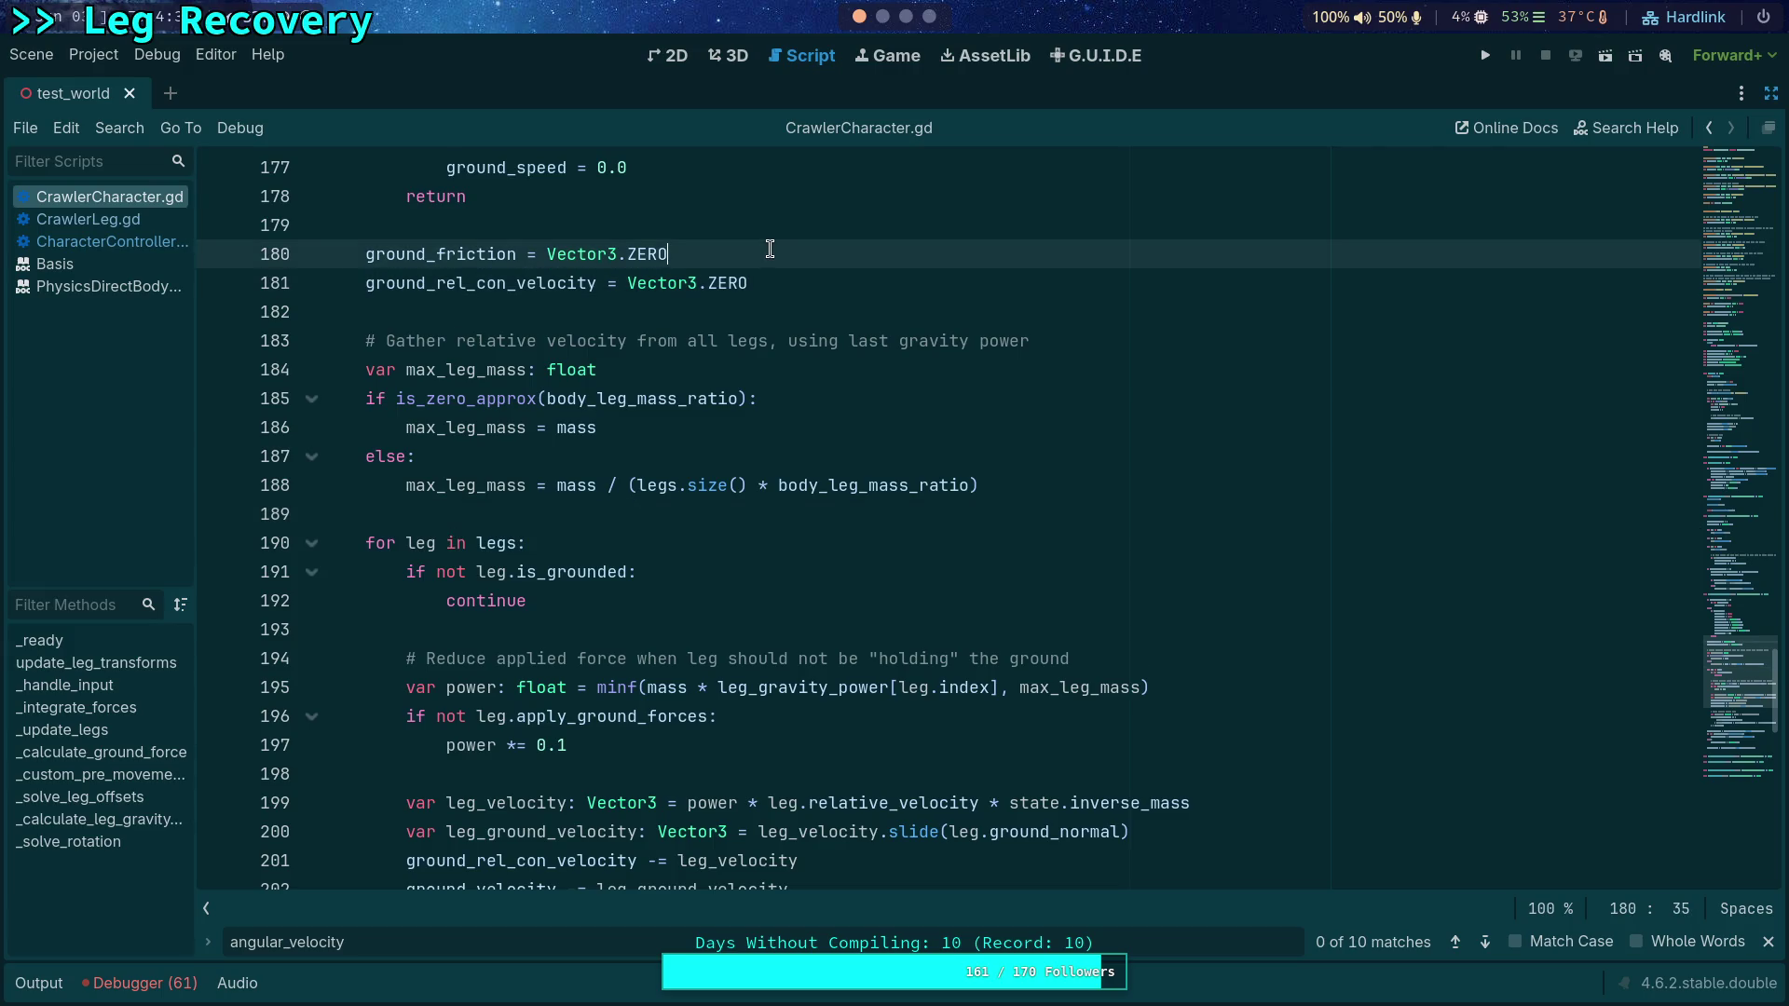
{"action": "key", "text": "Return"}
{"action": "type", "text": "ground_vel"}
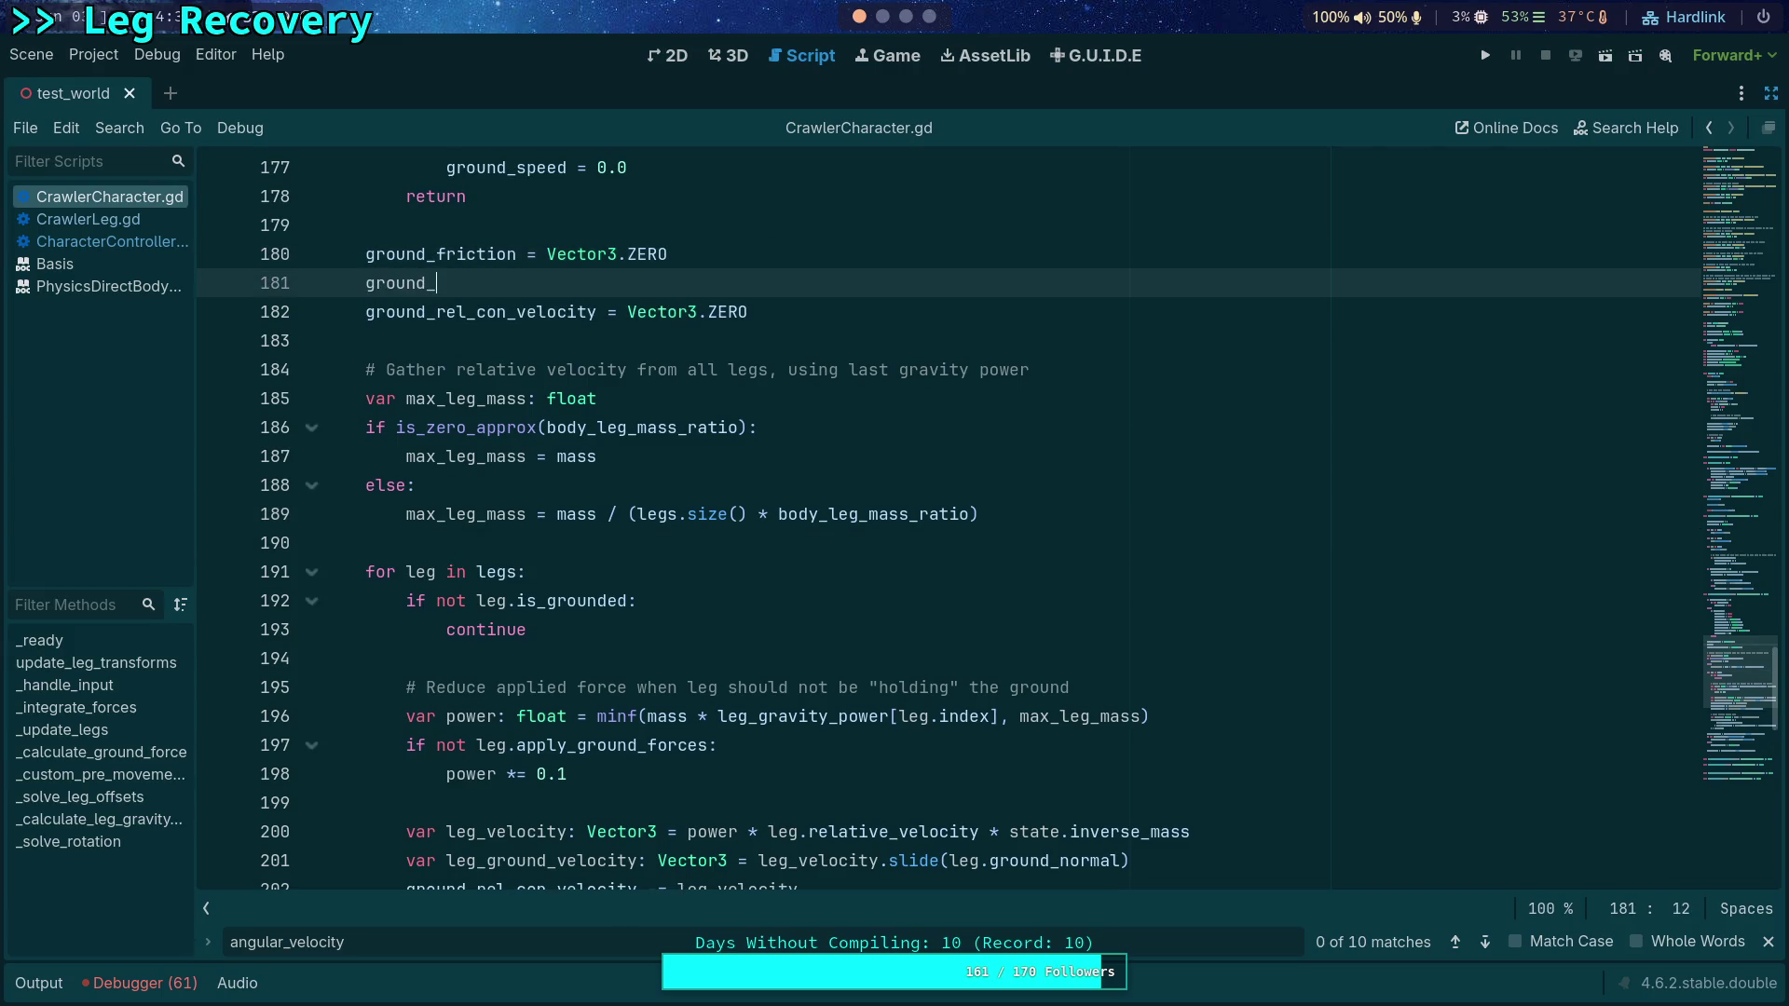
{"action": "key", "text": "Return"}
{"action": "type", "text": "= Vector3.Z"}
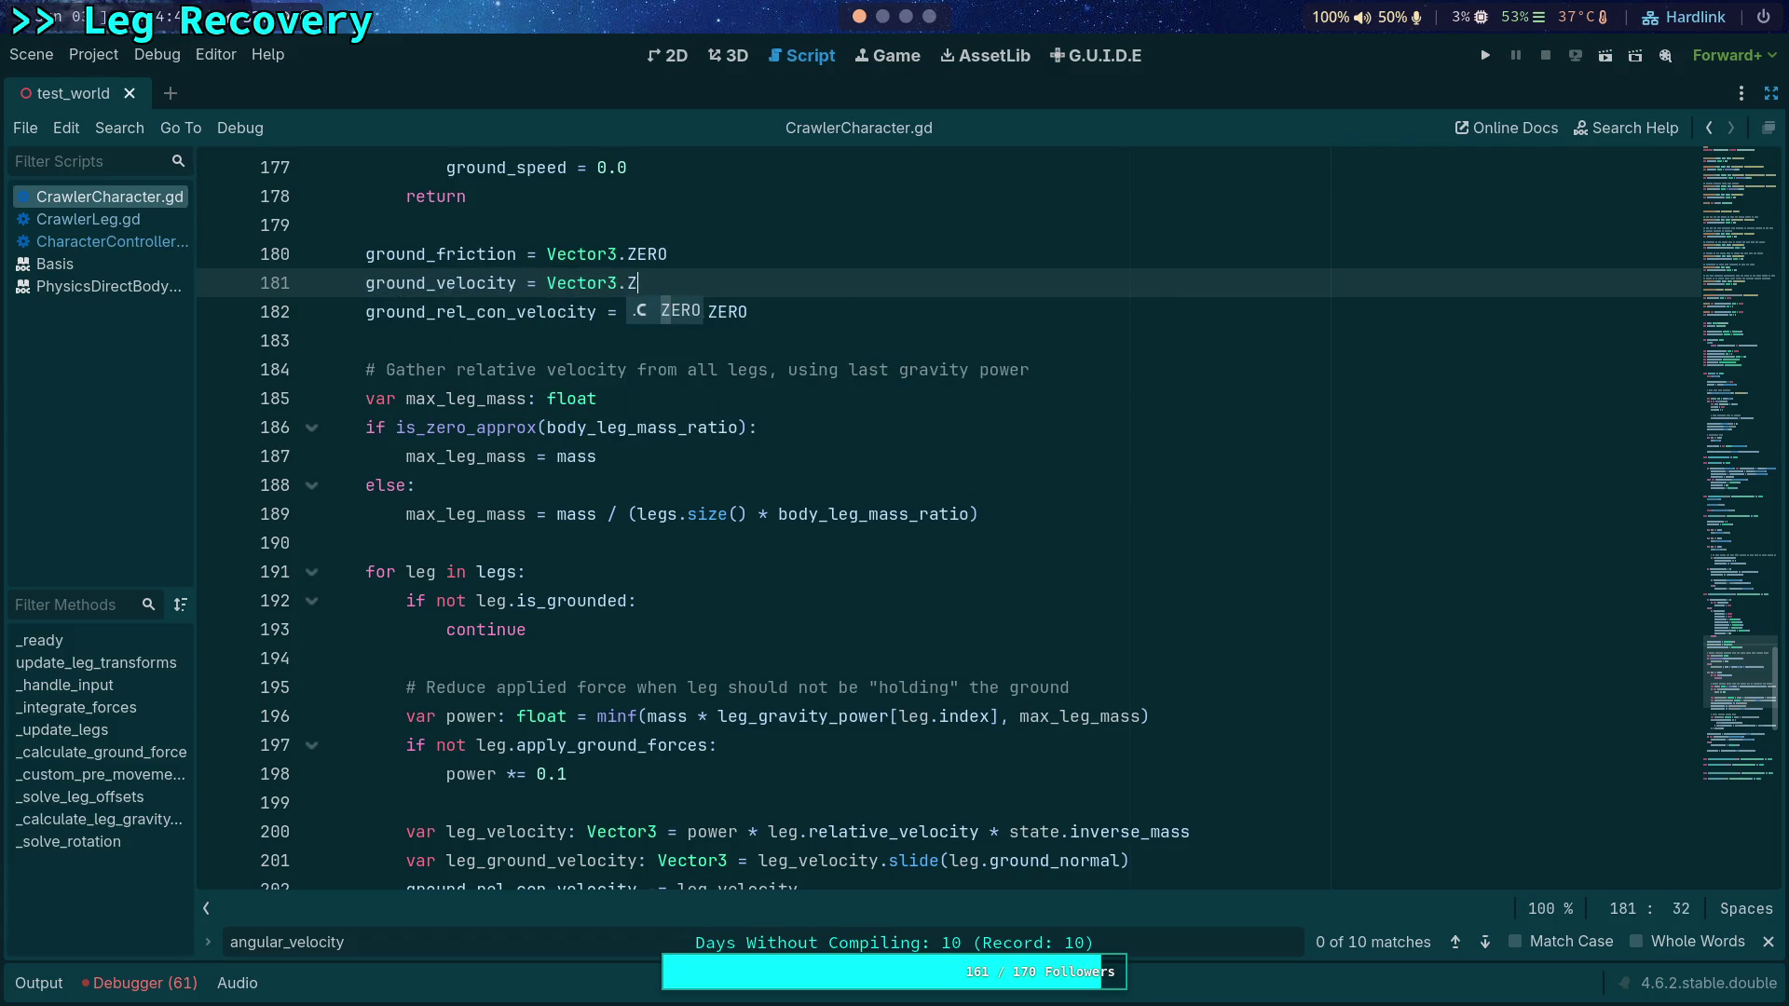
{"action": "key", "text": "Return"}
Step: Delete the ground_velocity slide reassignment after the loop, save the script, and run the game
{"action": "scroll", "coordinate": [833, 431], "scroll_direction": "down", "scroll_amount": 9}
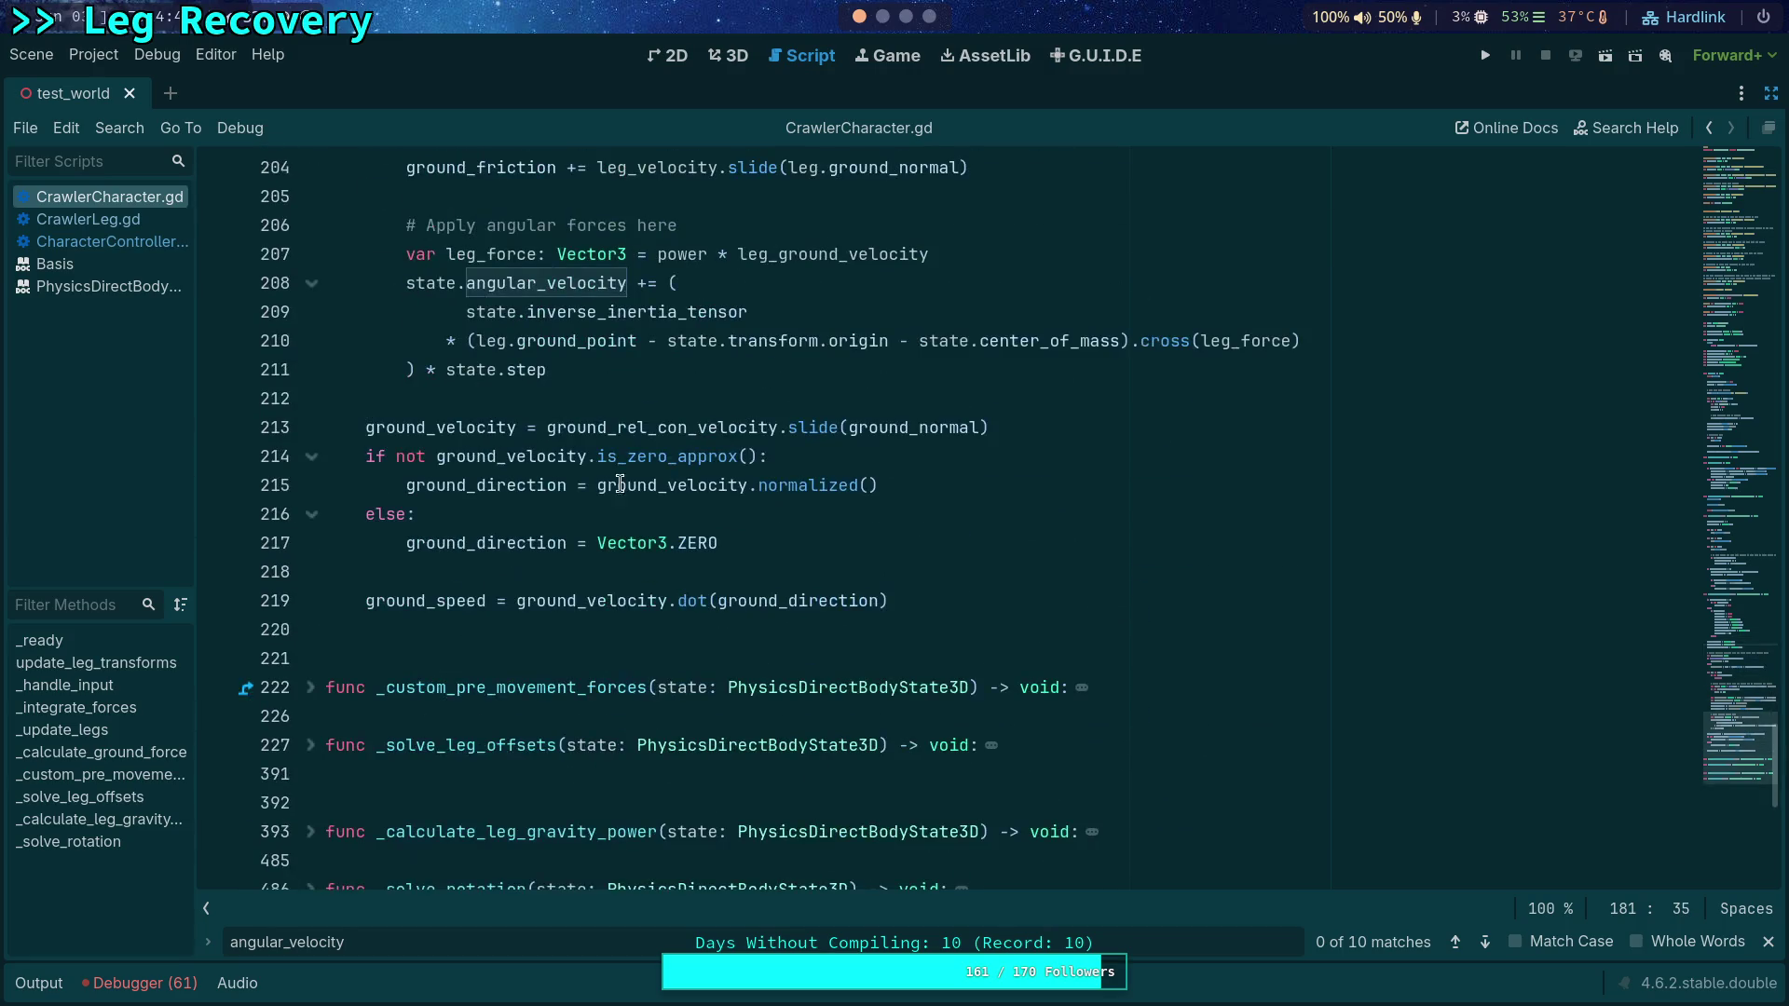
{"action": "left_click", "coordinate": [1066, 431]}
{"action": "key", "text": "shift+Home"}
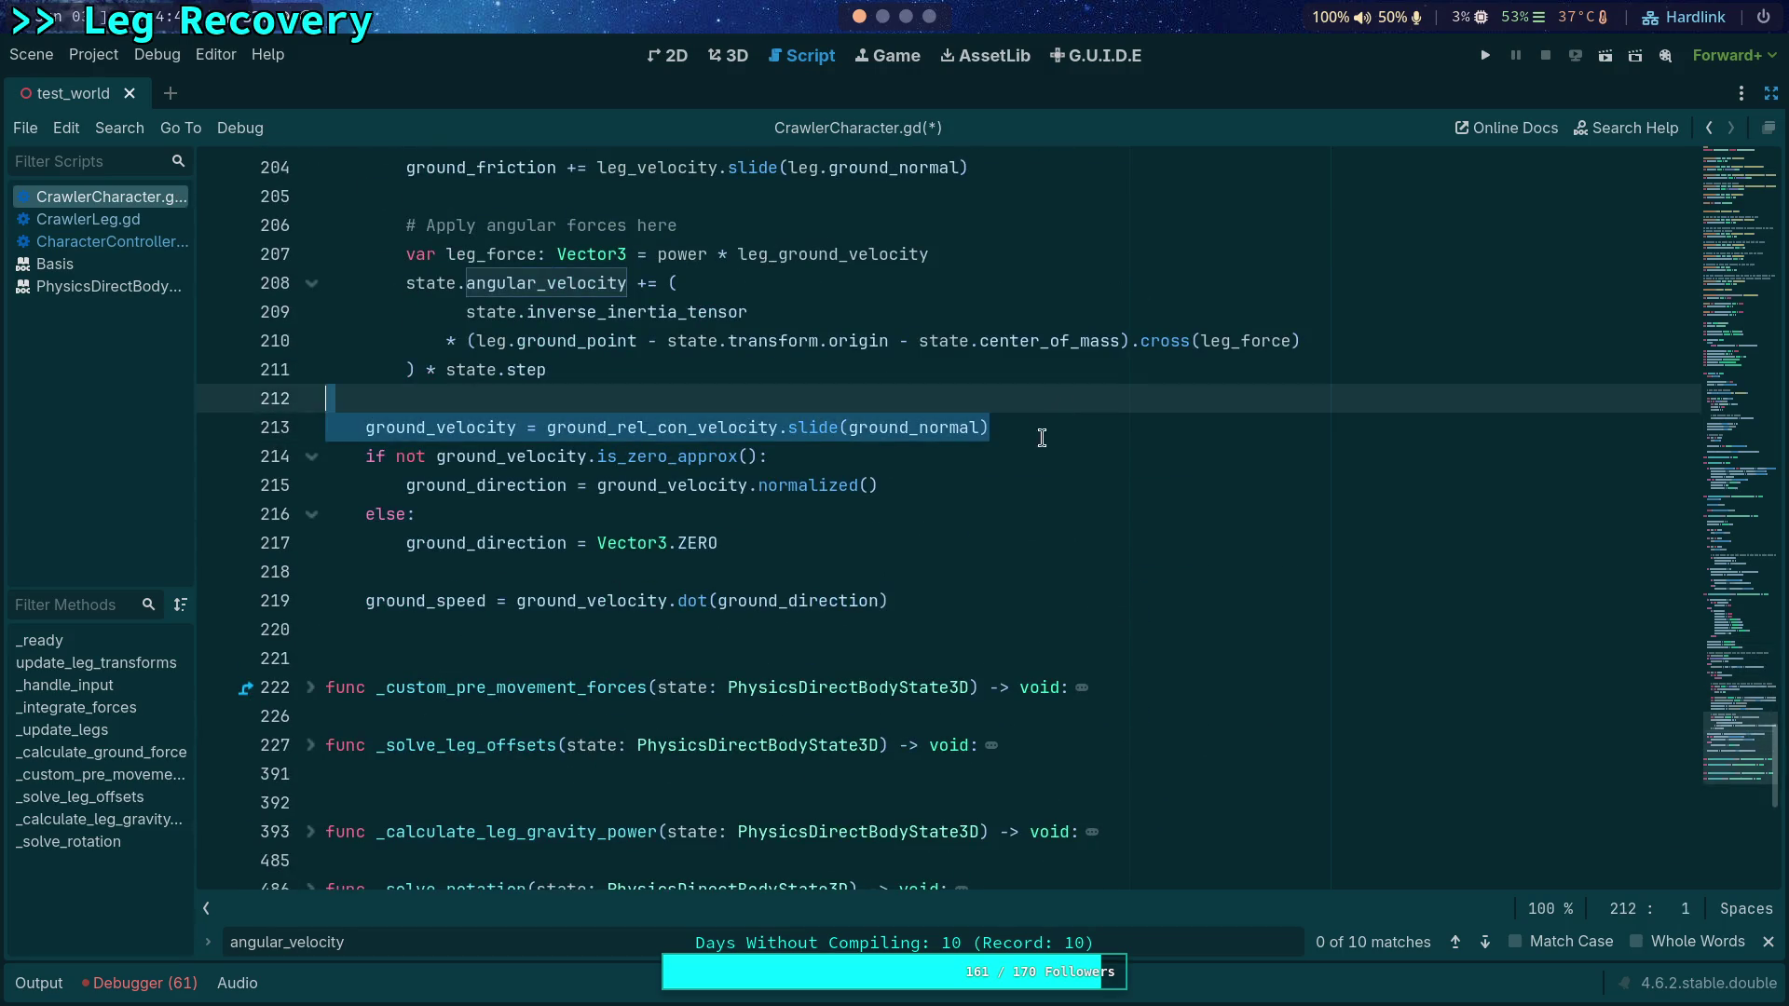
{"action": "key", "text": "BackSpace"}
{"action": "key", "text": "BackSpace"}
{"action": "key", "text": "BackSpace"}
{"action": "scroll", "coordinate": [652, 513], "scroll_direction": "up", "scroll_amount": 3}
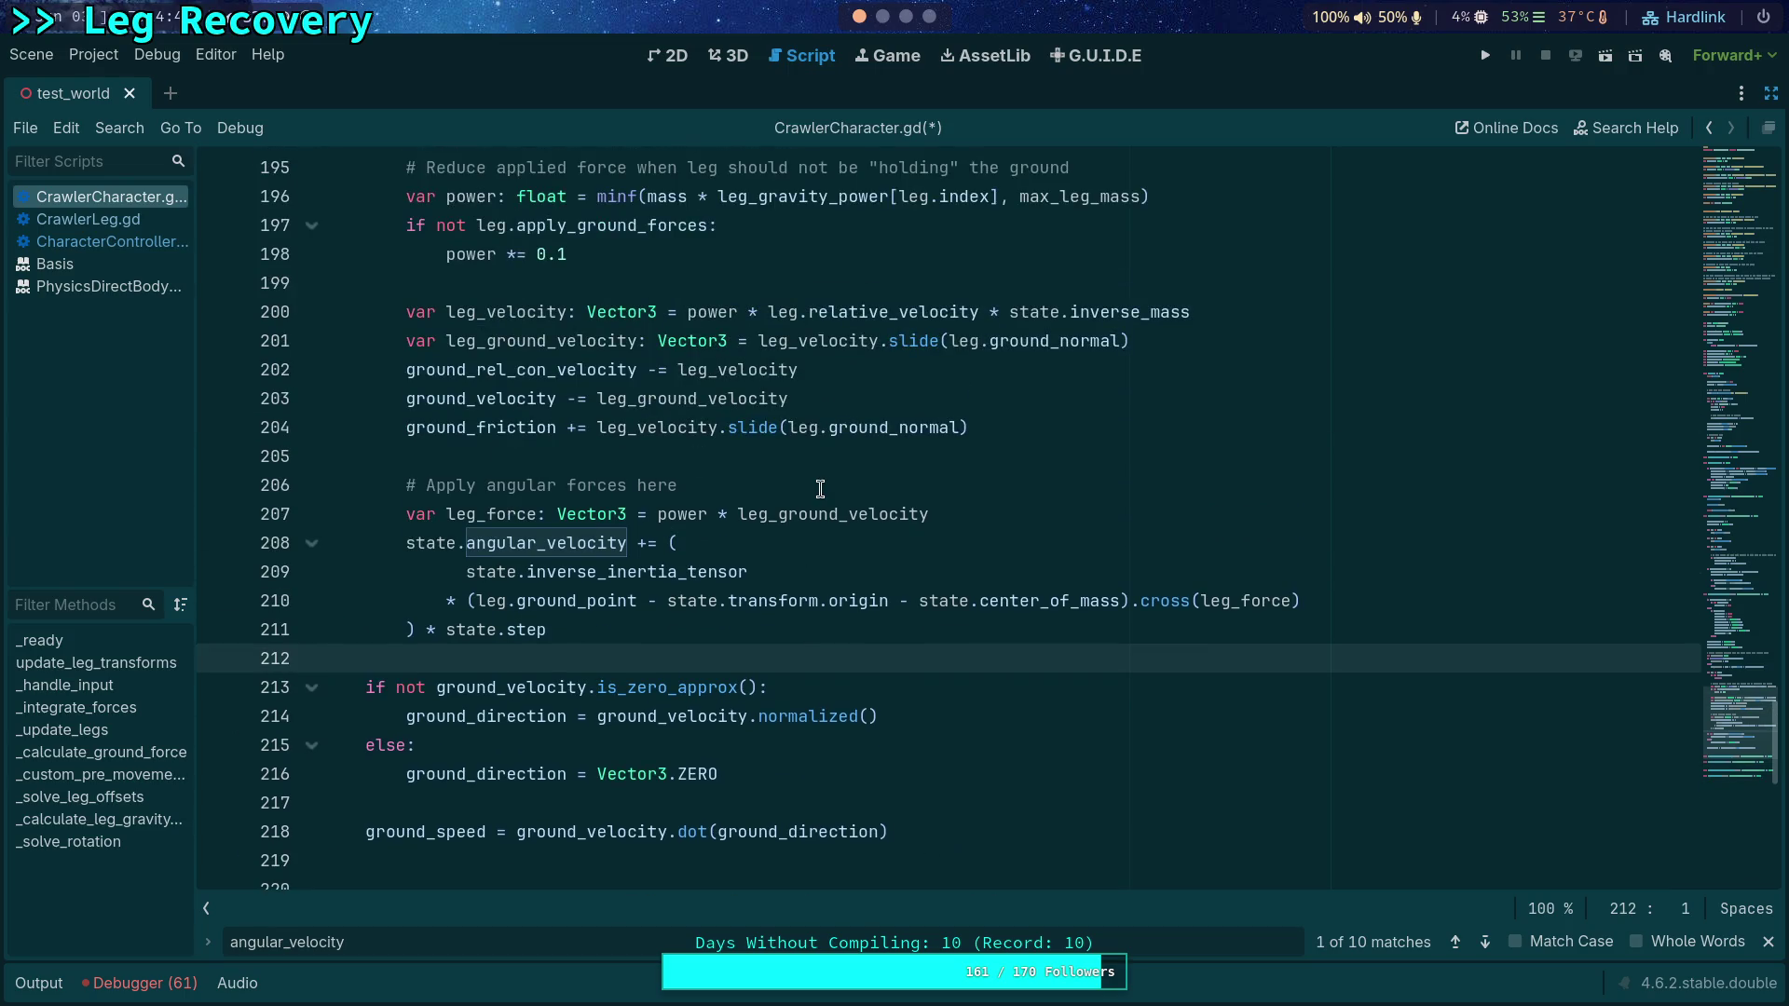
{"action": "key", "text": "ctrl+s"}
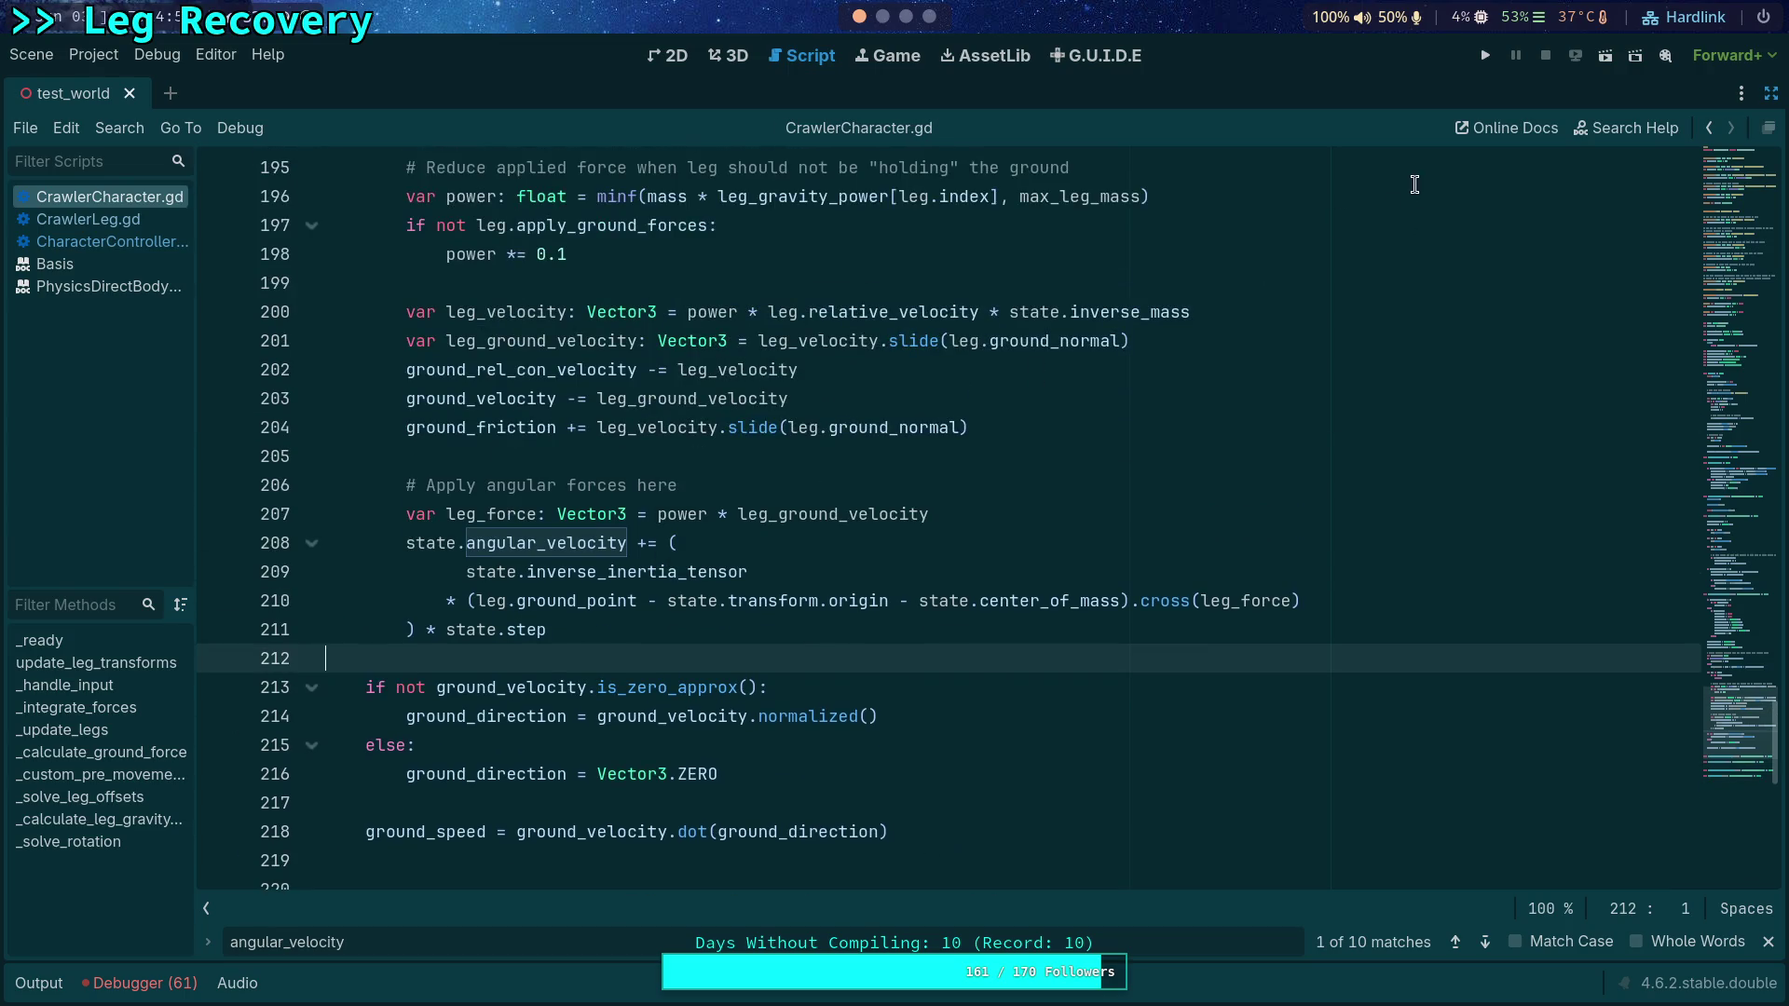
{"action": "left_click", "coordinate": [1485, 55]}
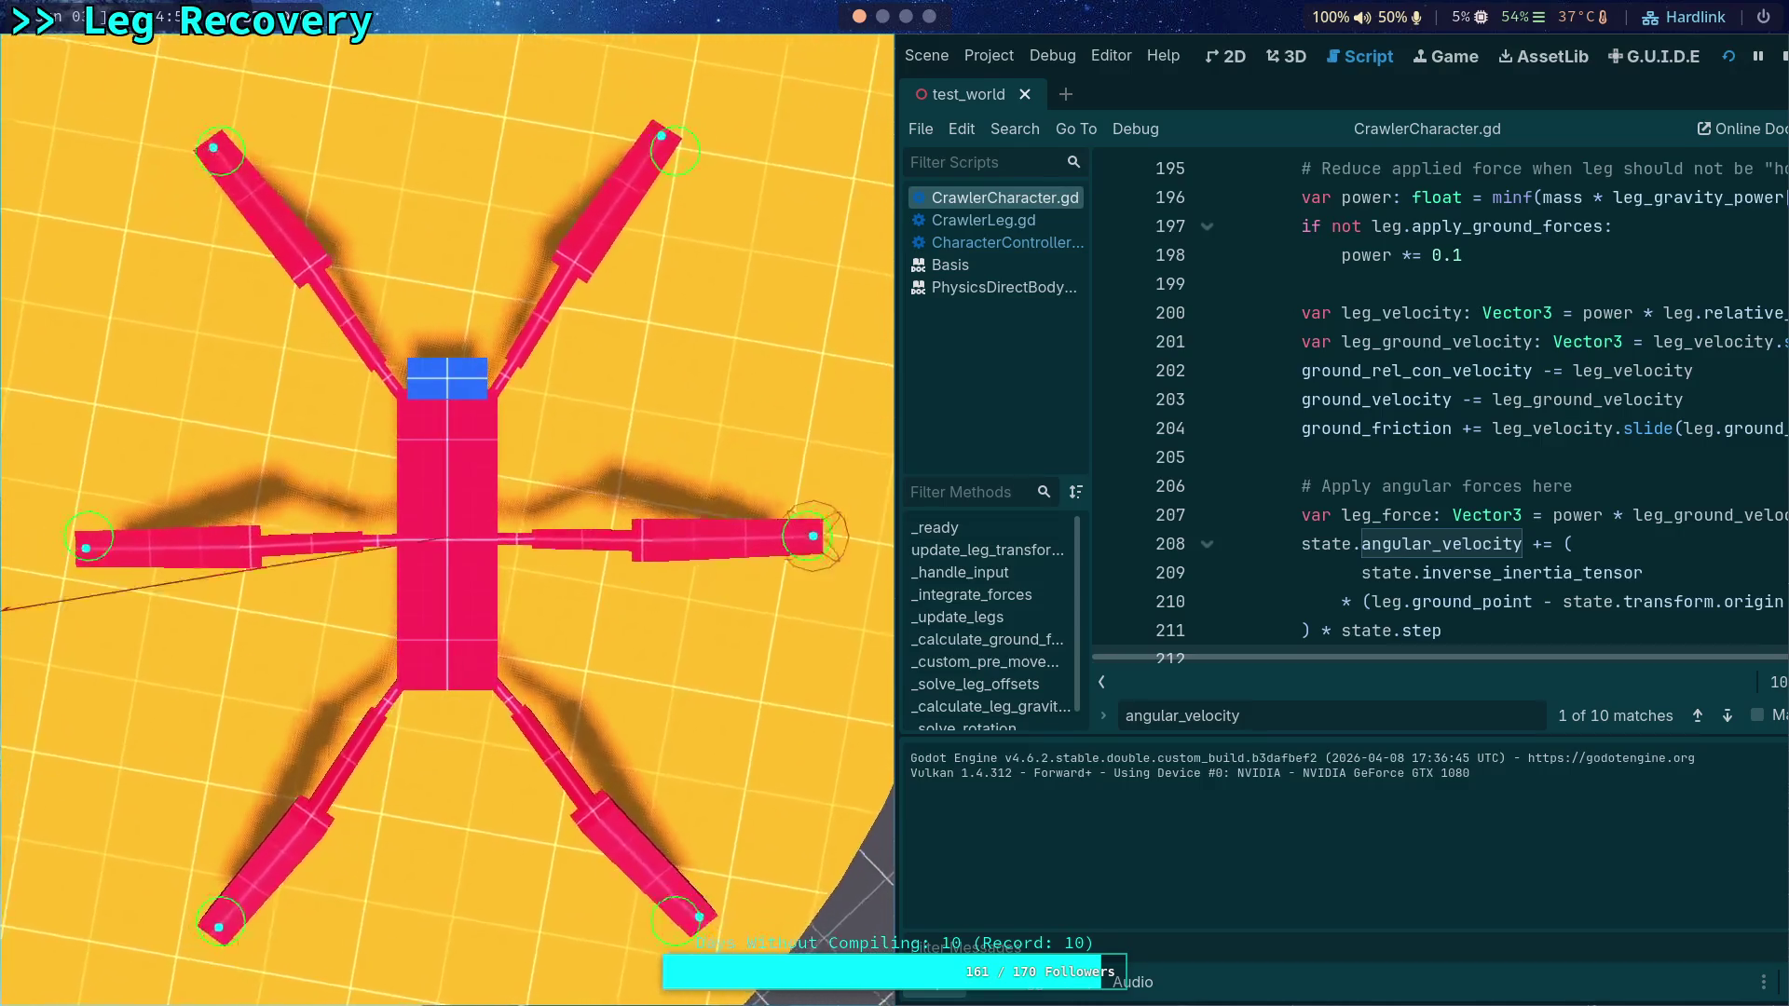
Step: Advance the crawler's physics six single ticks to watch its rotation, then stop the game
{"action": "key", "text": "period"}
{"action": "key", "text": "period"}
{"action": "key", "text": "period"}
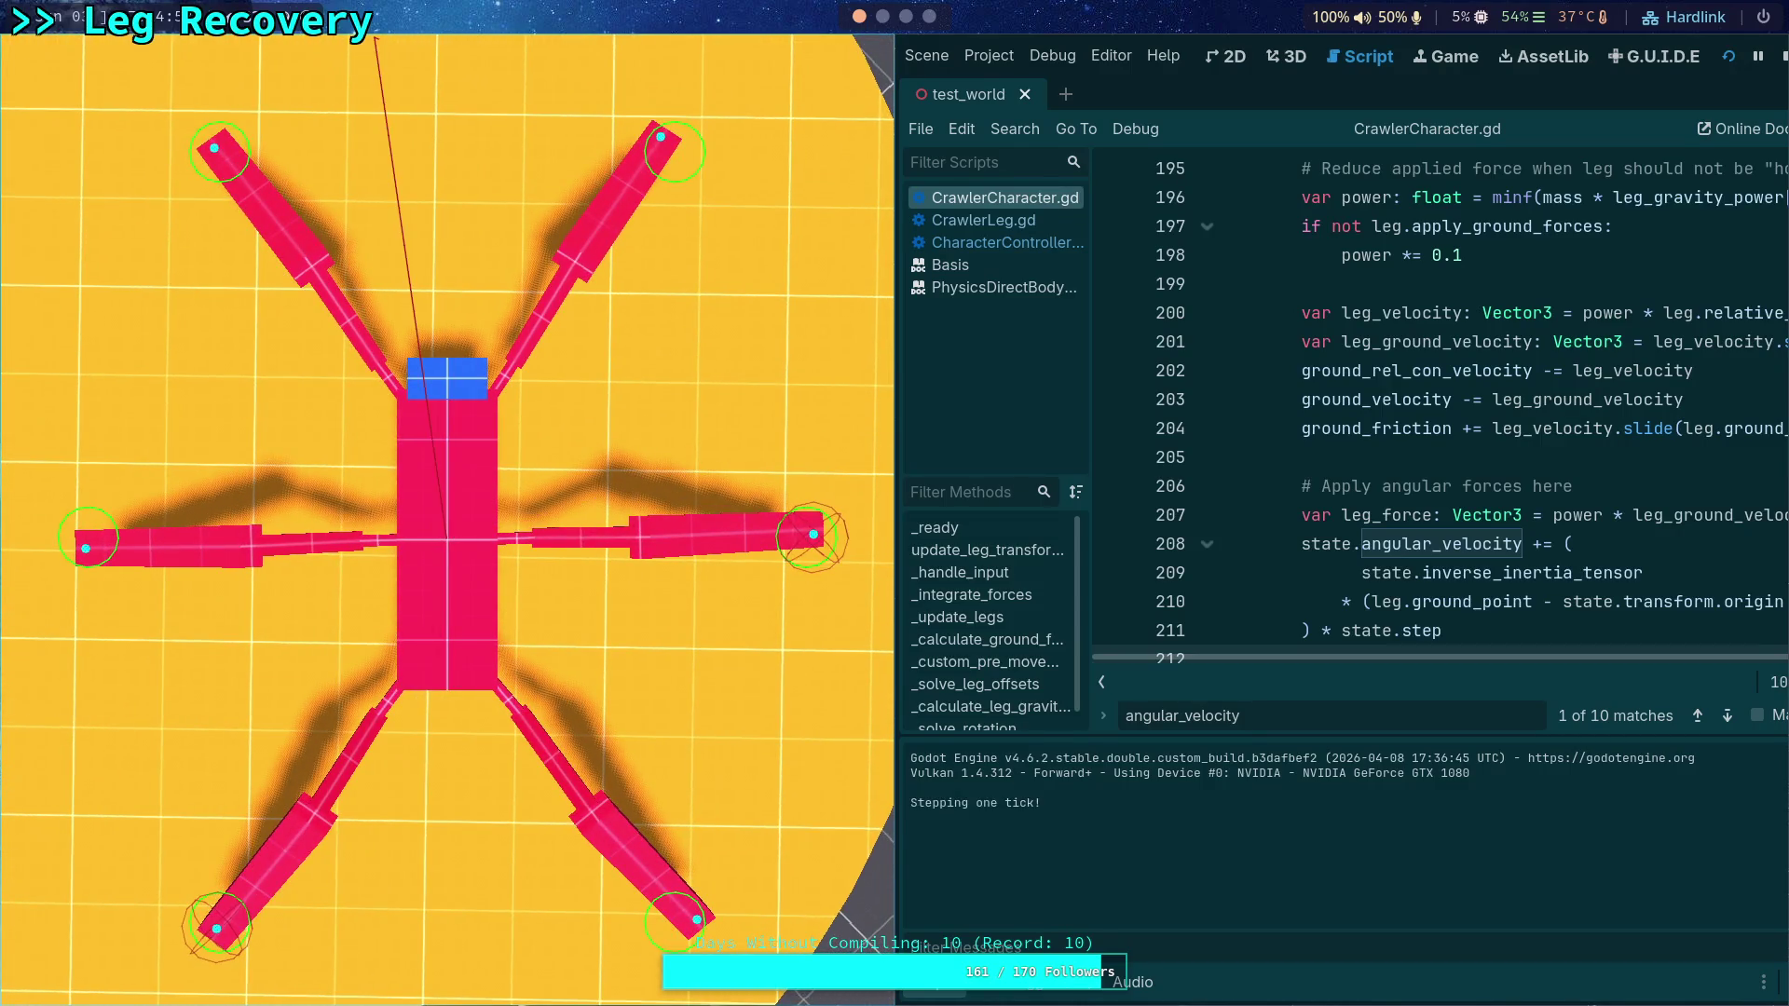
{"action": "key", "text": "period"}
{"action": "key", "text": "period"}
{"action": "key", "text": "period"}
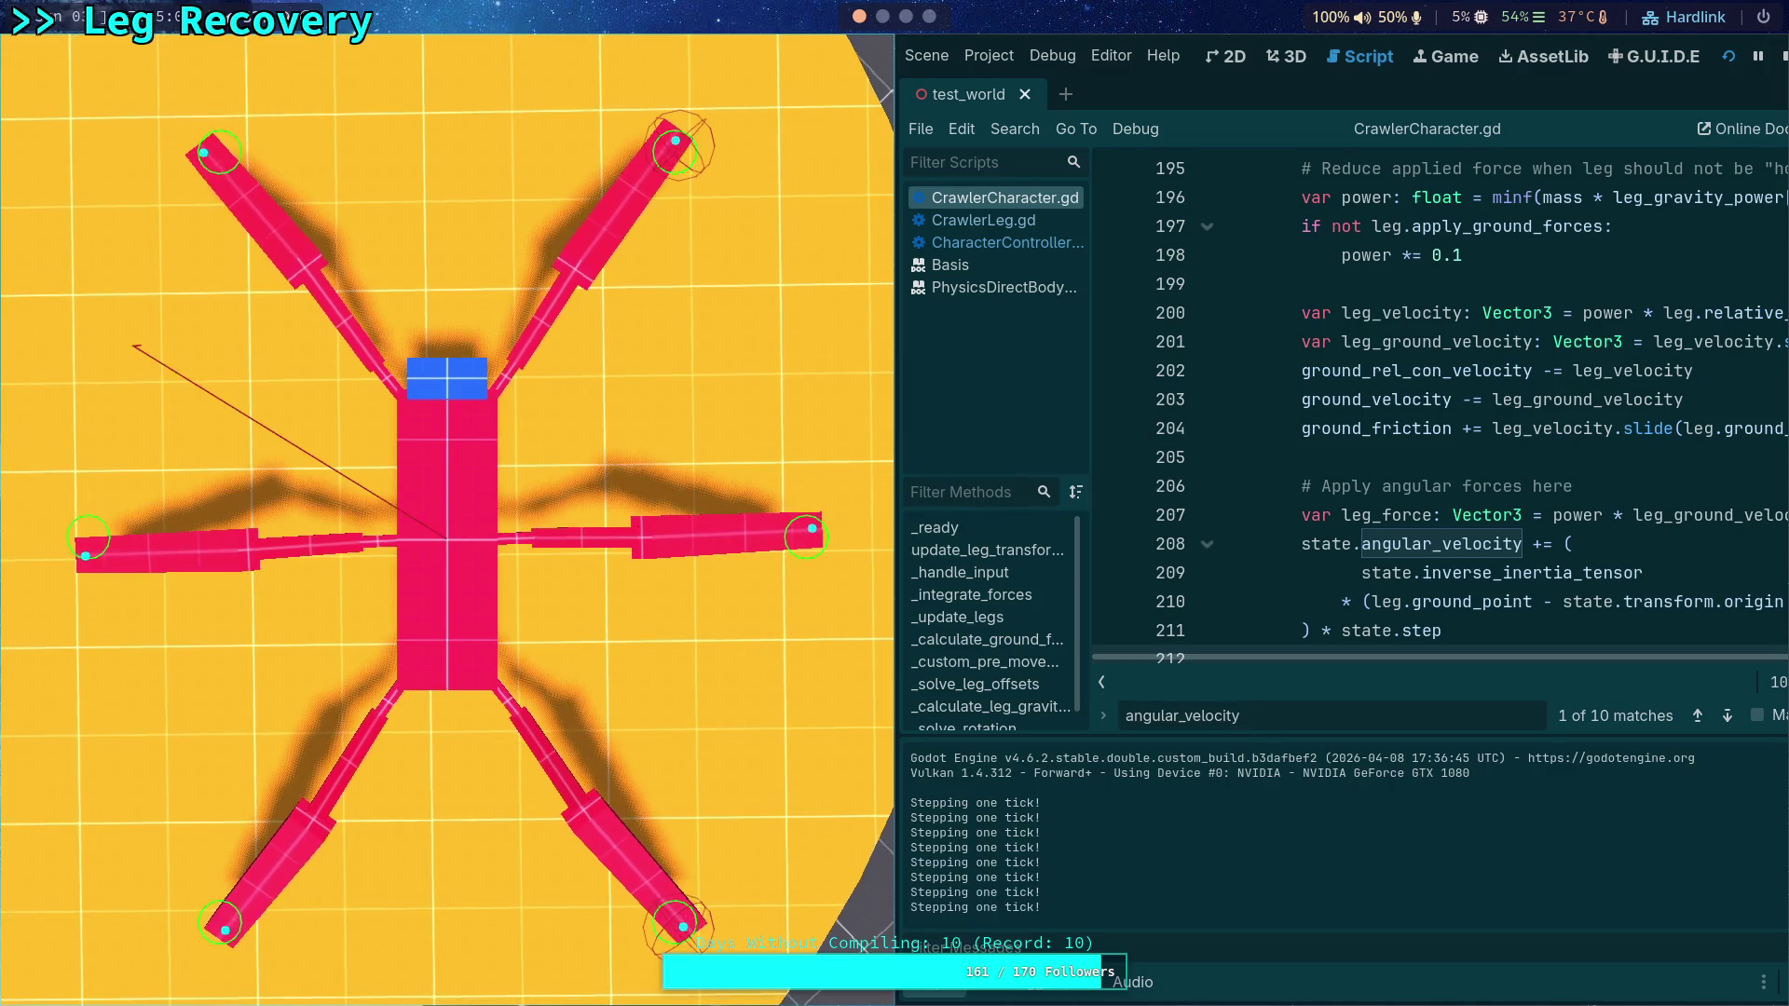
{"action": "key", "text": "period"}
{"action": "key", "text": "period"}
{"action": "key", "text": "period"}
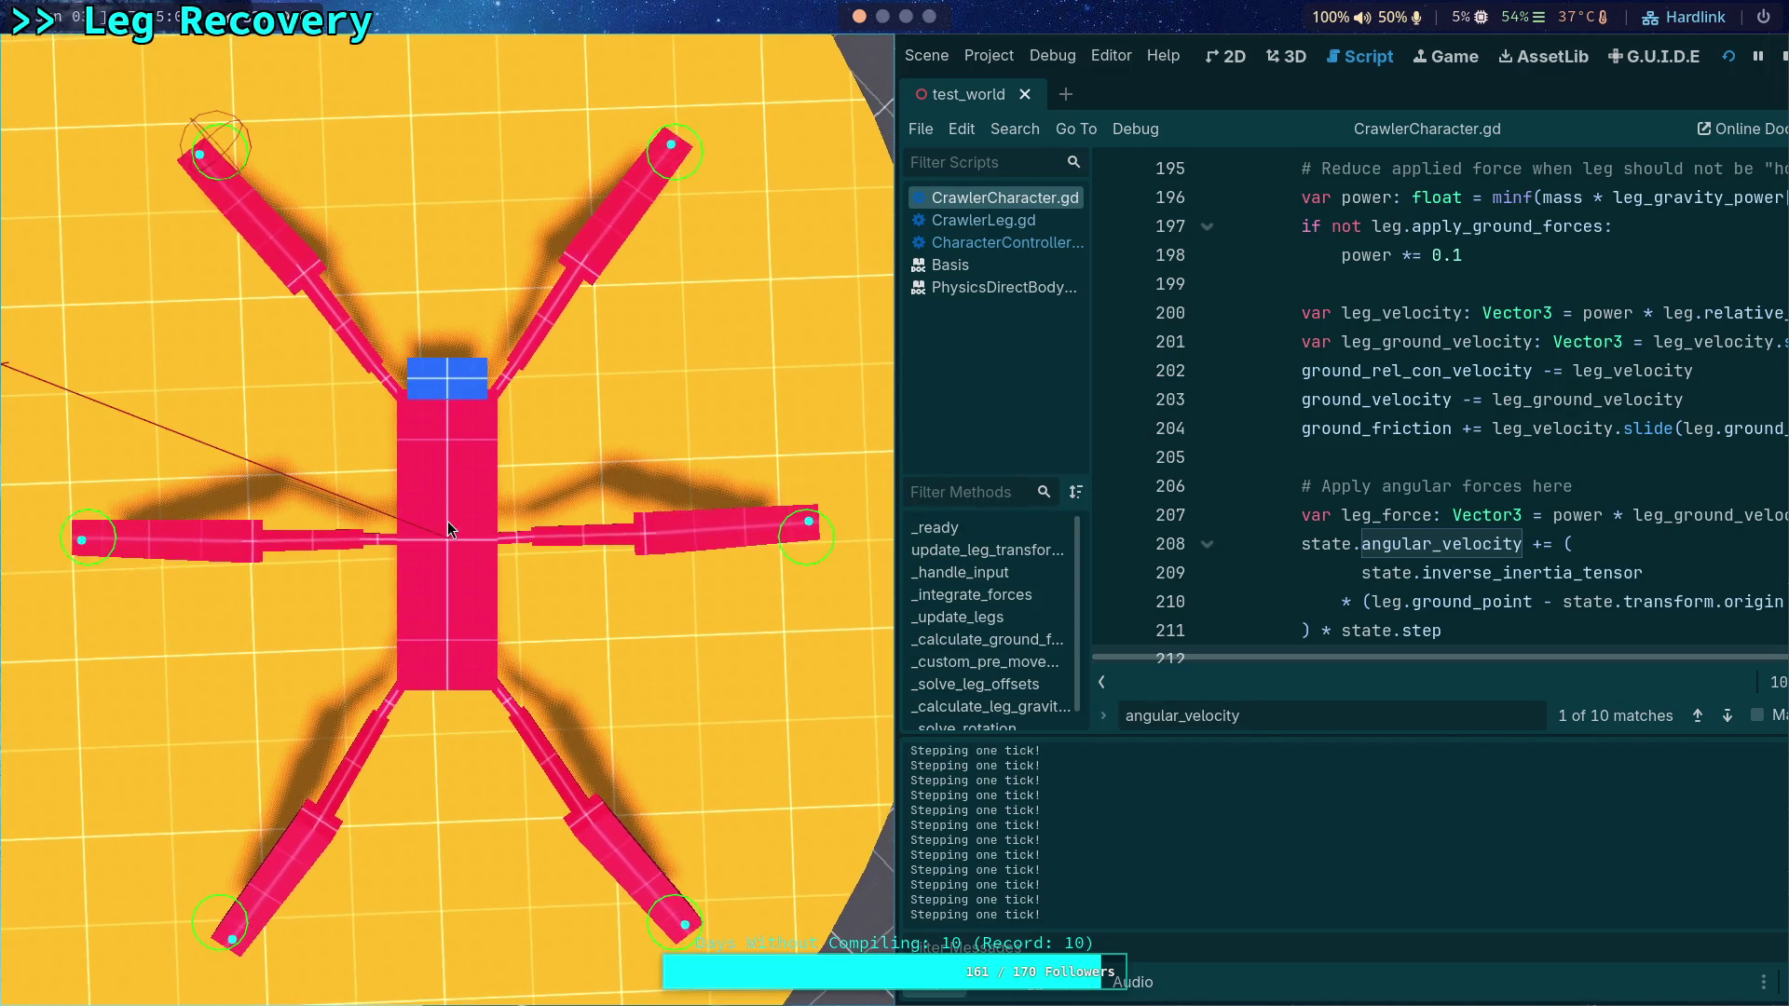
{"action": "key", "text": "period"}
{"action": "key", "text": "period"}
{"action": "key", "text": "period"}
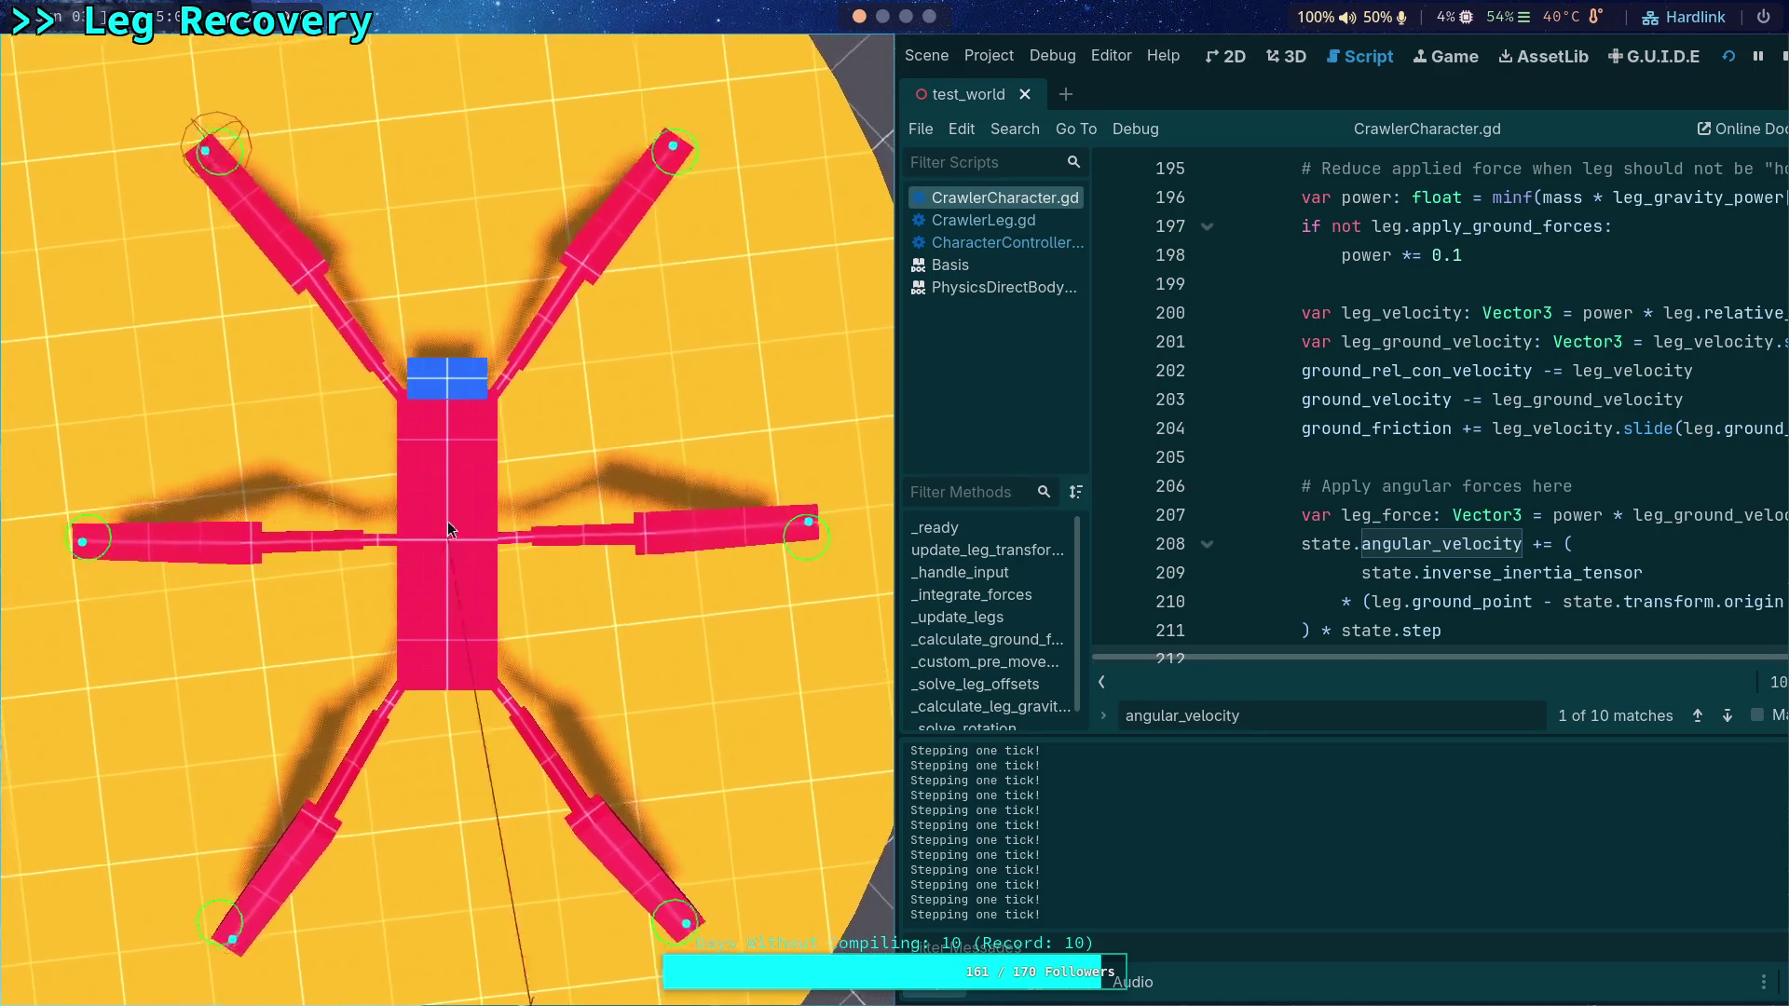
{"action": "key", "text": "period"}
{"action": "key", "text": "period"}
{"action": "key", "text": "period"}
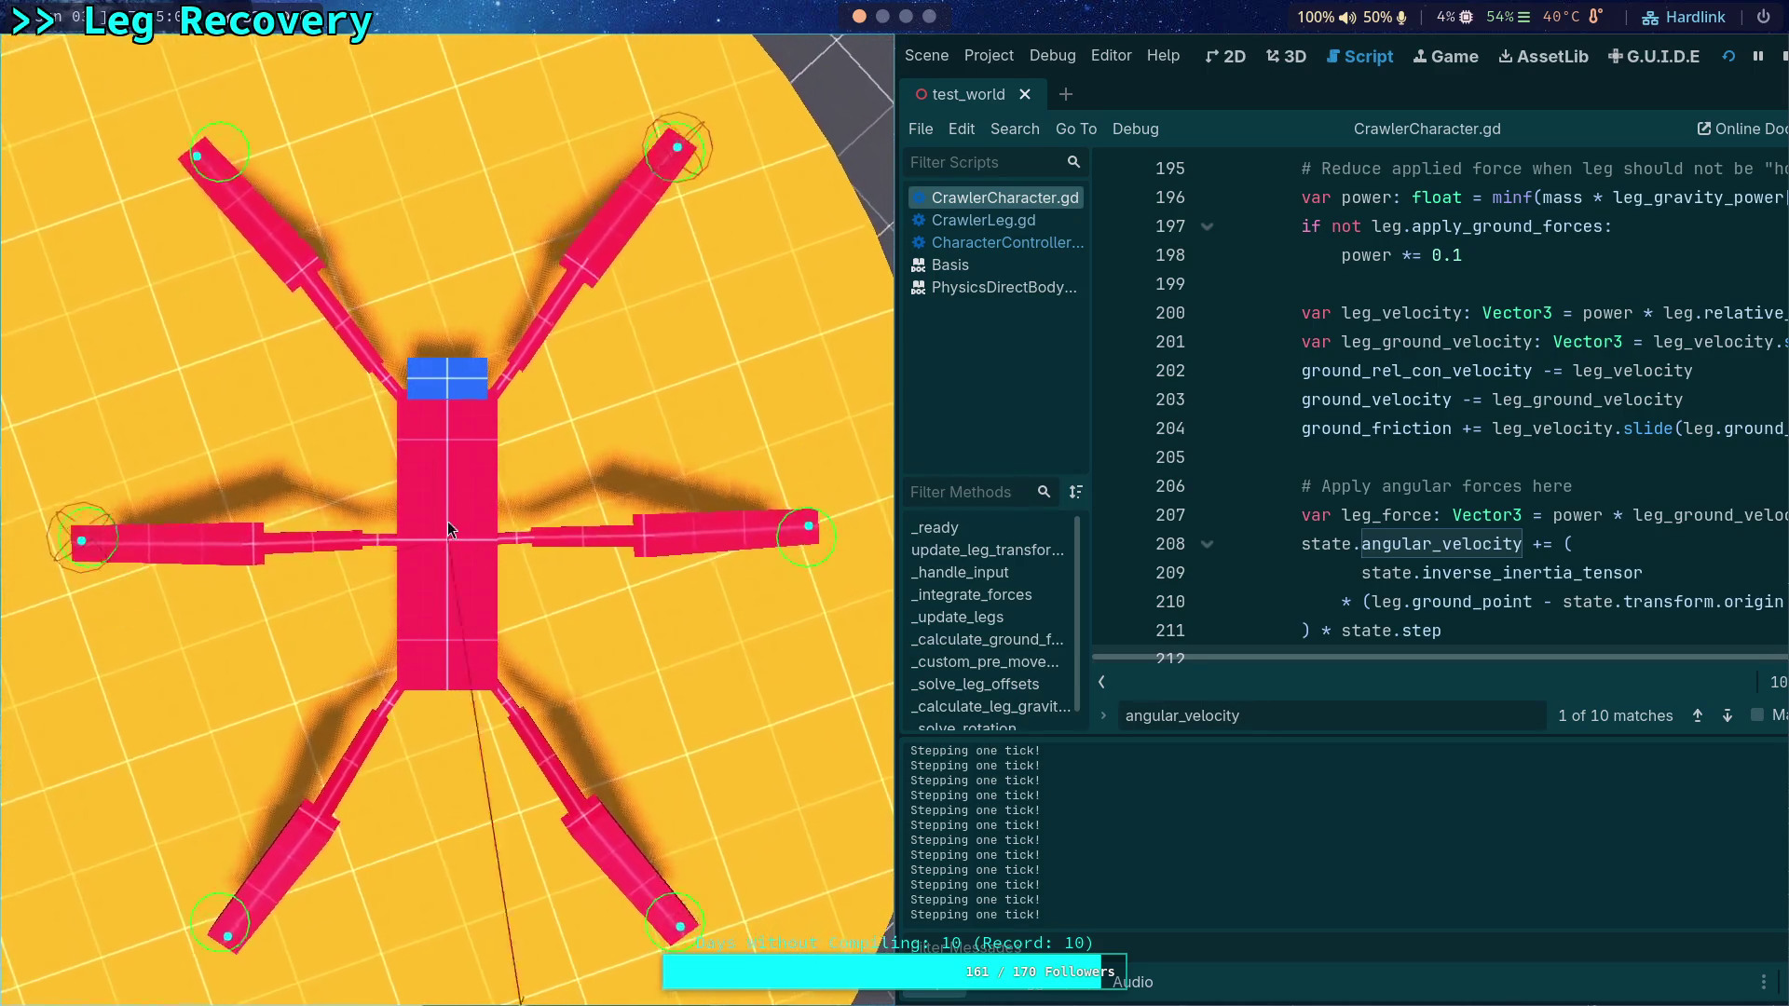
{"action": "key", "text": "period"}
{"action": "key", "text": "period"}
{"action": "key", "text": "period"}
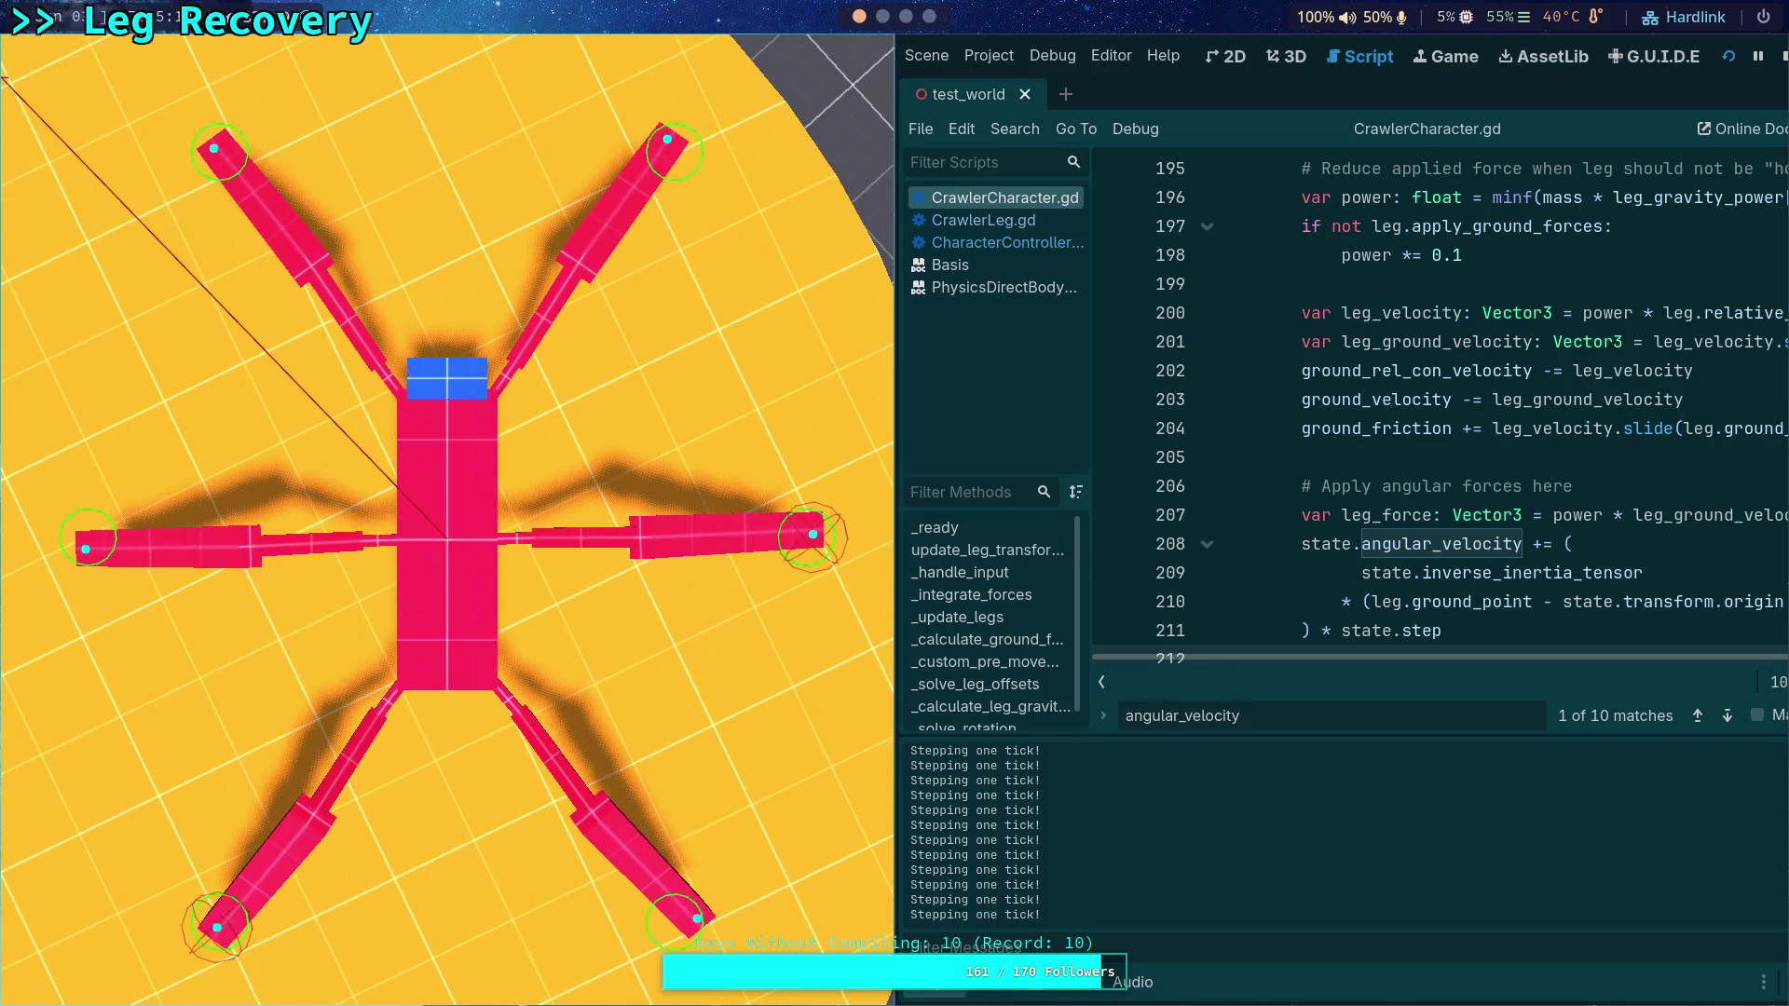
{"action": "key", "text": "F8"}
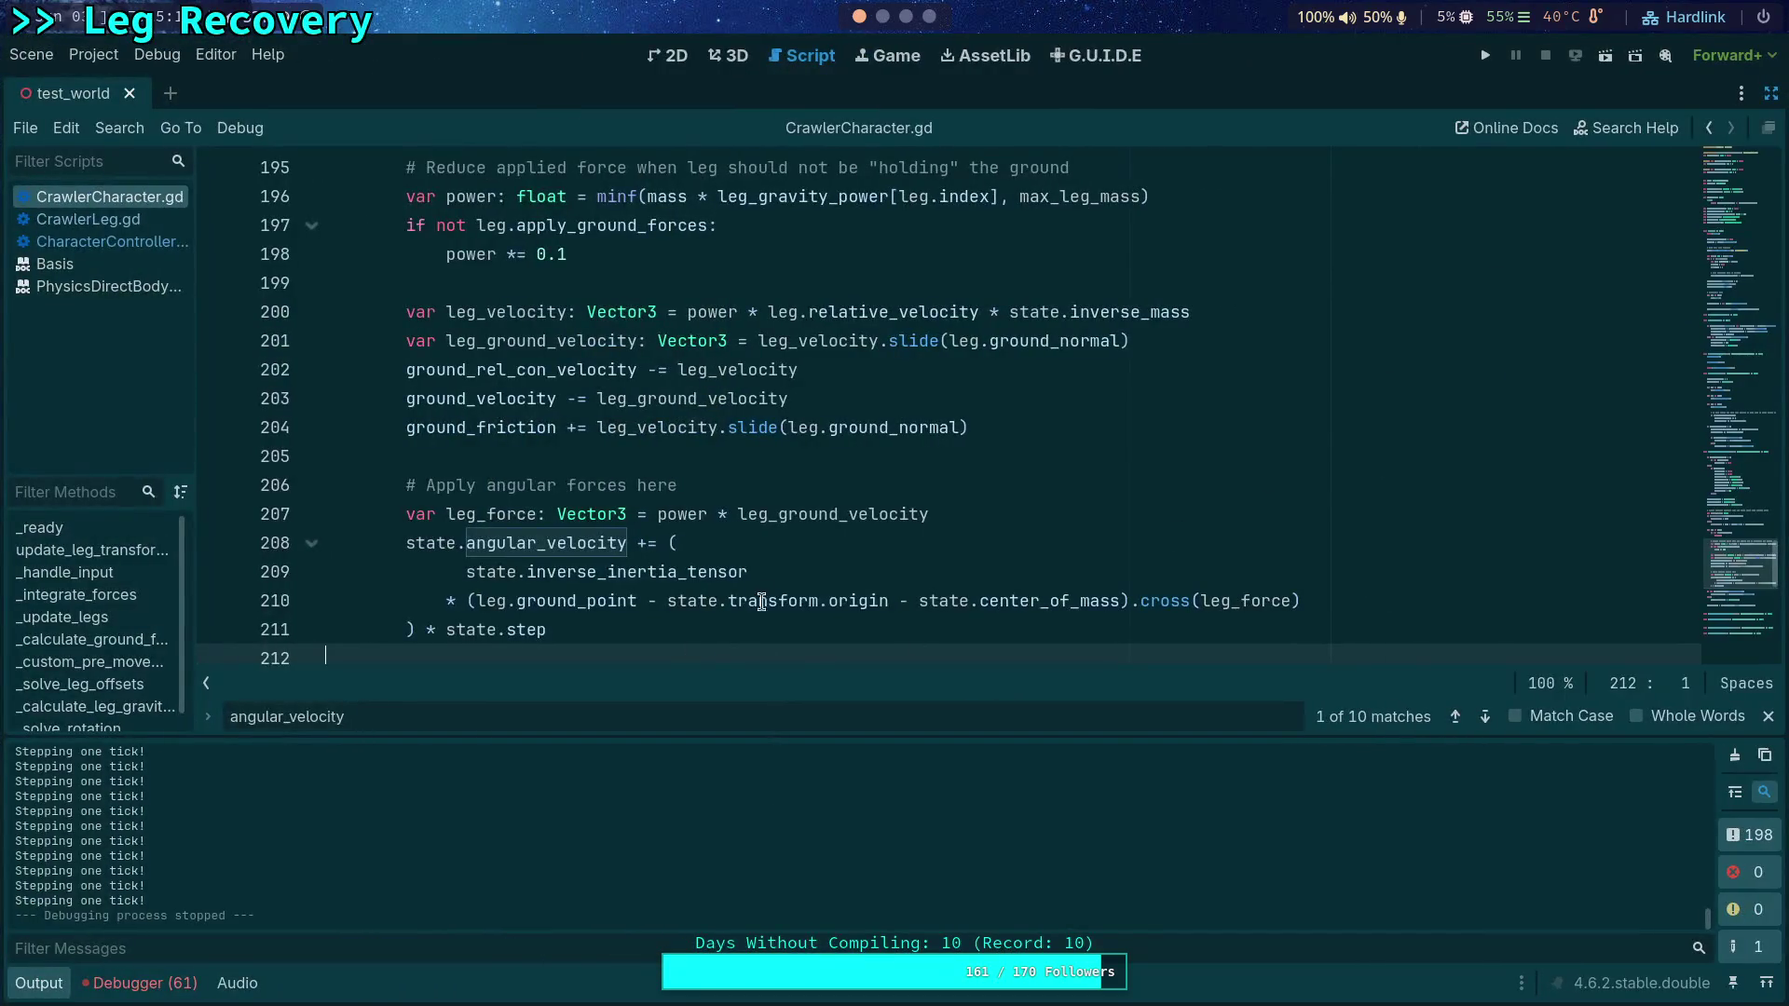
Step: Negate leg_force in the cross product and test-run the crawler
{"action": "scroll", "coordinate": [1112, 559], "scroll_direction": "down", "scroll_amount": 1}
{"action": "left_click", "coordinate": [1201, 513]}
{"action": "type", "text": "-"}
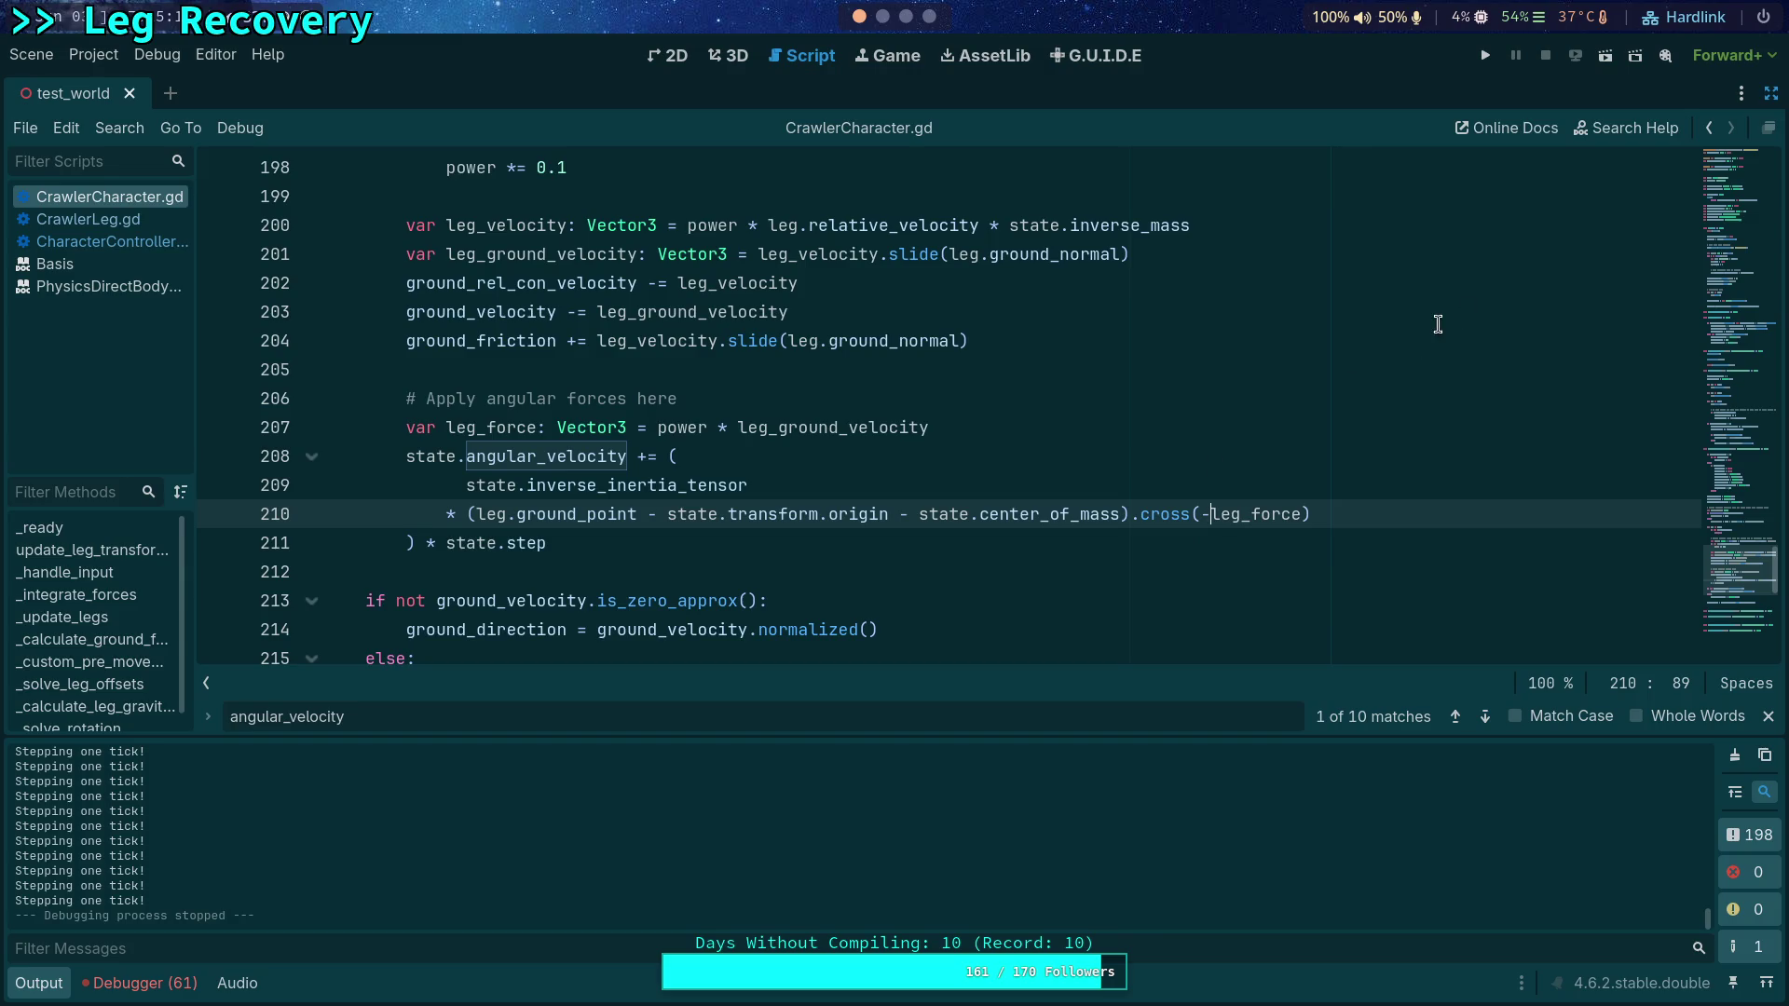
{"action": "left_click", "coordinate": [1485, 55]}
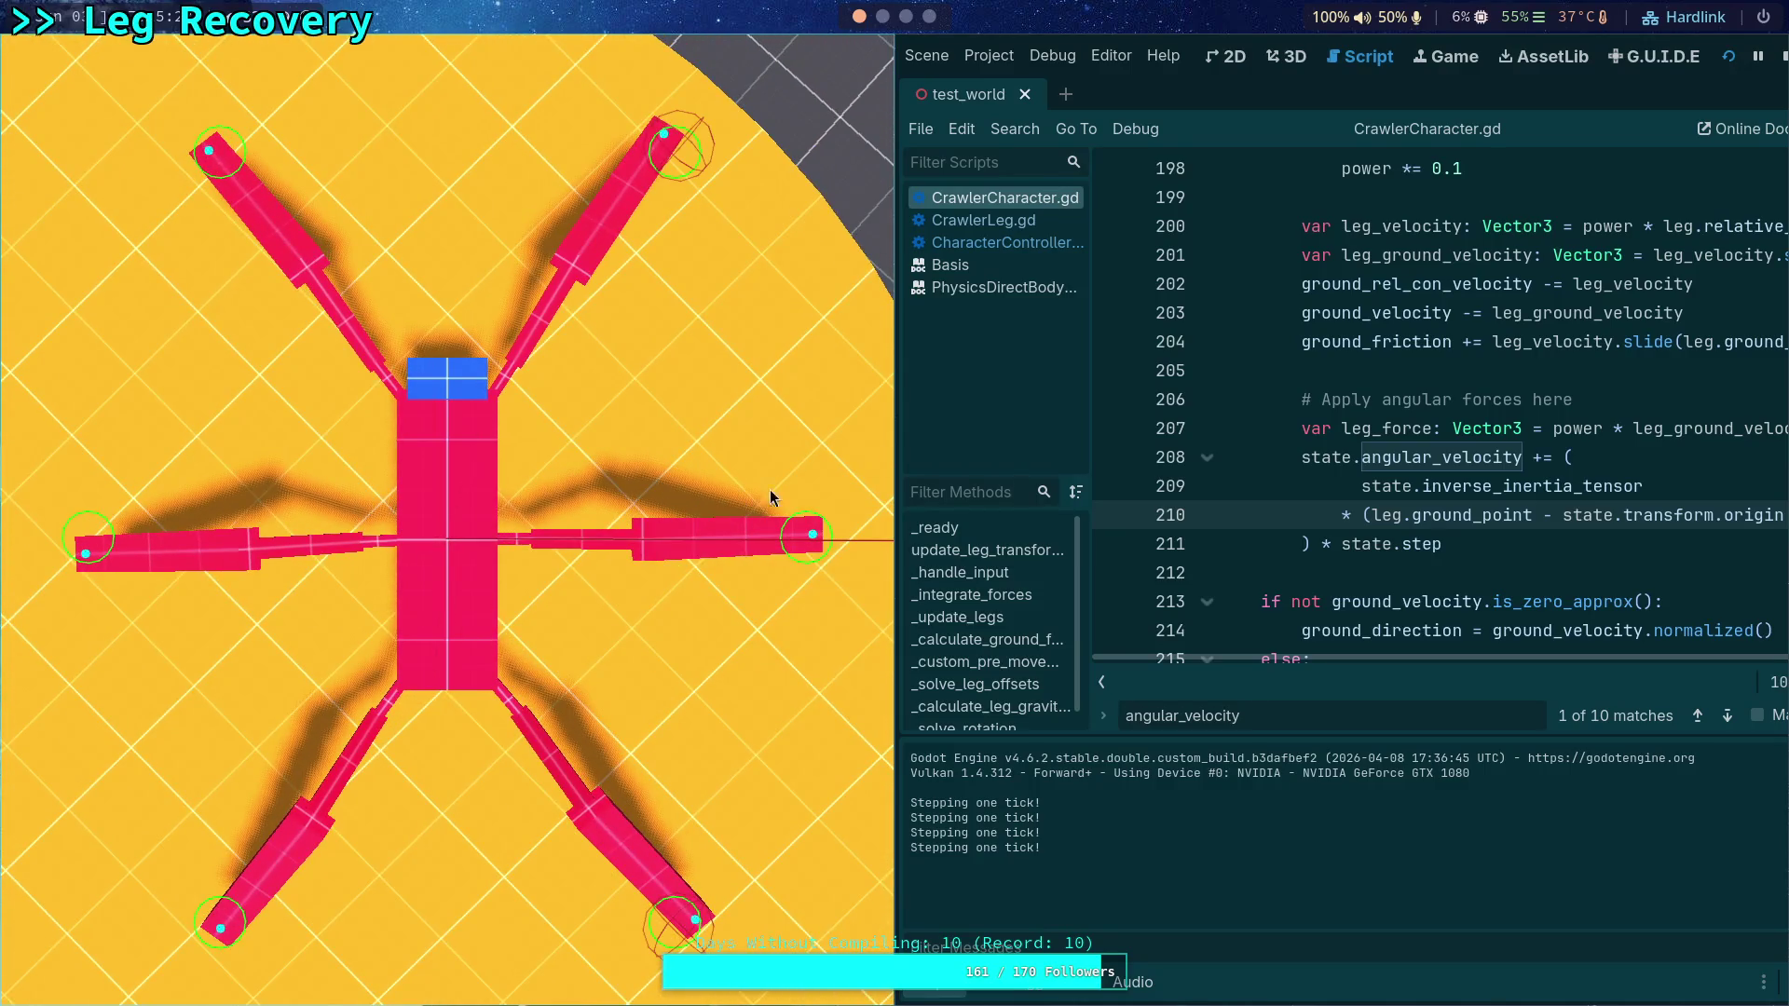
{"action": "key", "text": "F8"}
Step: Restore plain leg_force, change 'state.angular_velocity +=' to '-=', and run again
{"action": "key", "text": "BackSpace"}
{"action": "left_click", "coordinate": [641, 458]}
{"action": "type", "text": "-"}
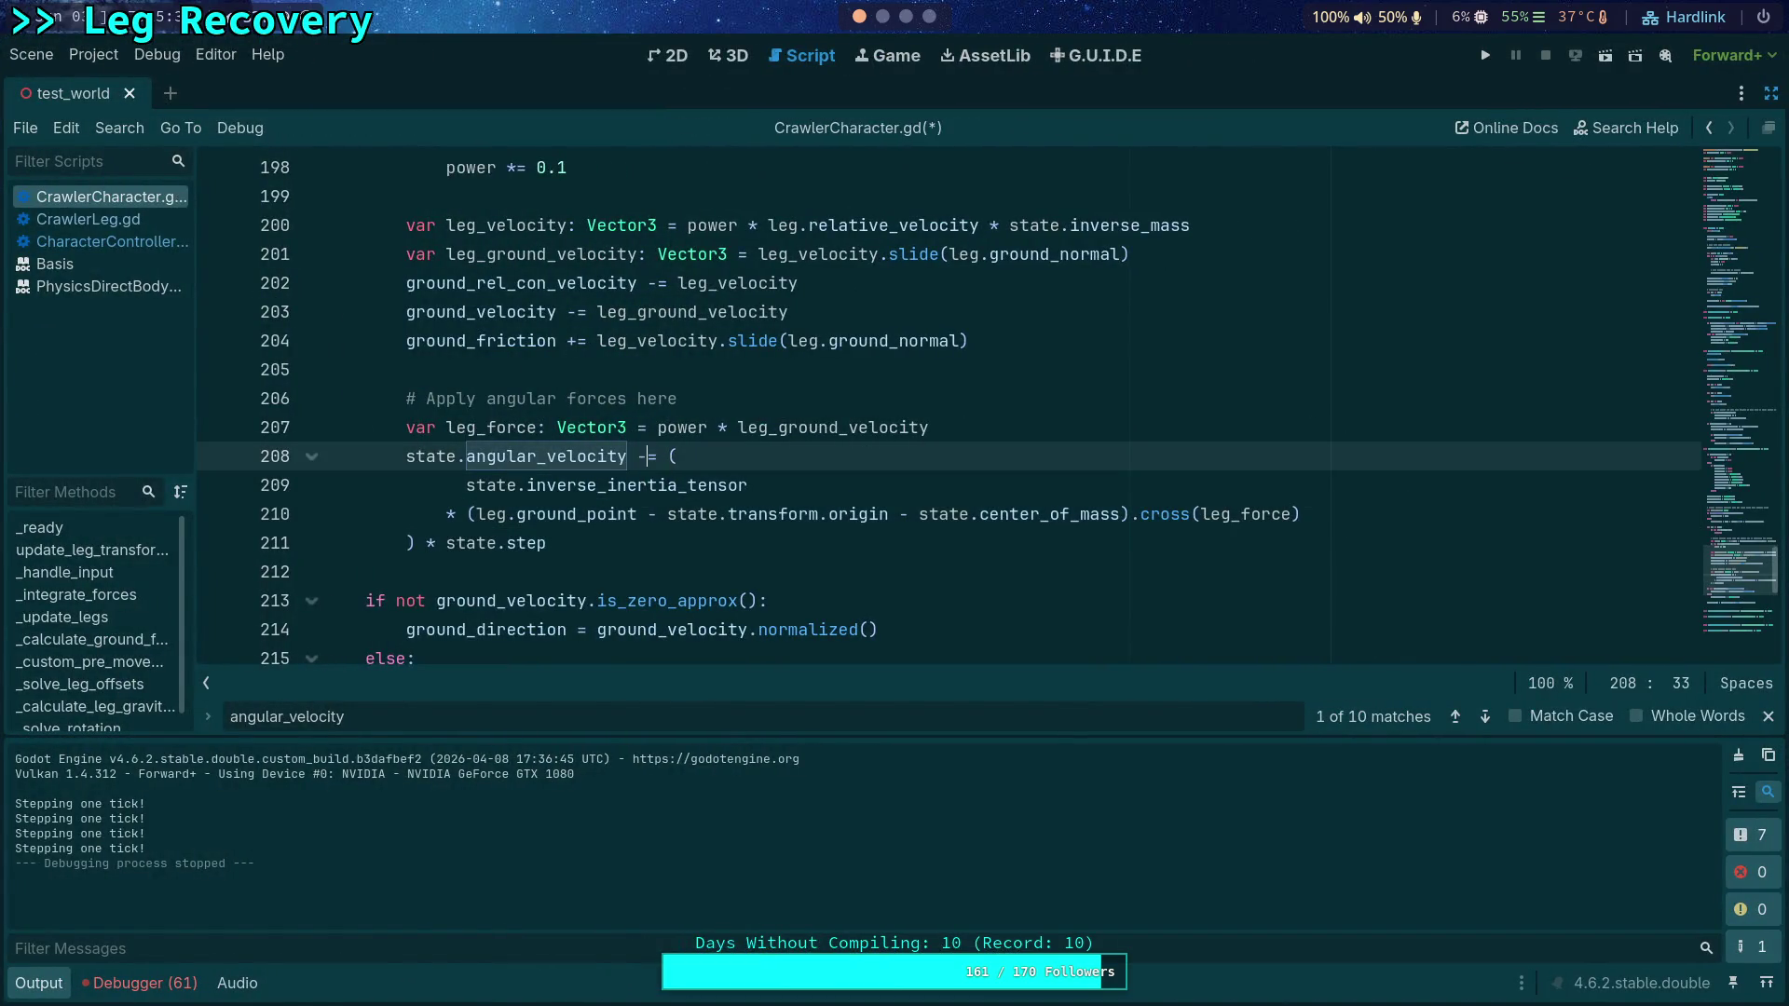
{"action": "left_click", "coordinate": [1485, 55]}
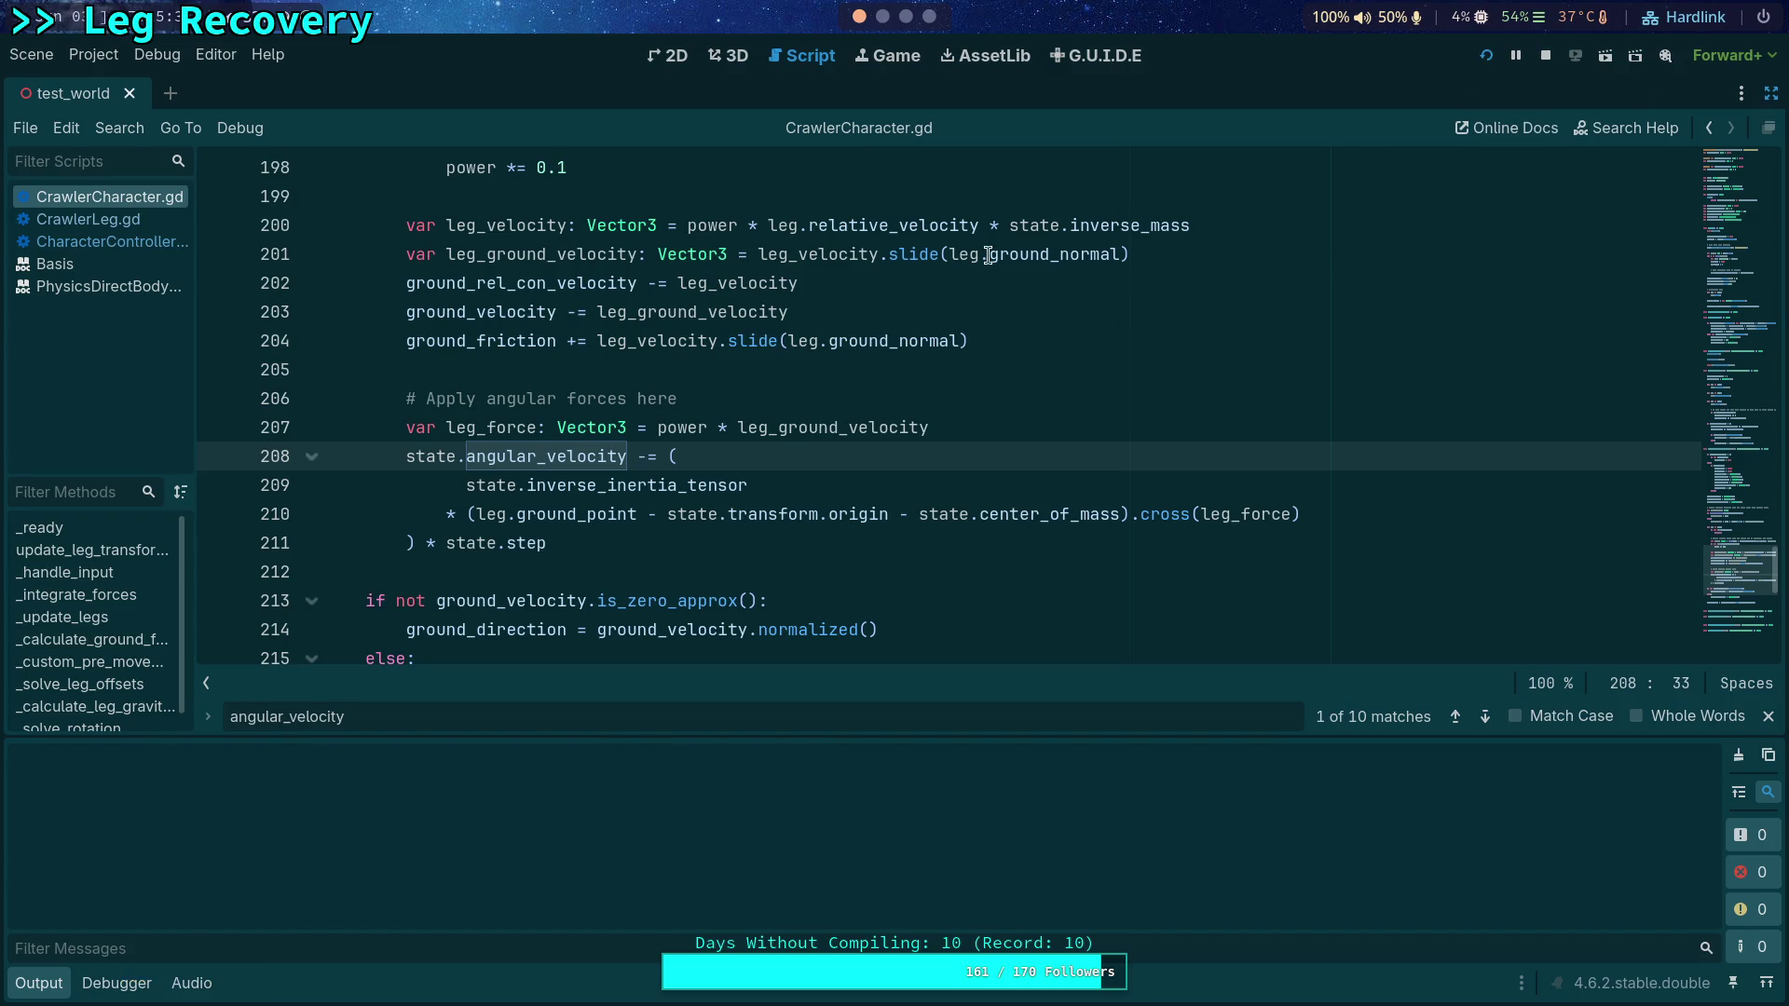
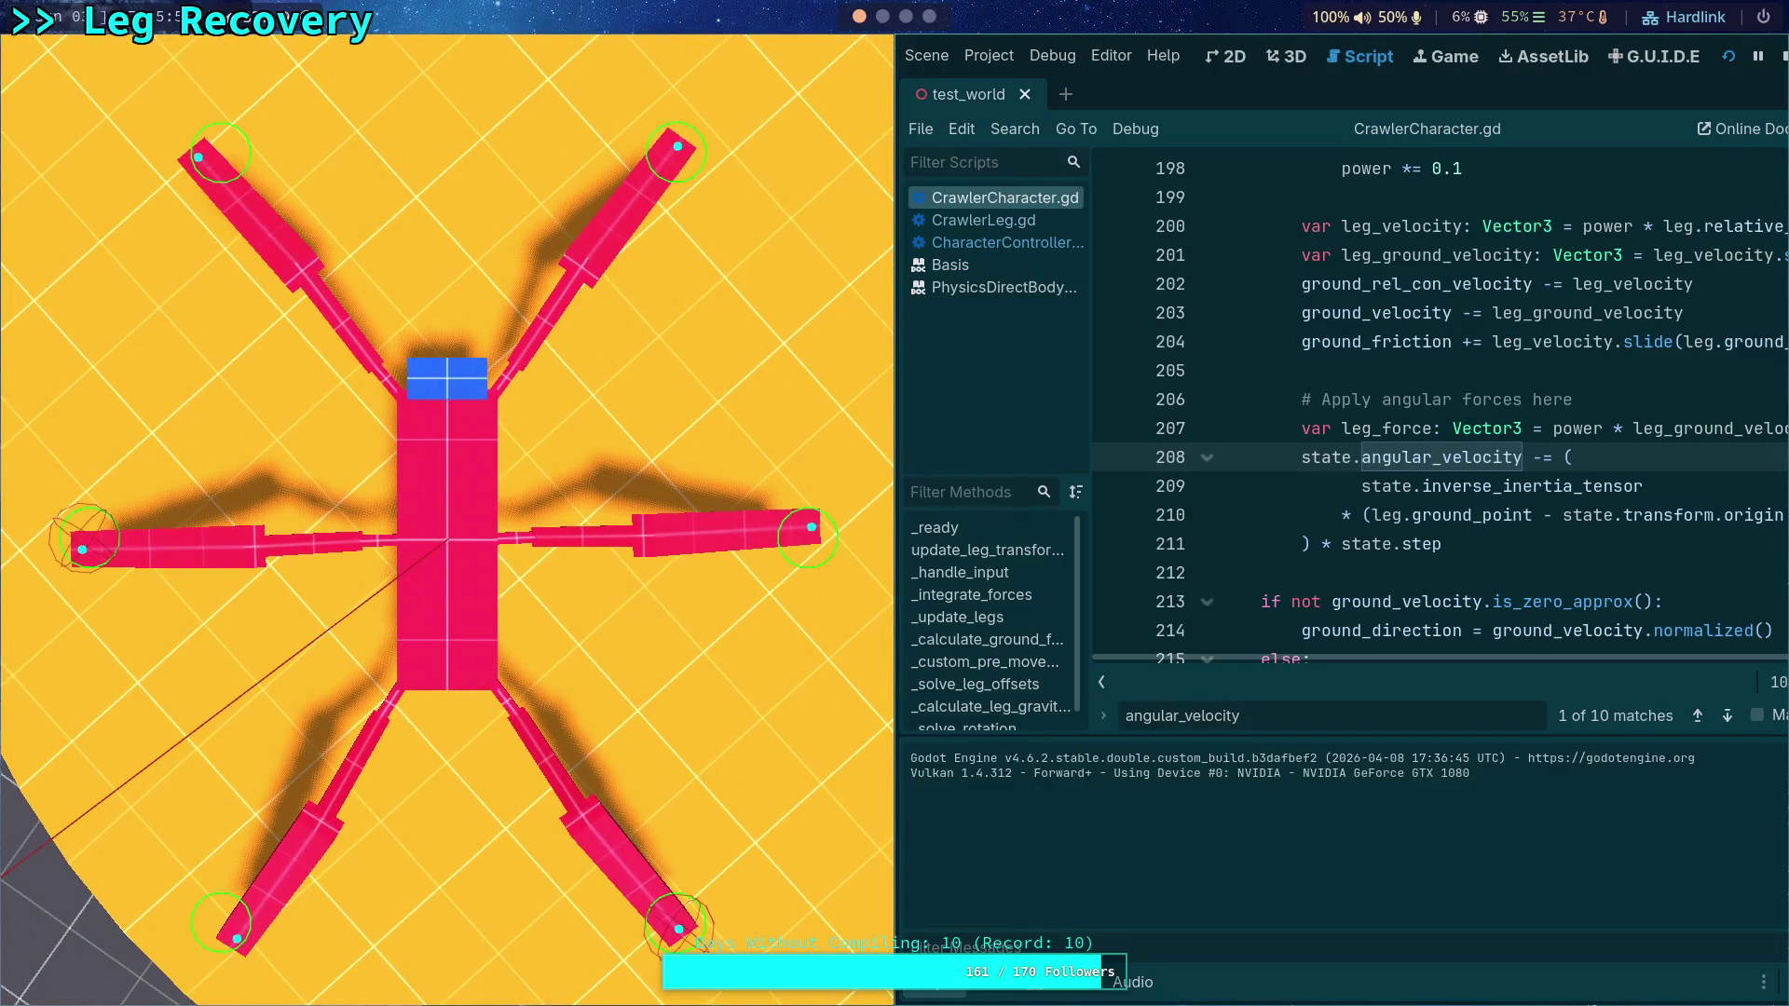
Step: Stop the game and change line 208's angular velocity update from -= to +=
{"action": "key", "text": "F8"}
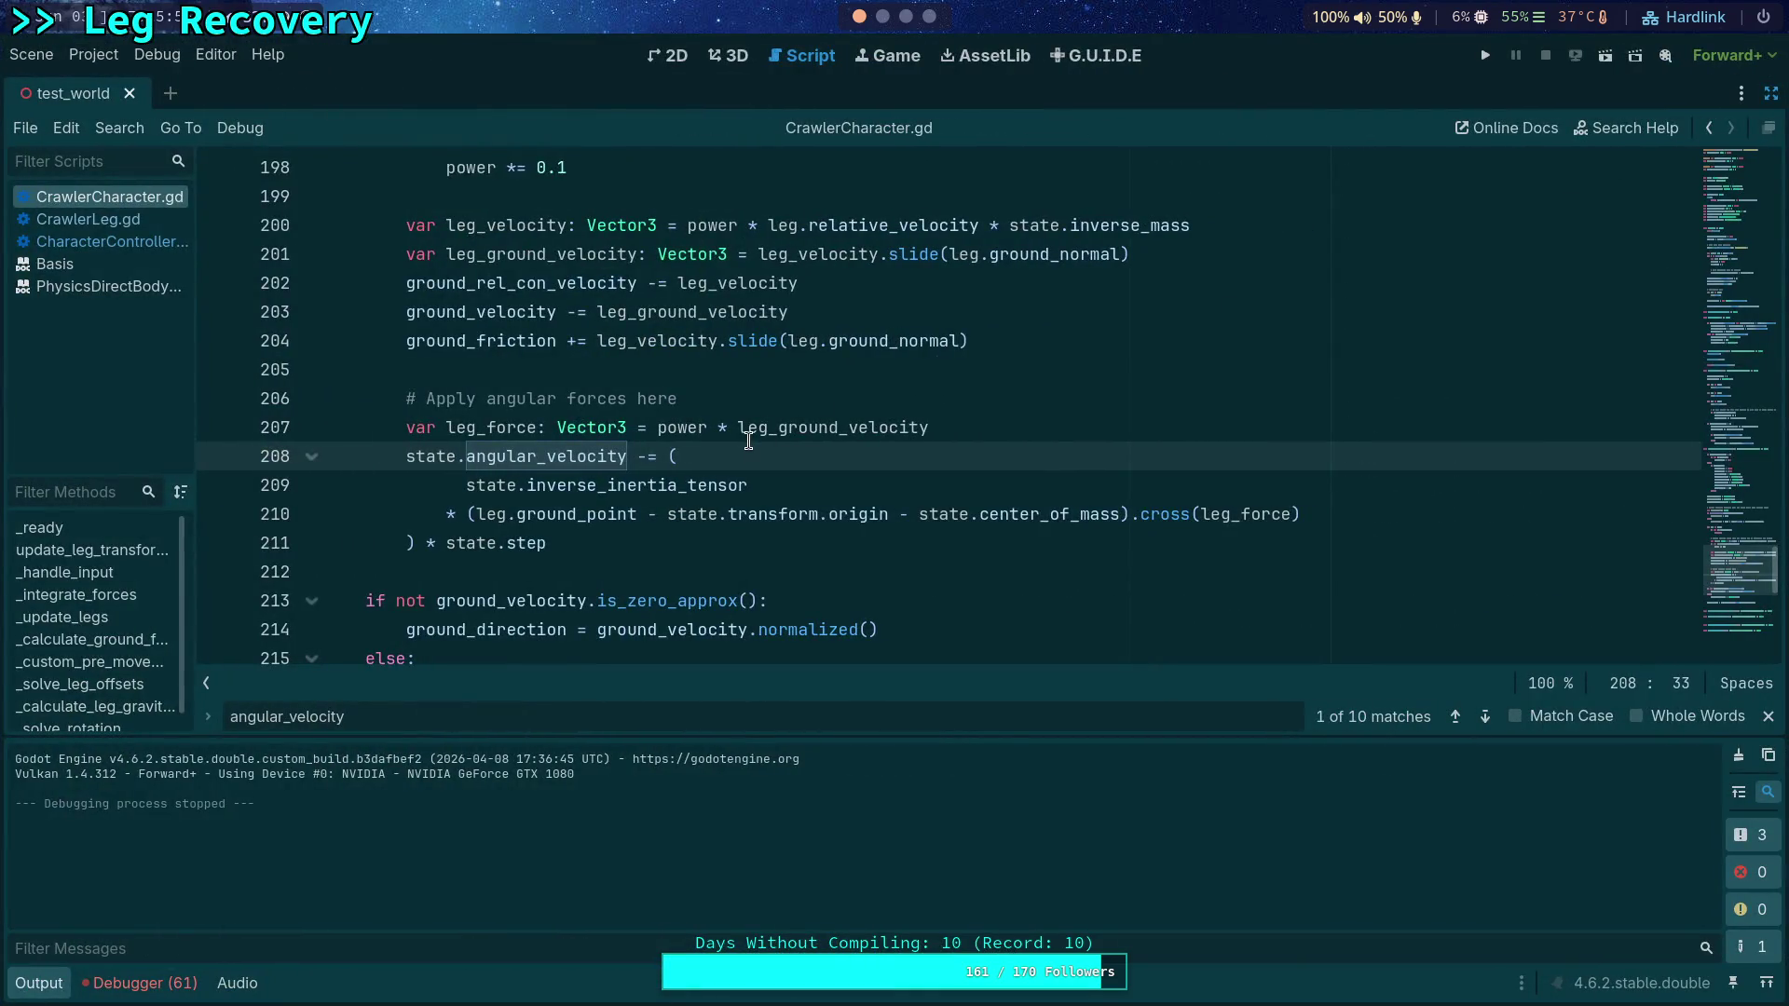
{"action": "mouse_move", "coordinate": [748, 441]}
{"action": "key", "text": "BackSpace"}
{"action": "type", "text": "+"}
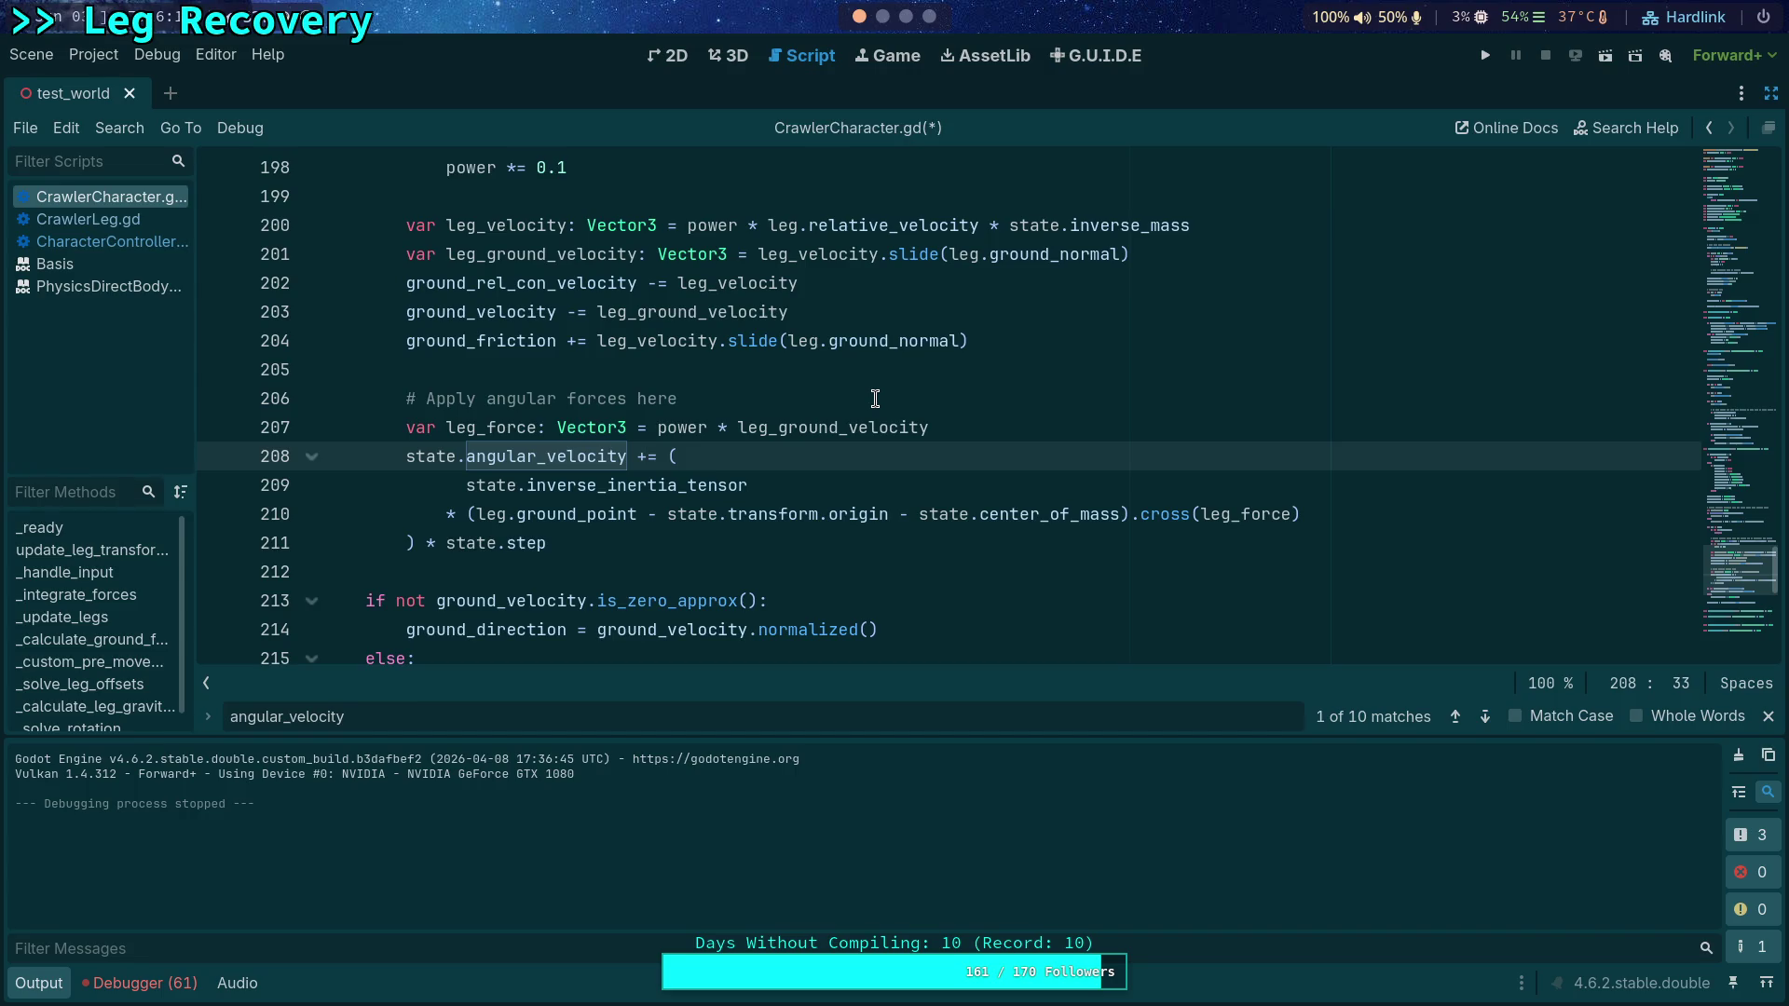
Step: Scale line 211 by 4.0 * state.step, save the script, and launch a test run
{"action": "left_click", "coordinate": [443, 545]}
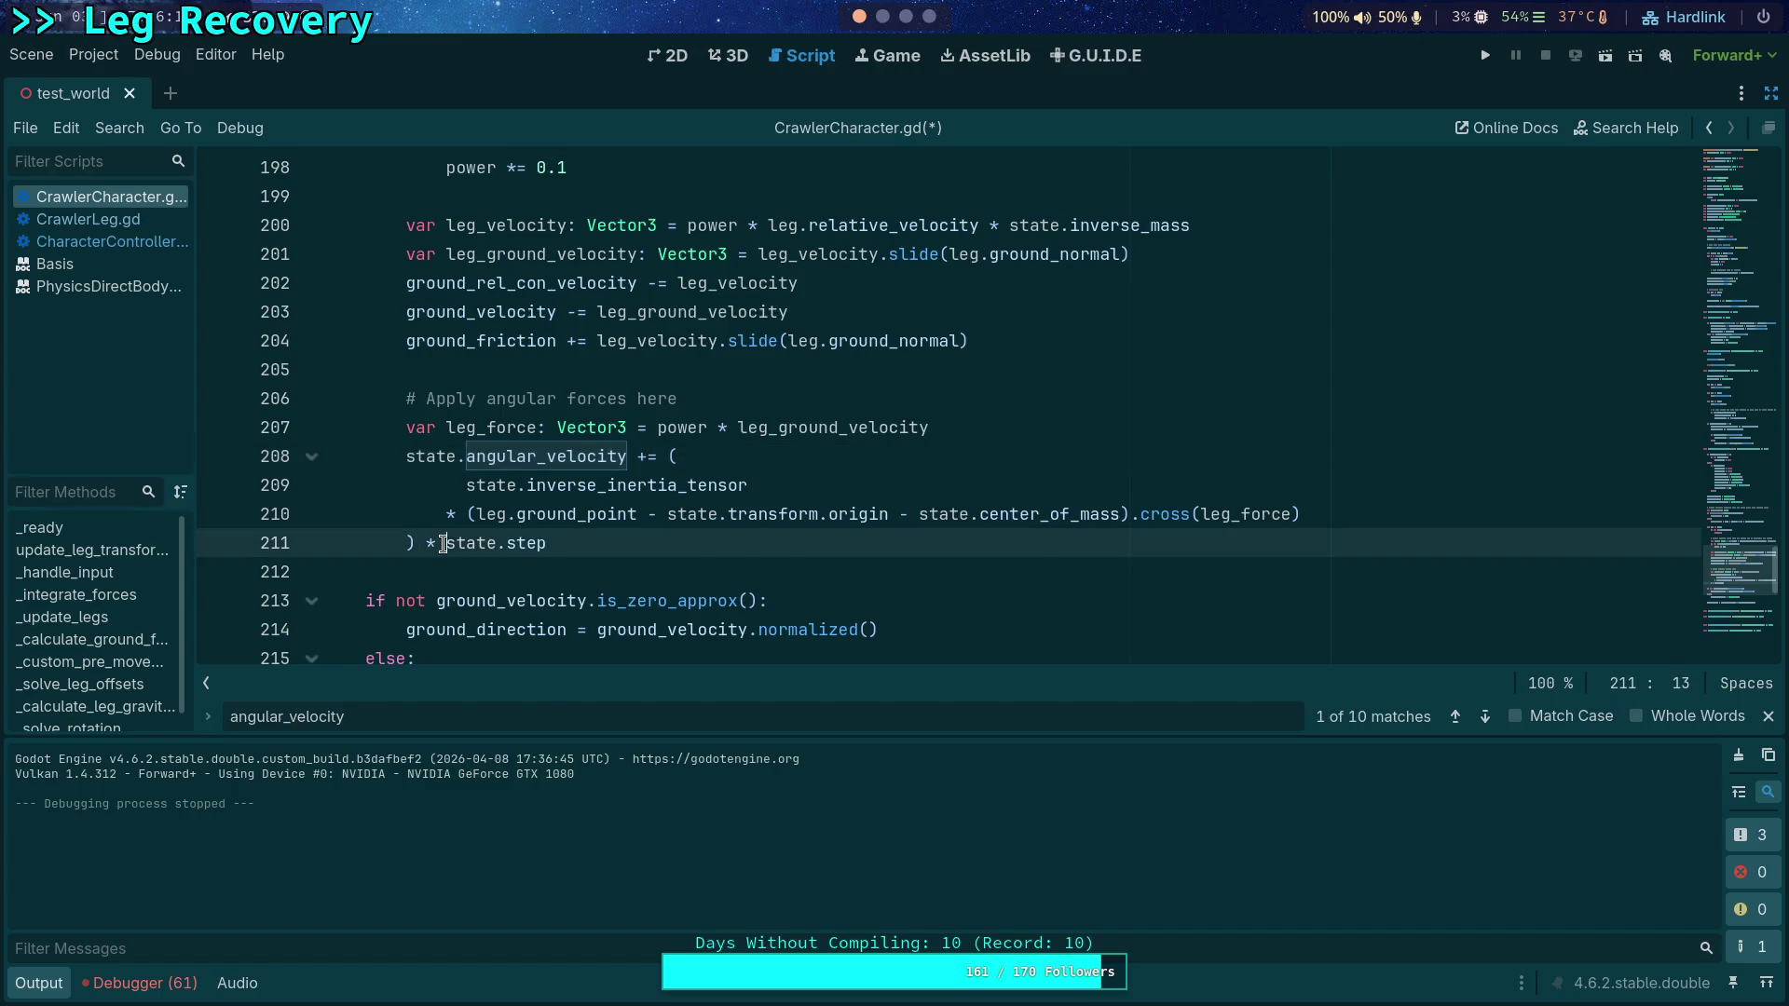
{"action": "type", "text": "4.0 *"}
{"action": "key", "text": "ctrl+s"}
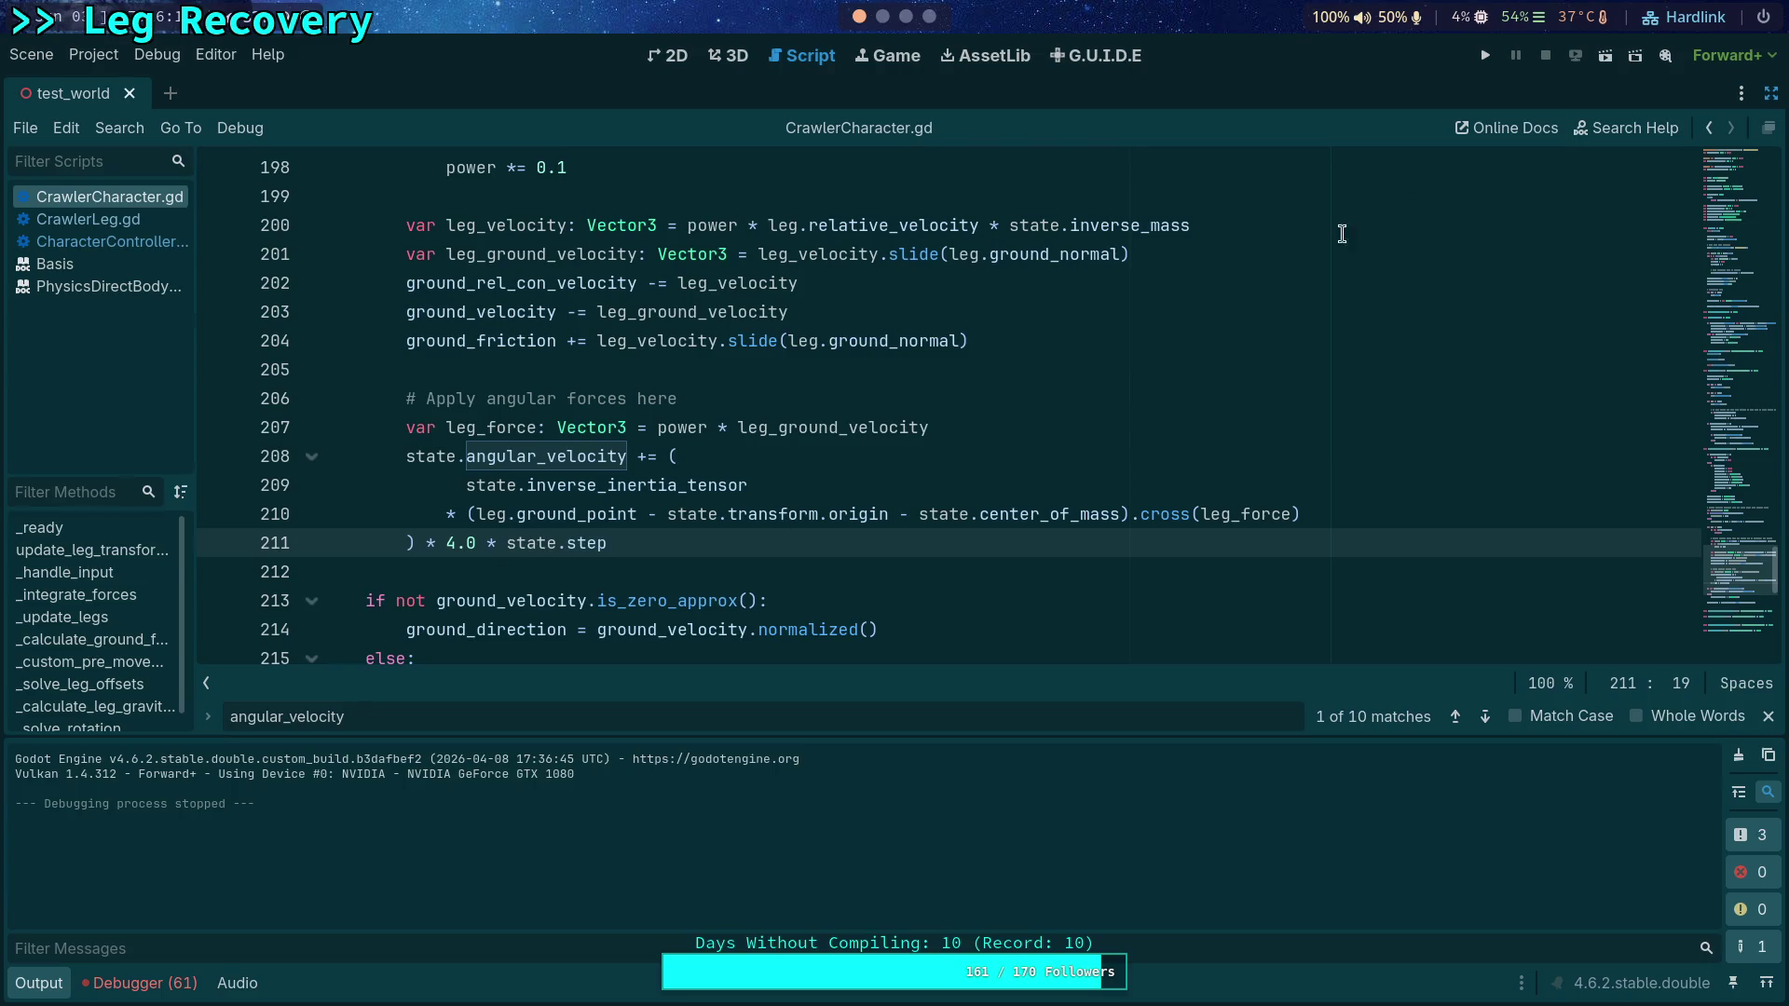
{"action": "left_click", "coordinate": [1483, 56]}
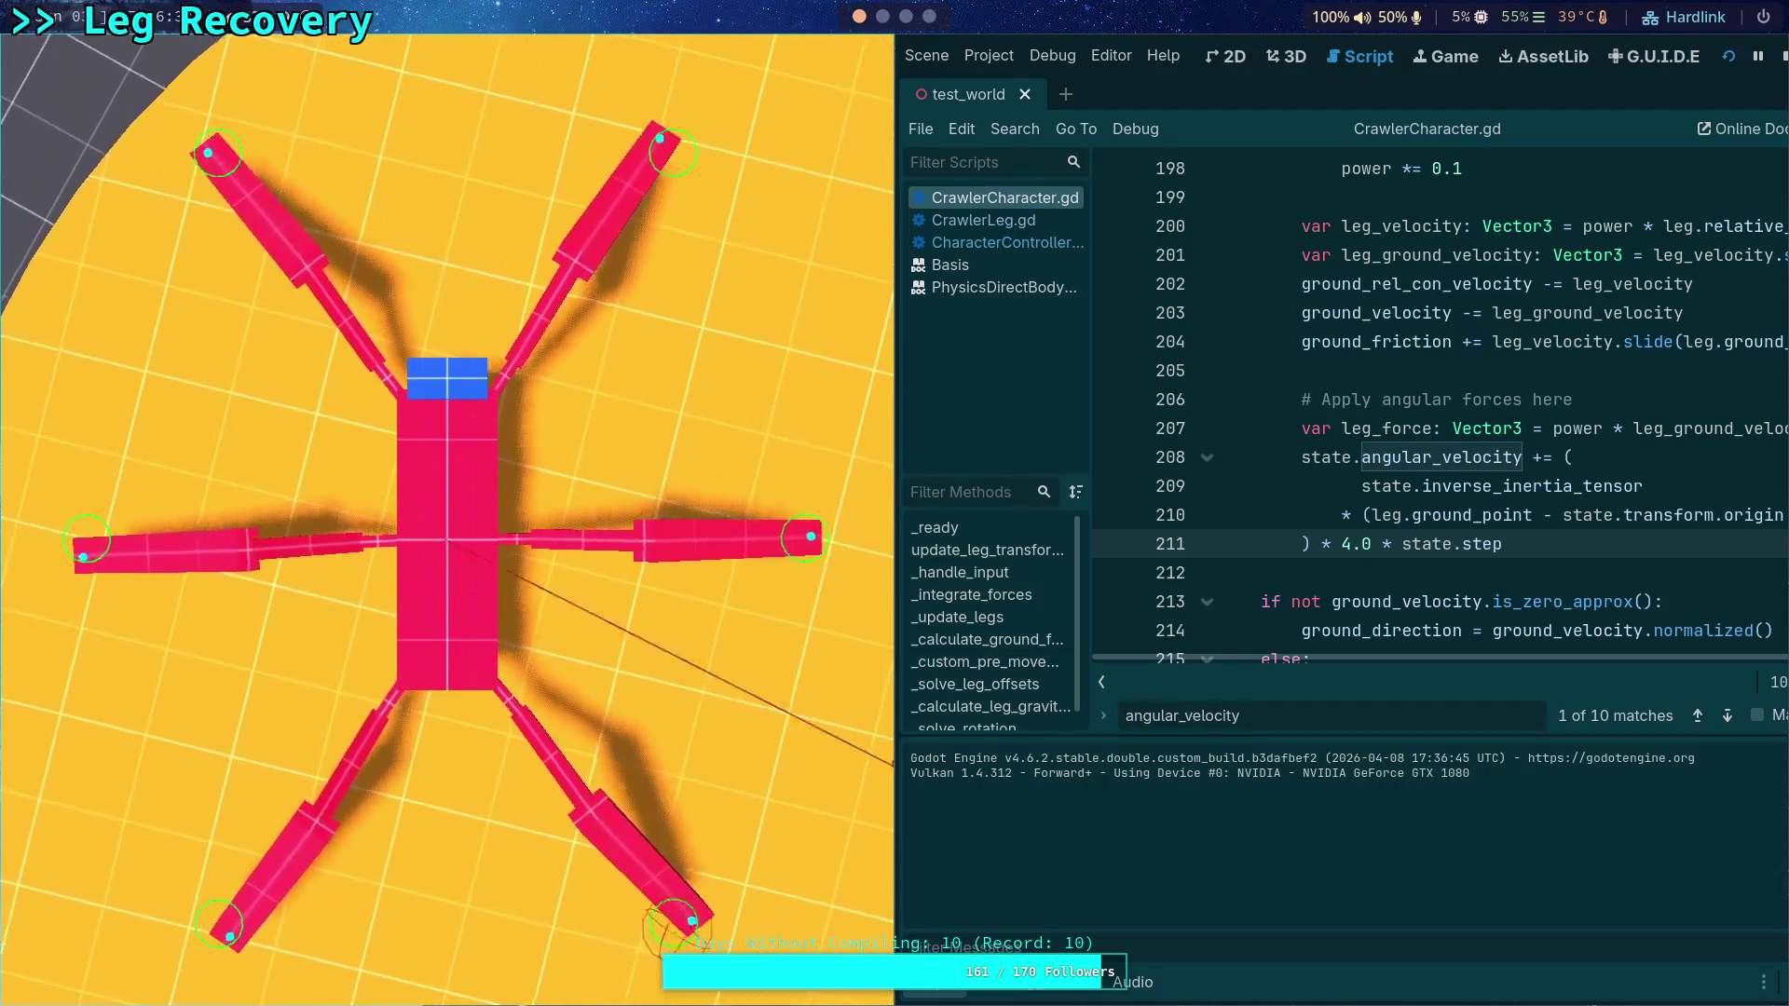
Step: Stop the running game after testing the 4.0 multiplier
{"action": "left_click", "coordinate": [1781, 56]}
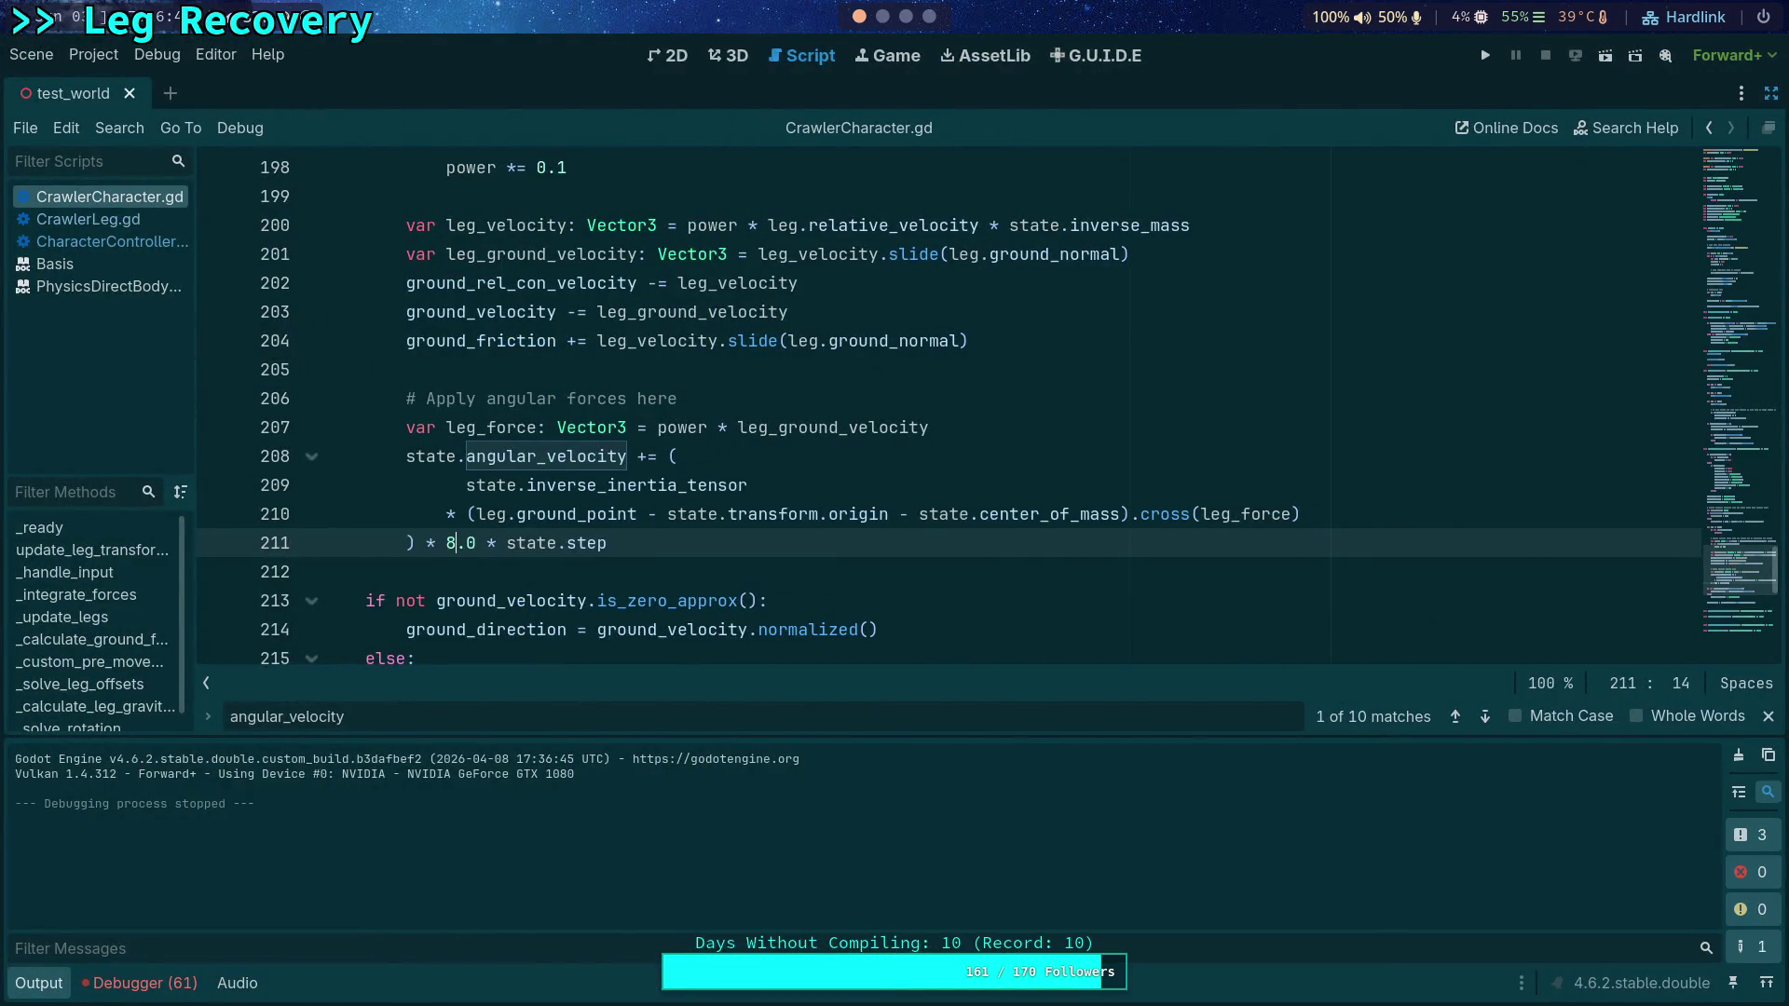
Step: Test-run the crawler again, stop it, and relaunch it with the updated multiplier
{"action": "left_click", "coordinate": [1485, 55]}
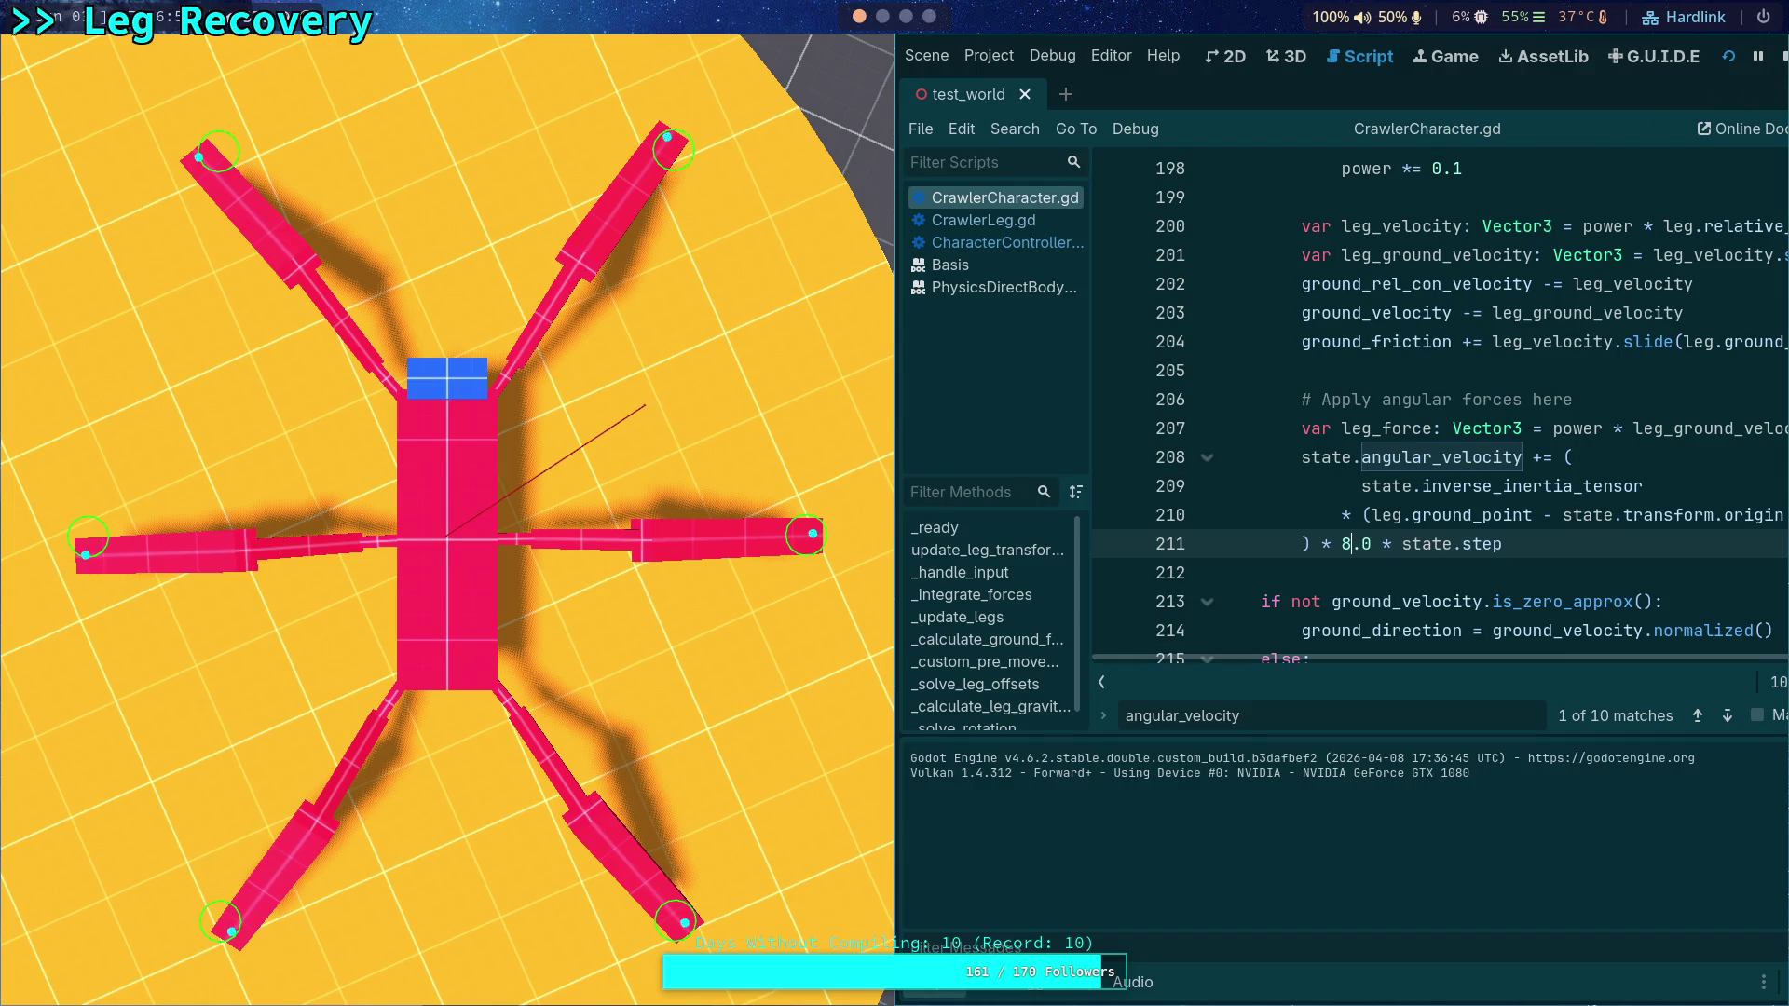
{"action": "key", "text": "F8"}
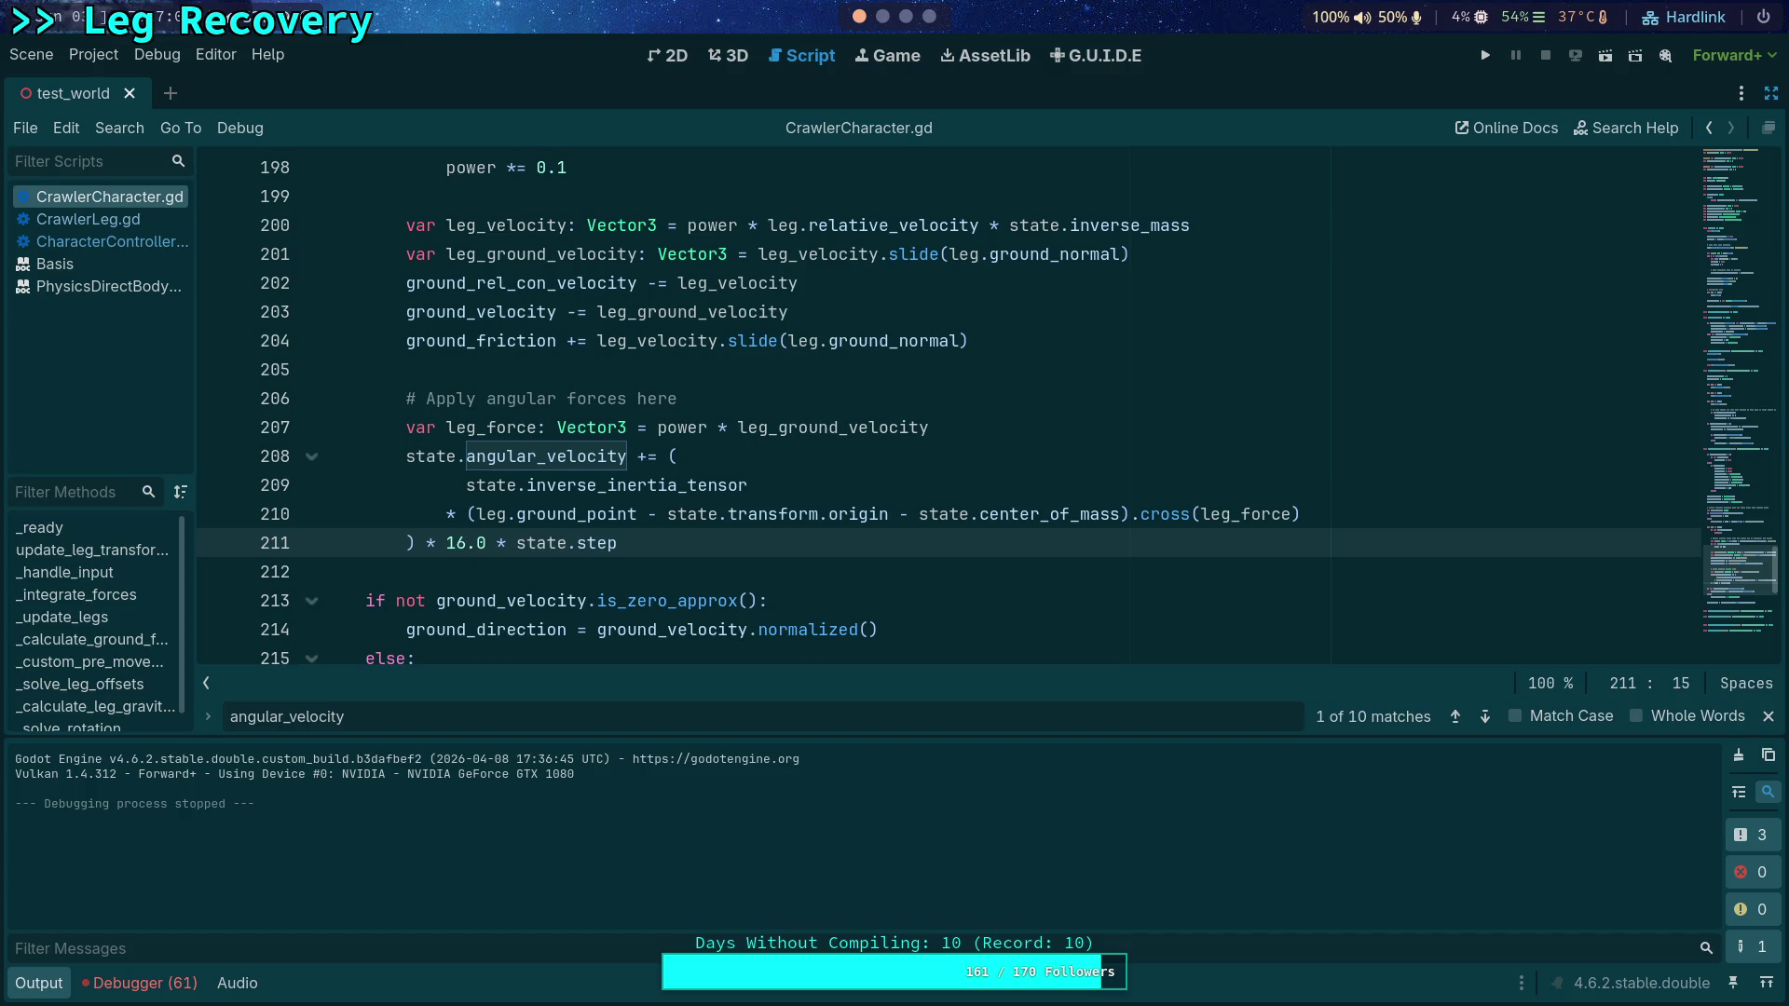
{"action": "key", "text": "F5"}
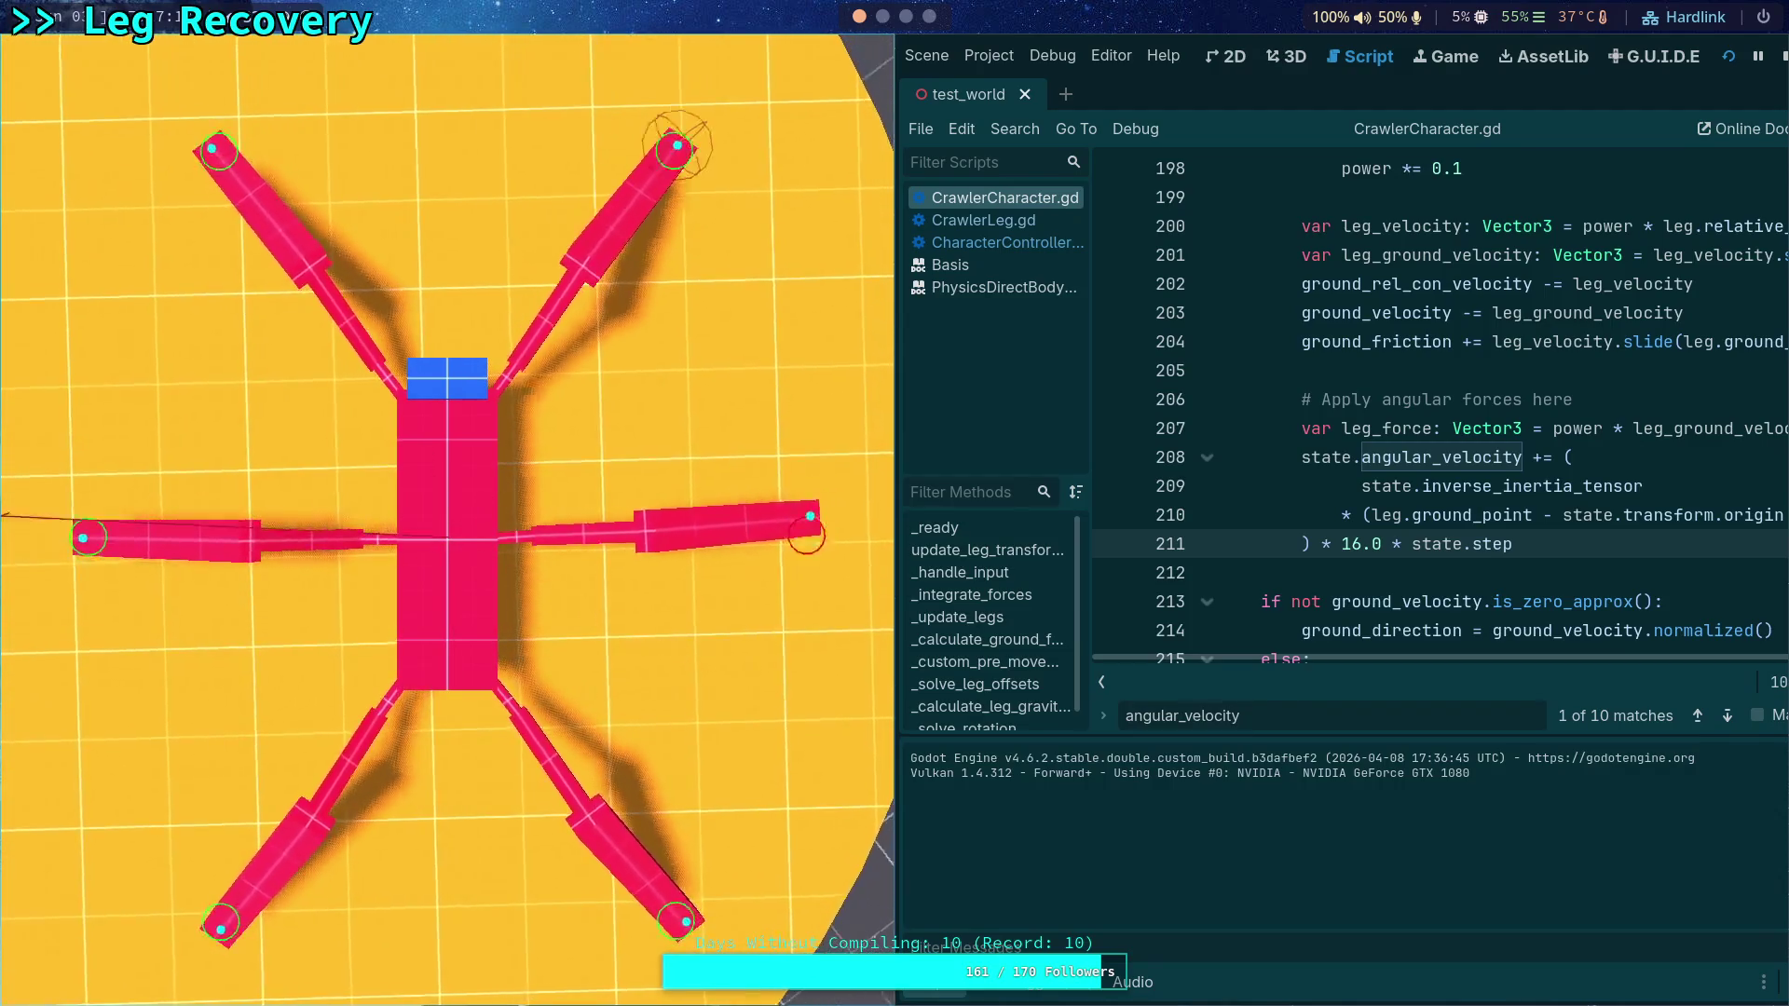
Step: Stop the game, run it with the new multiplier, and stop it again
{"action": "left_click", "coordinate": [1782, 58]}
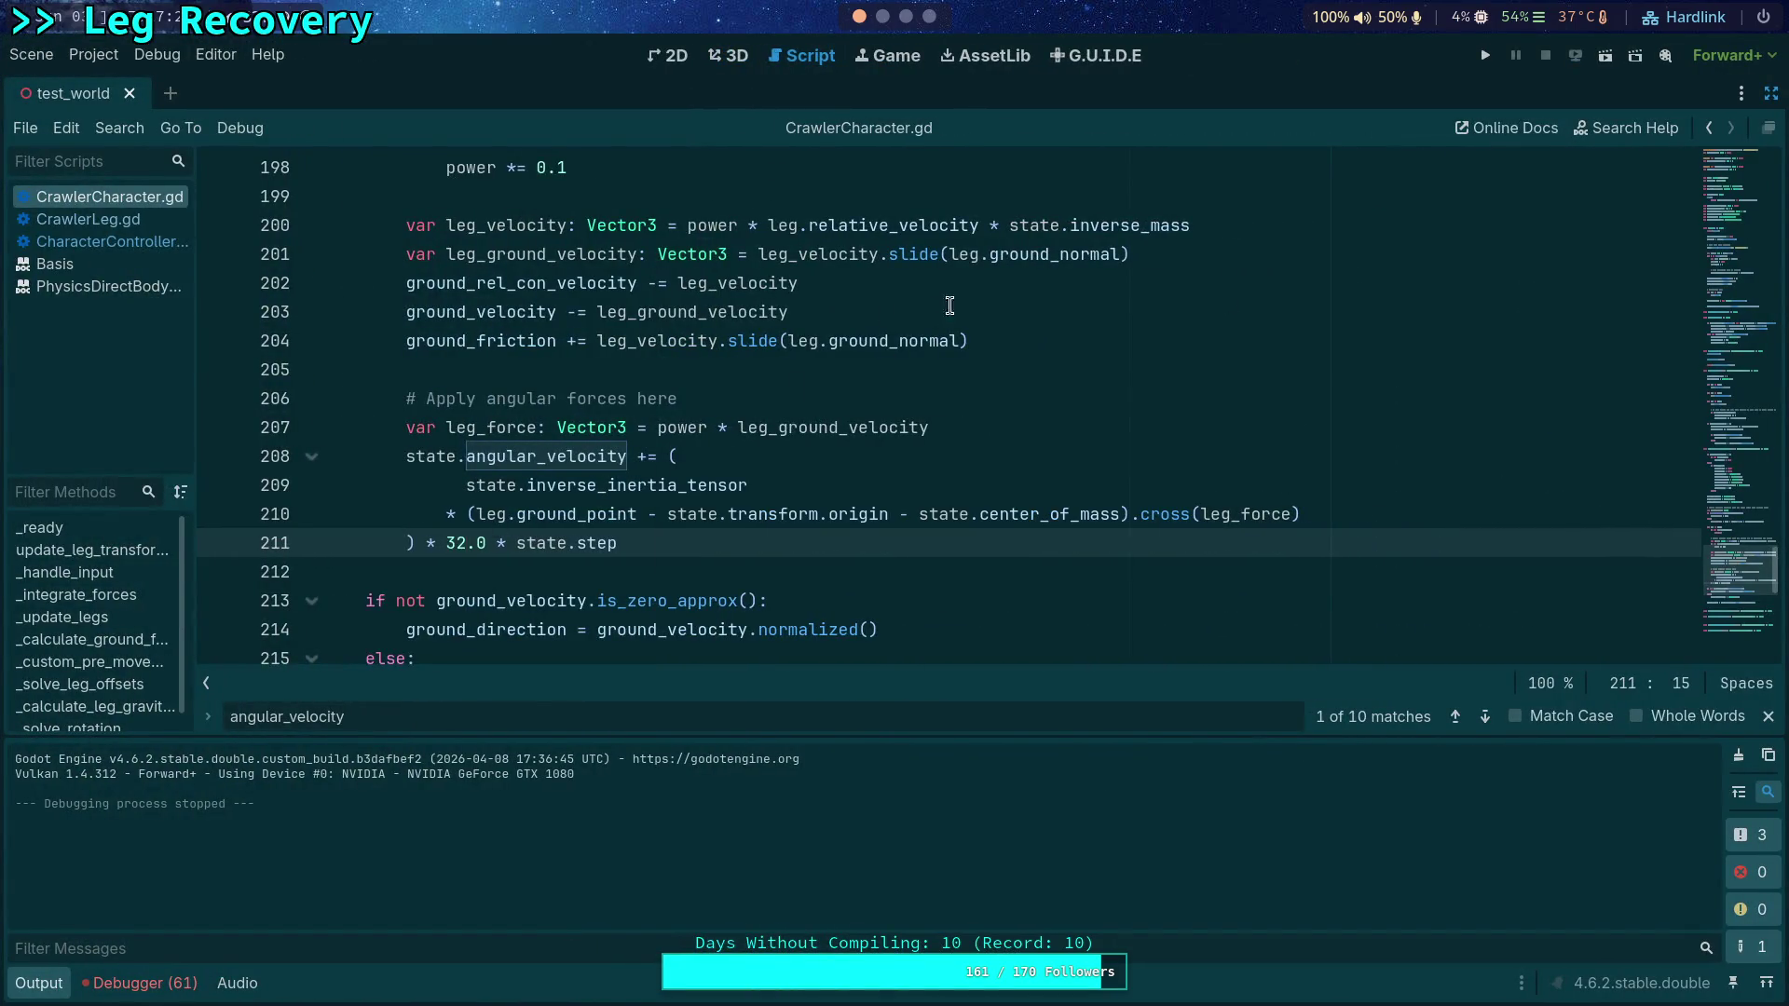
{"action": "left_click", "coordinate": [1485, 55]}
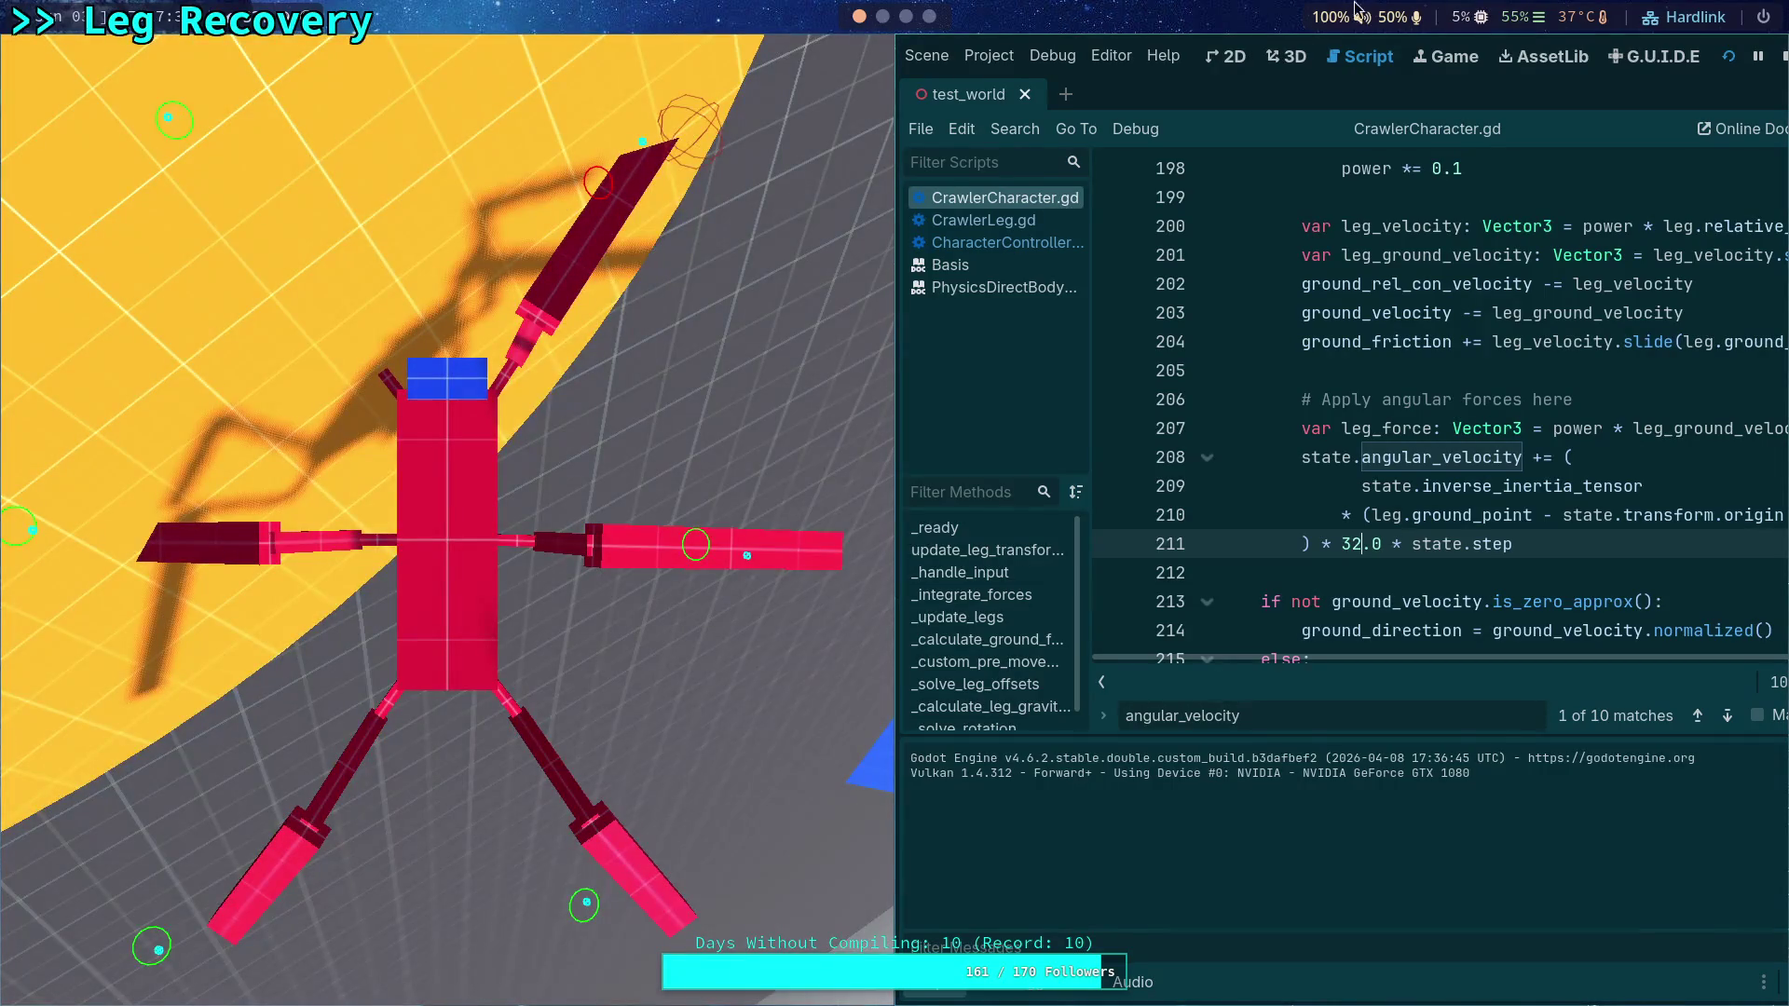
{"action": "left_click", "coordinate": [1781, 56]}
Step: Delete the 32.0 multiplier from line 211, leaving just state.step
{"action": "left_click_drag", "start_coordinate": [443, 543], "coordinate": [487, 545]}
{"action": "key", "text": "BackSpace"}
{"action": "key", "text": "BackSpace"}
{"action": "key", "text": "BackSpace"}
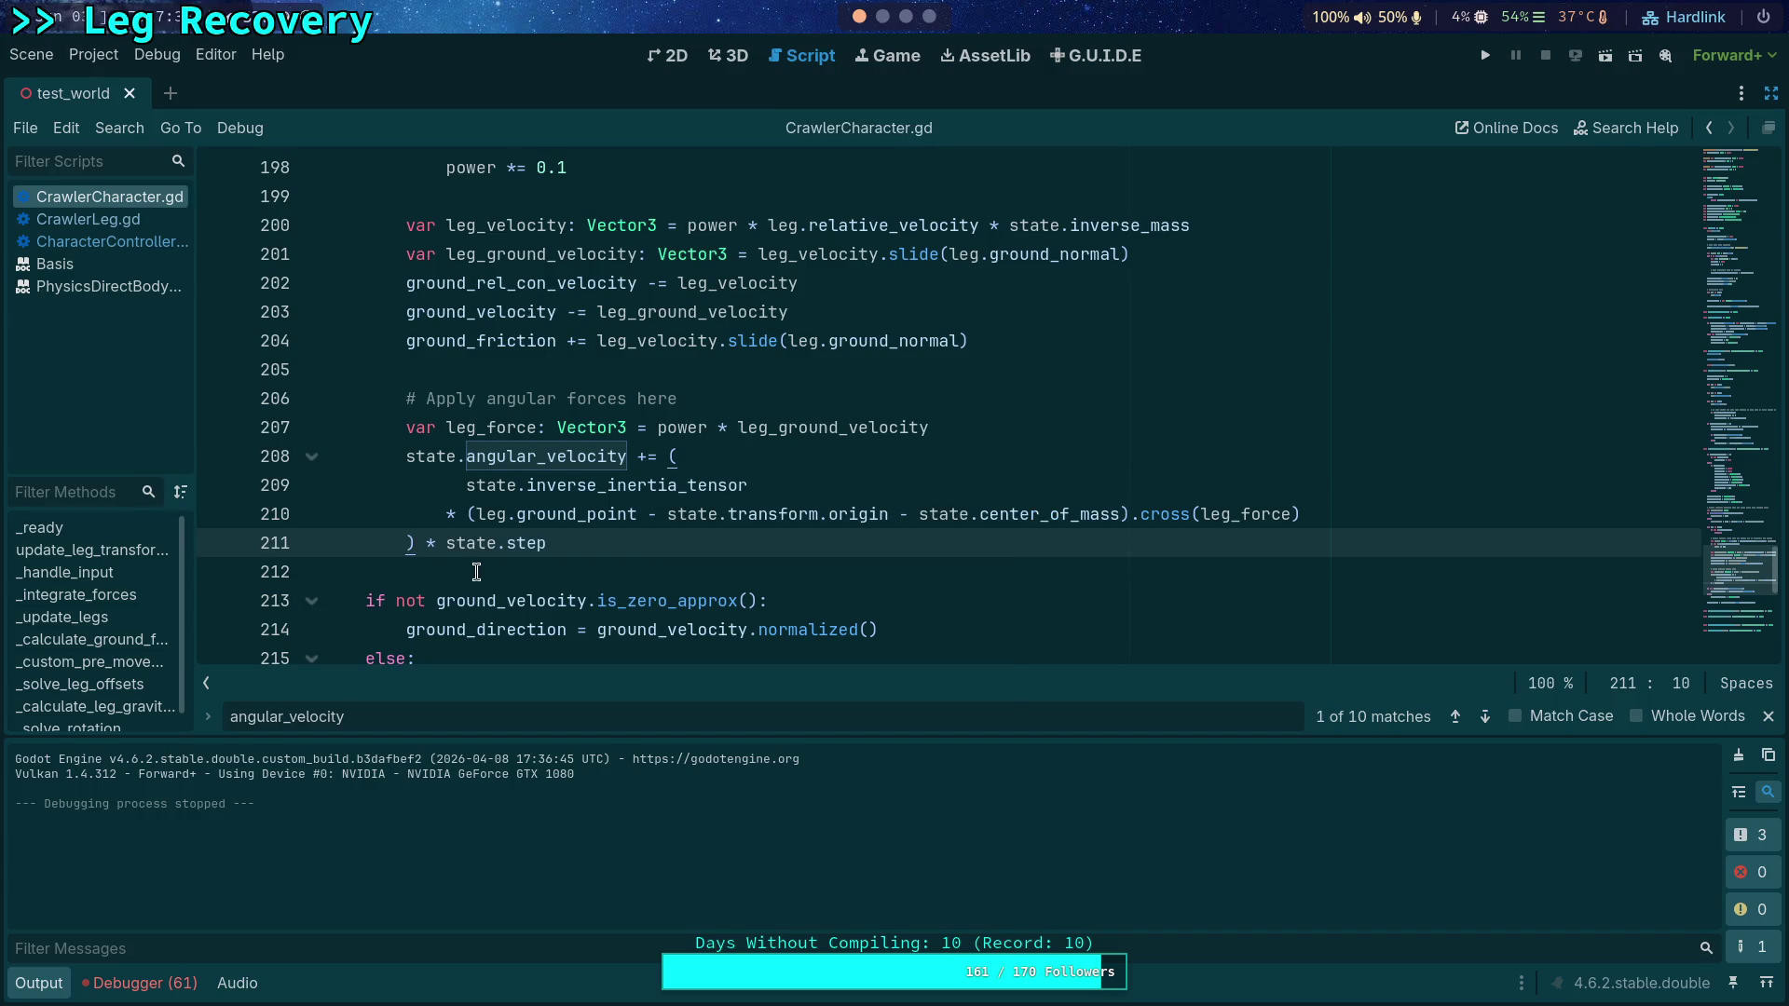
{"action": "left_click", "coordinate": [545, 583]}
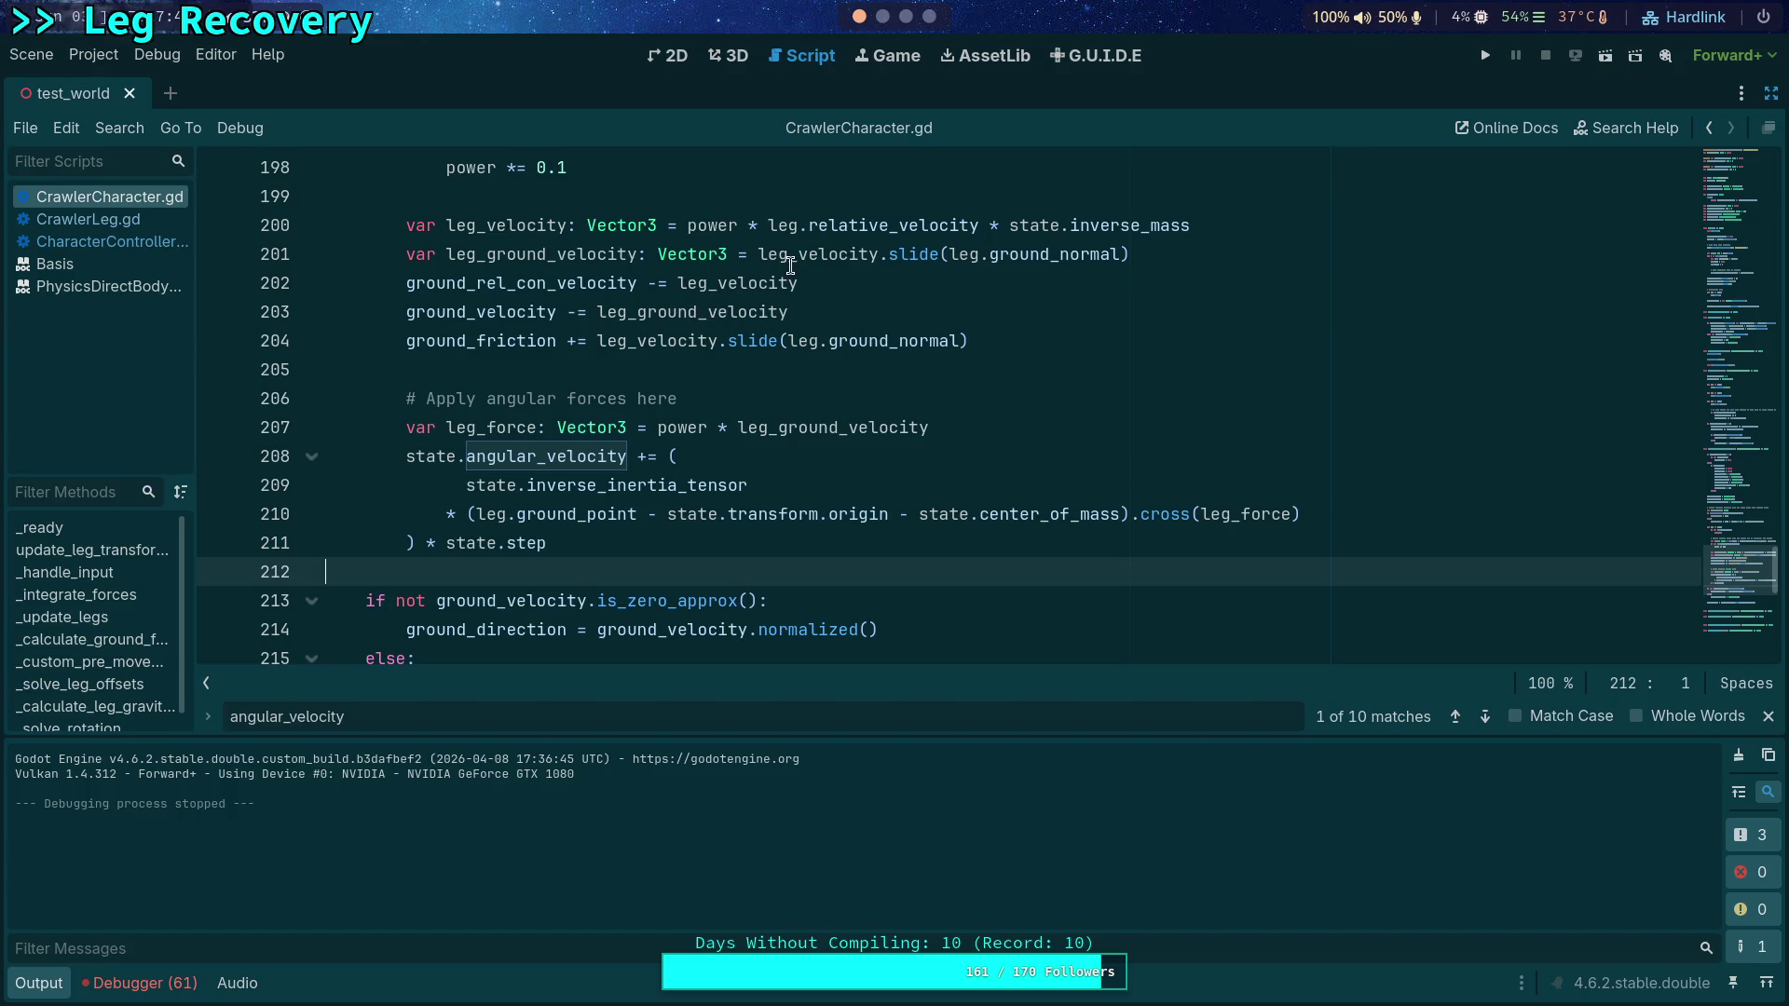
{"action": "double_click", "coordinate": [847, 438]}
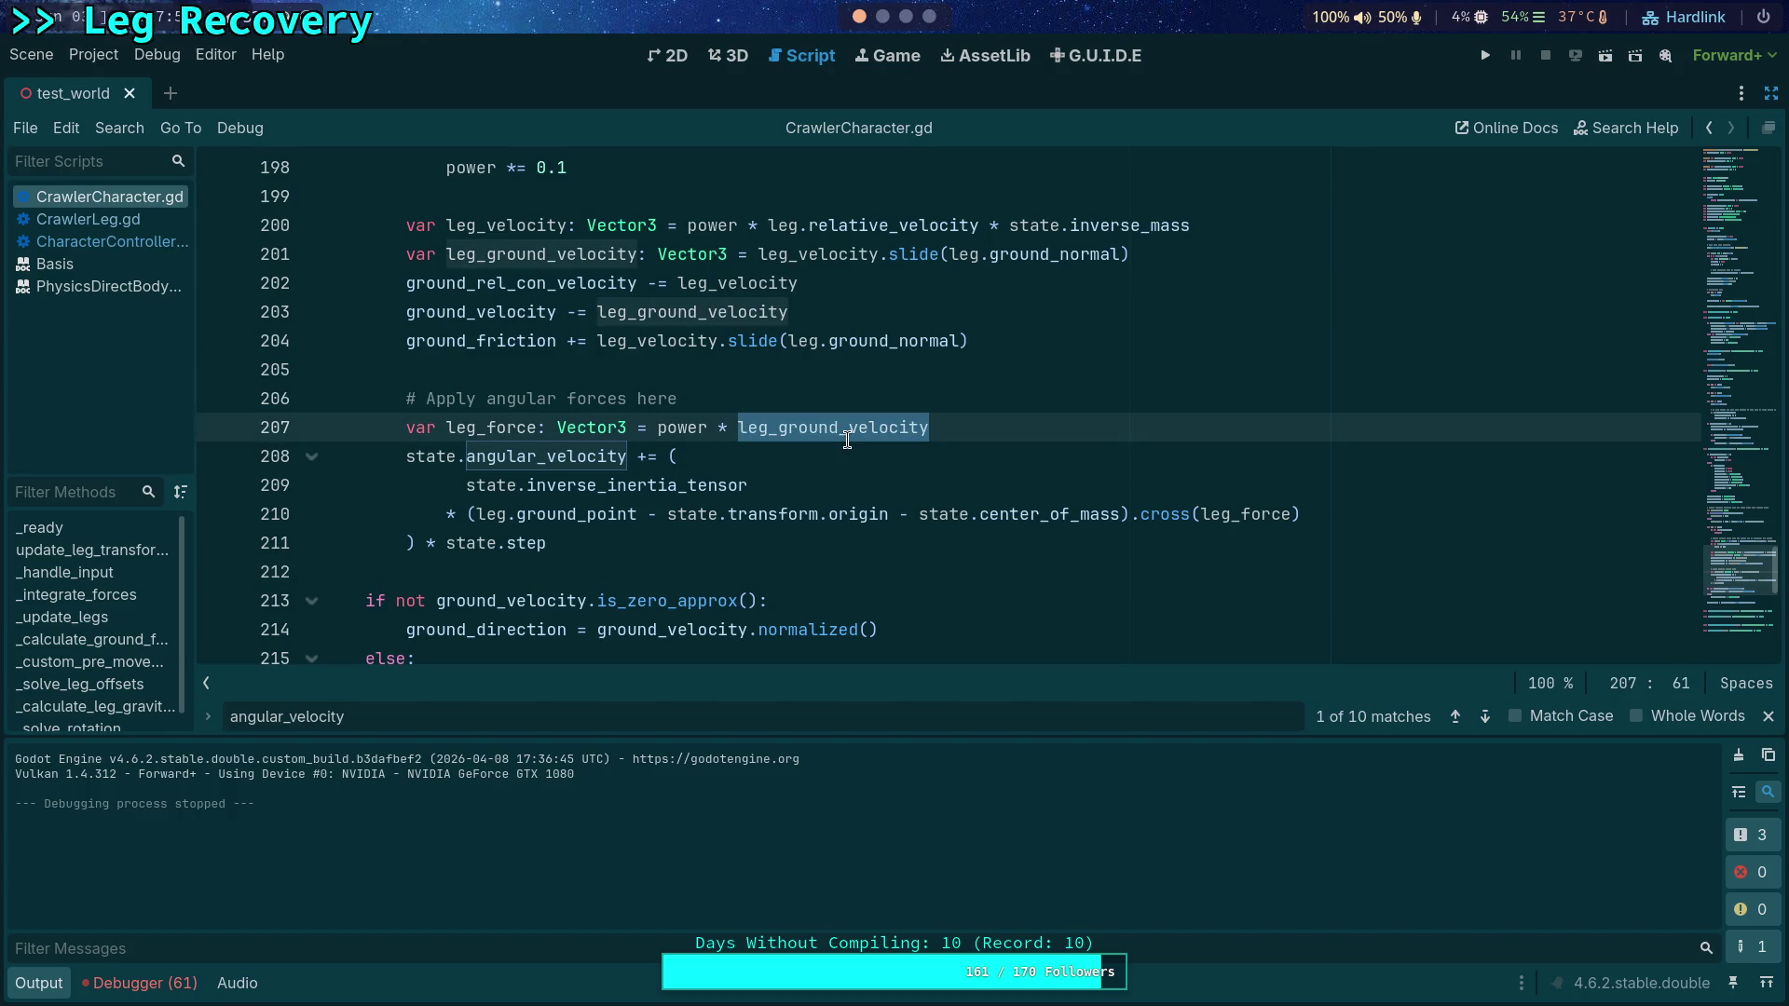
{"action": "double_click", "coordinate": [1259, 515]}
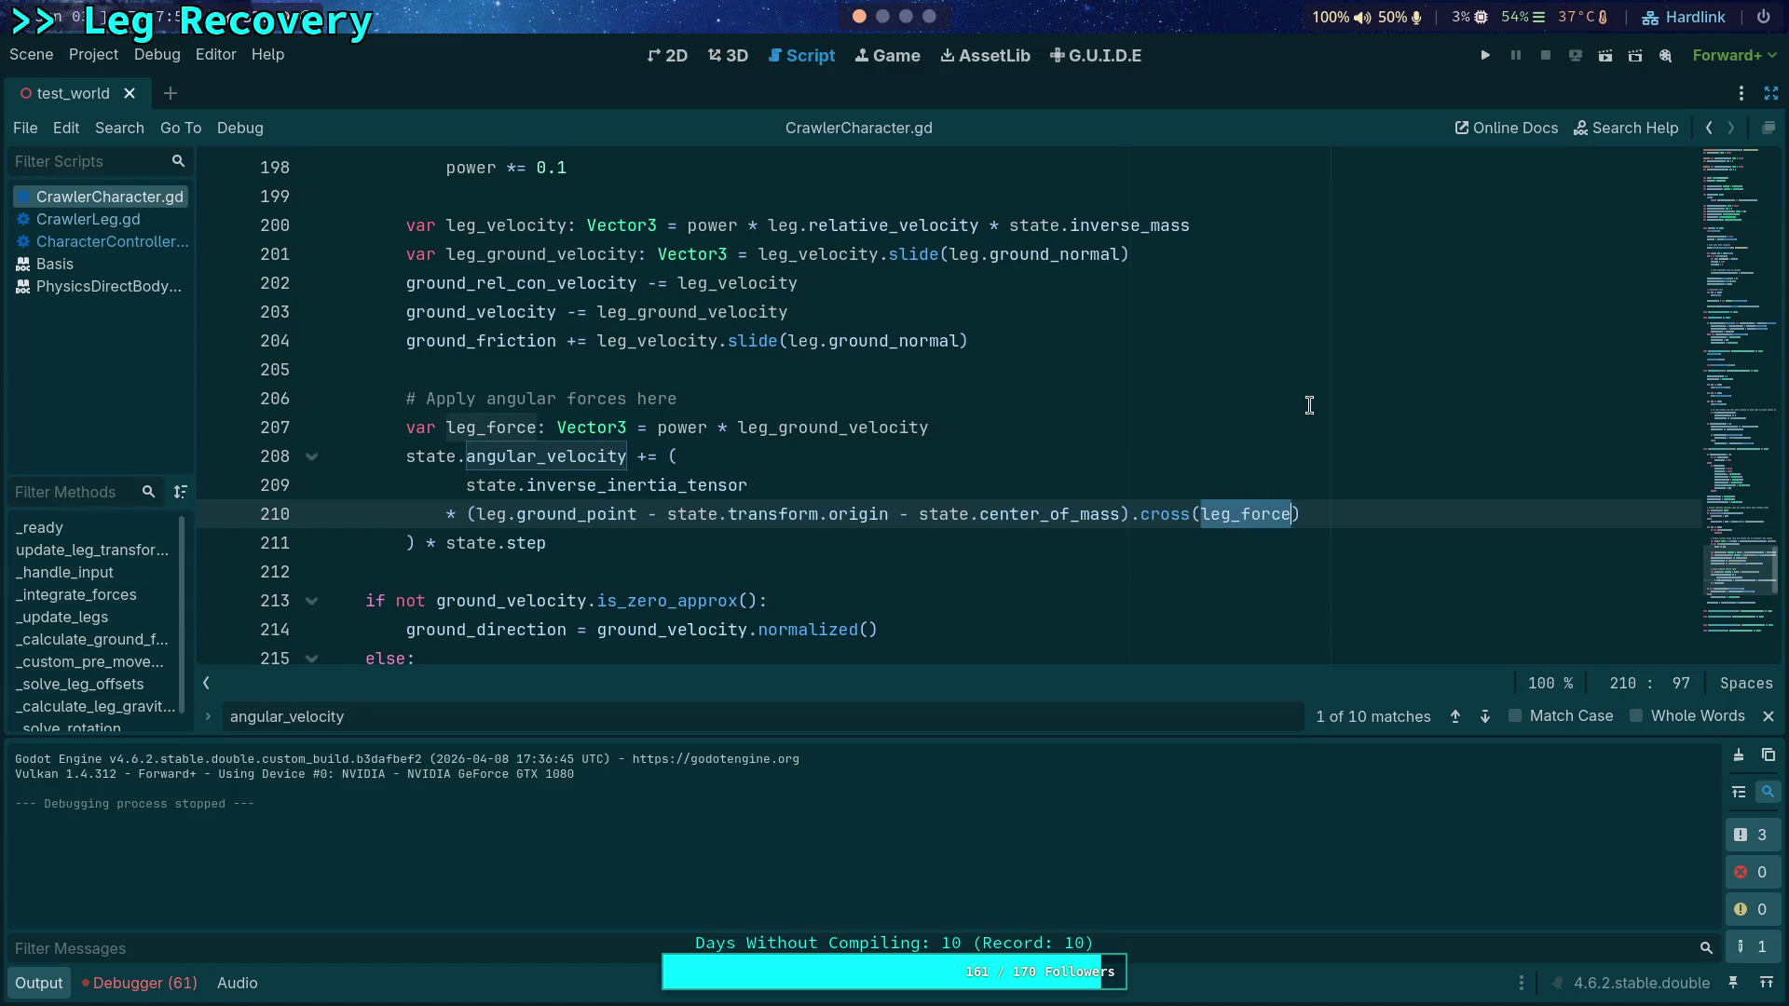
{"action": "type", "text": "power *"}
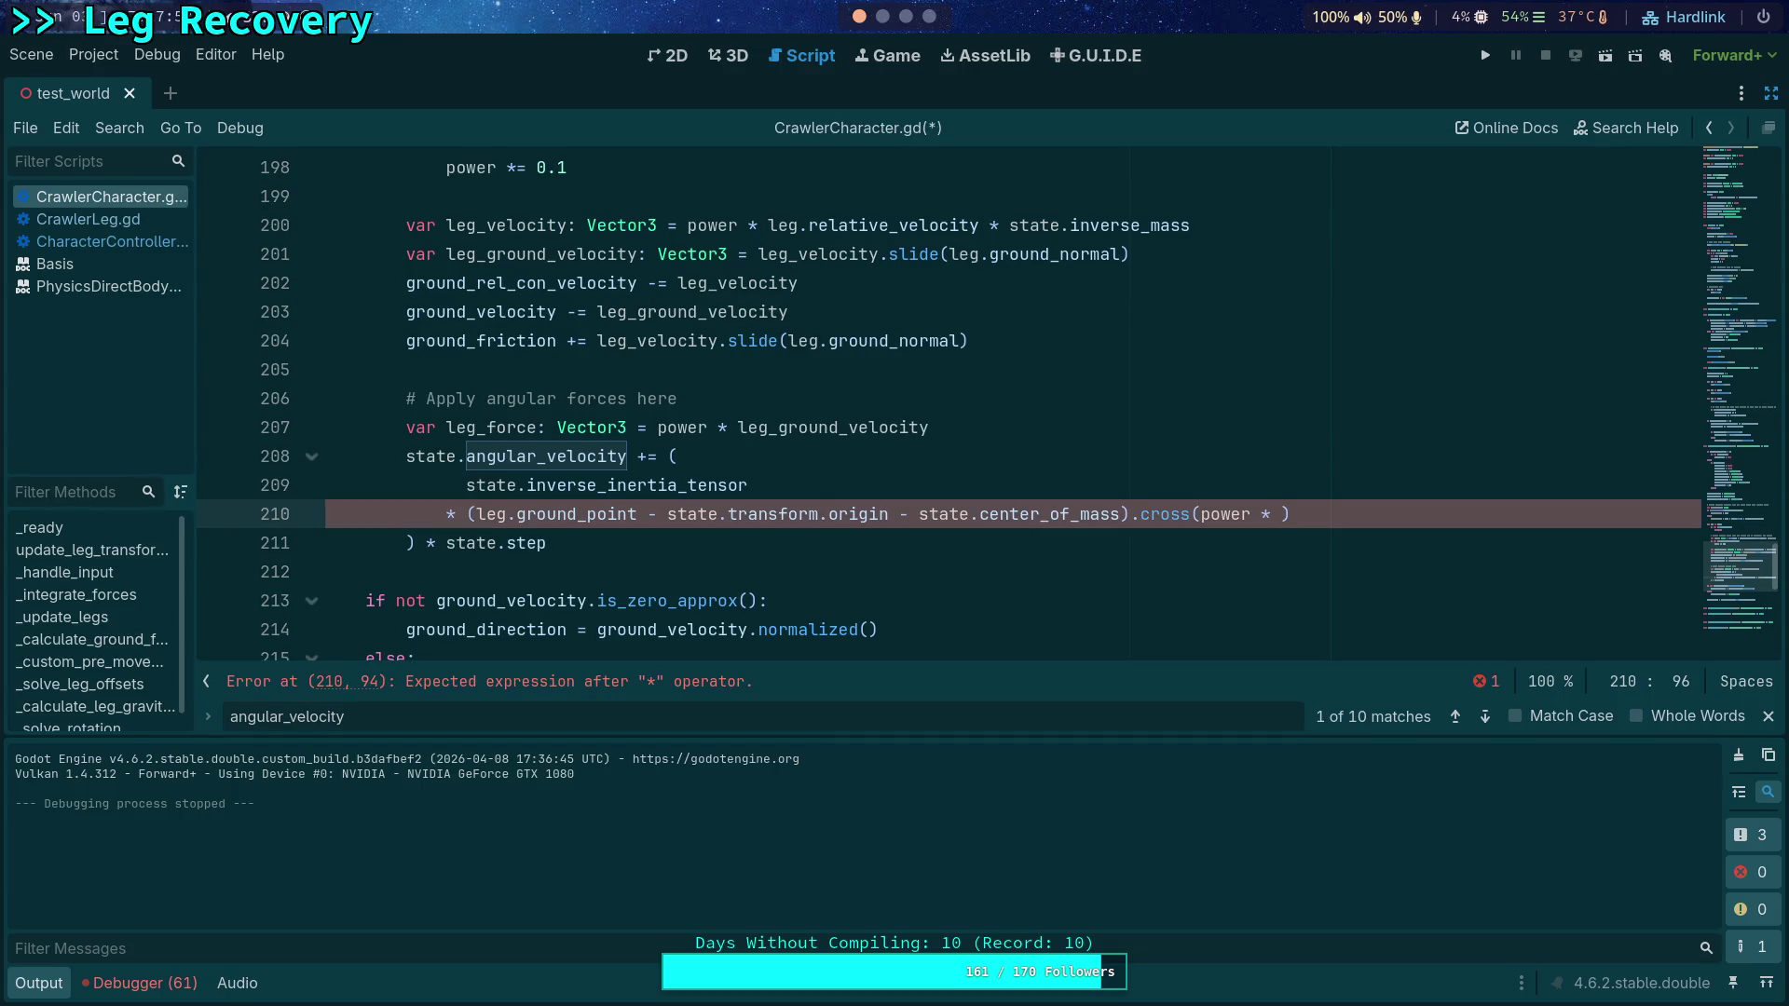
{"action": "key", "text": "ctrl+v"}
{"action": "key", "text": "ctrl+z"}
{"action": "key", "text": "ctrl+z"}
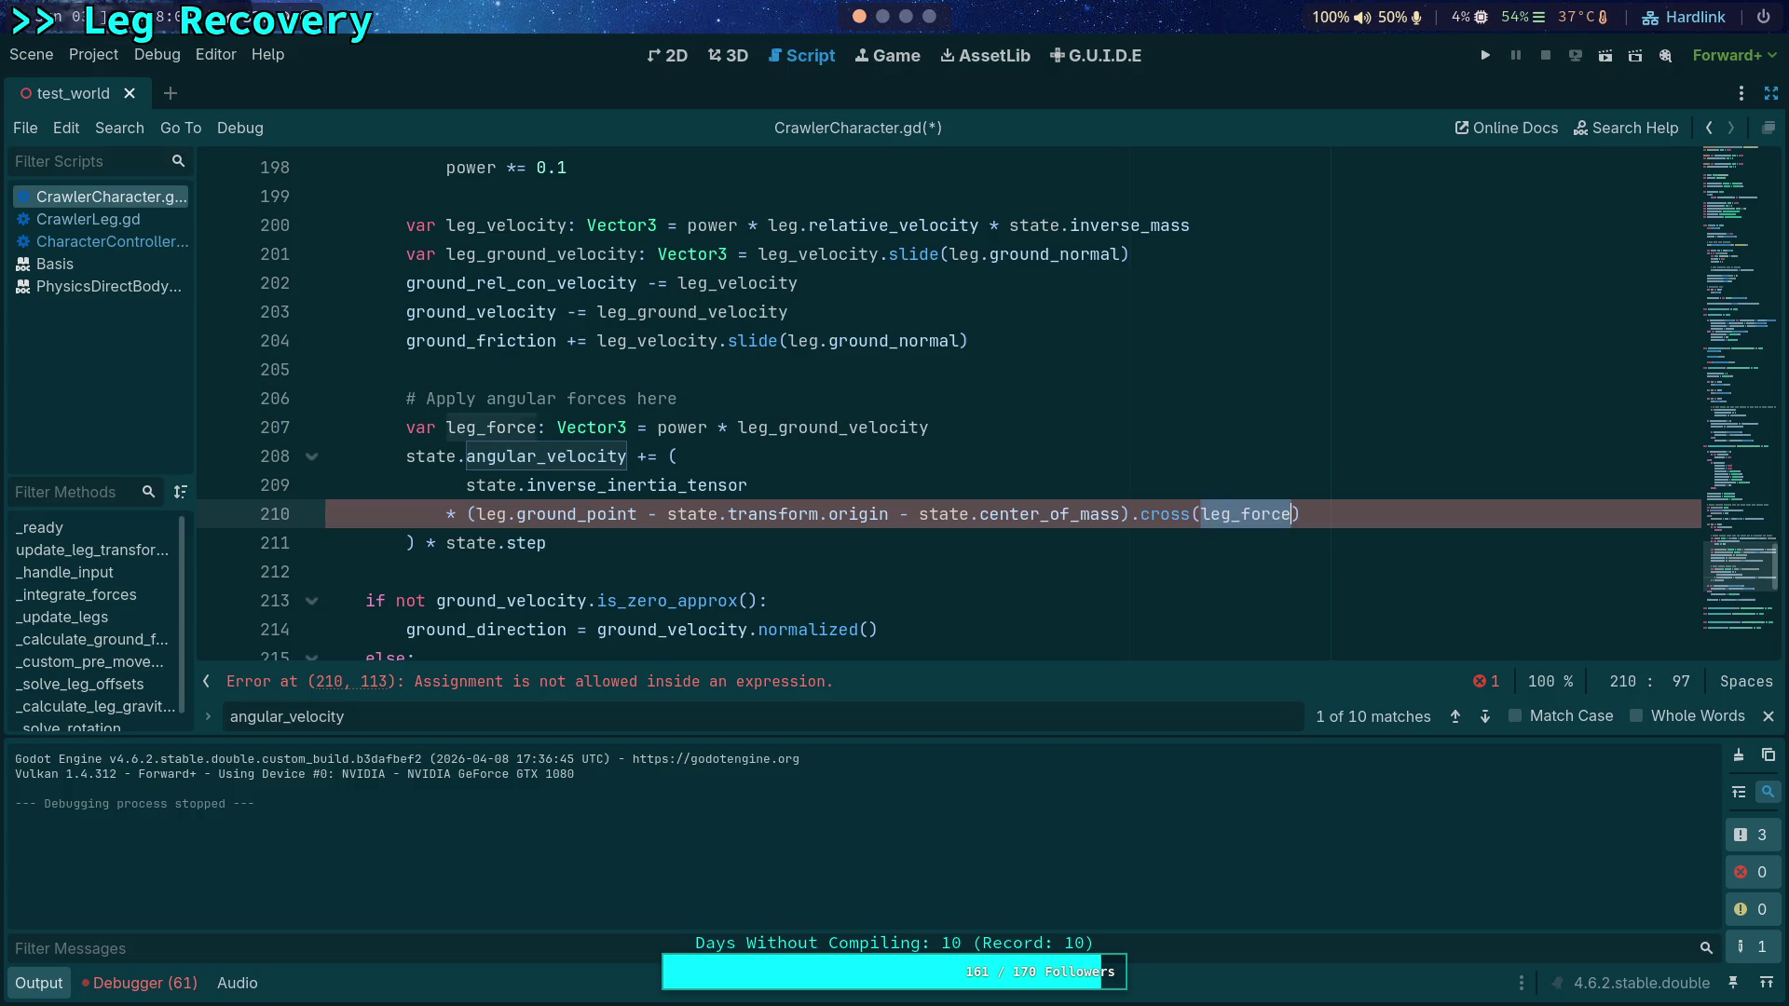
{"action": "left_click", "coordinate": [810, 428]}
{"action": "double_click", "coordinate": [694, 426]}
{"action": "type", "text": "aoeuao"}
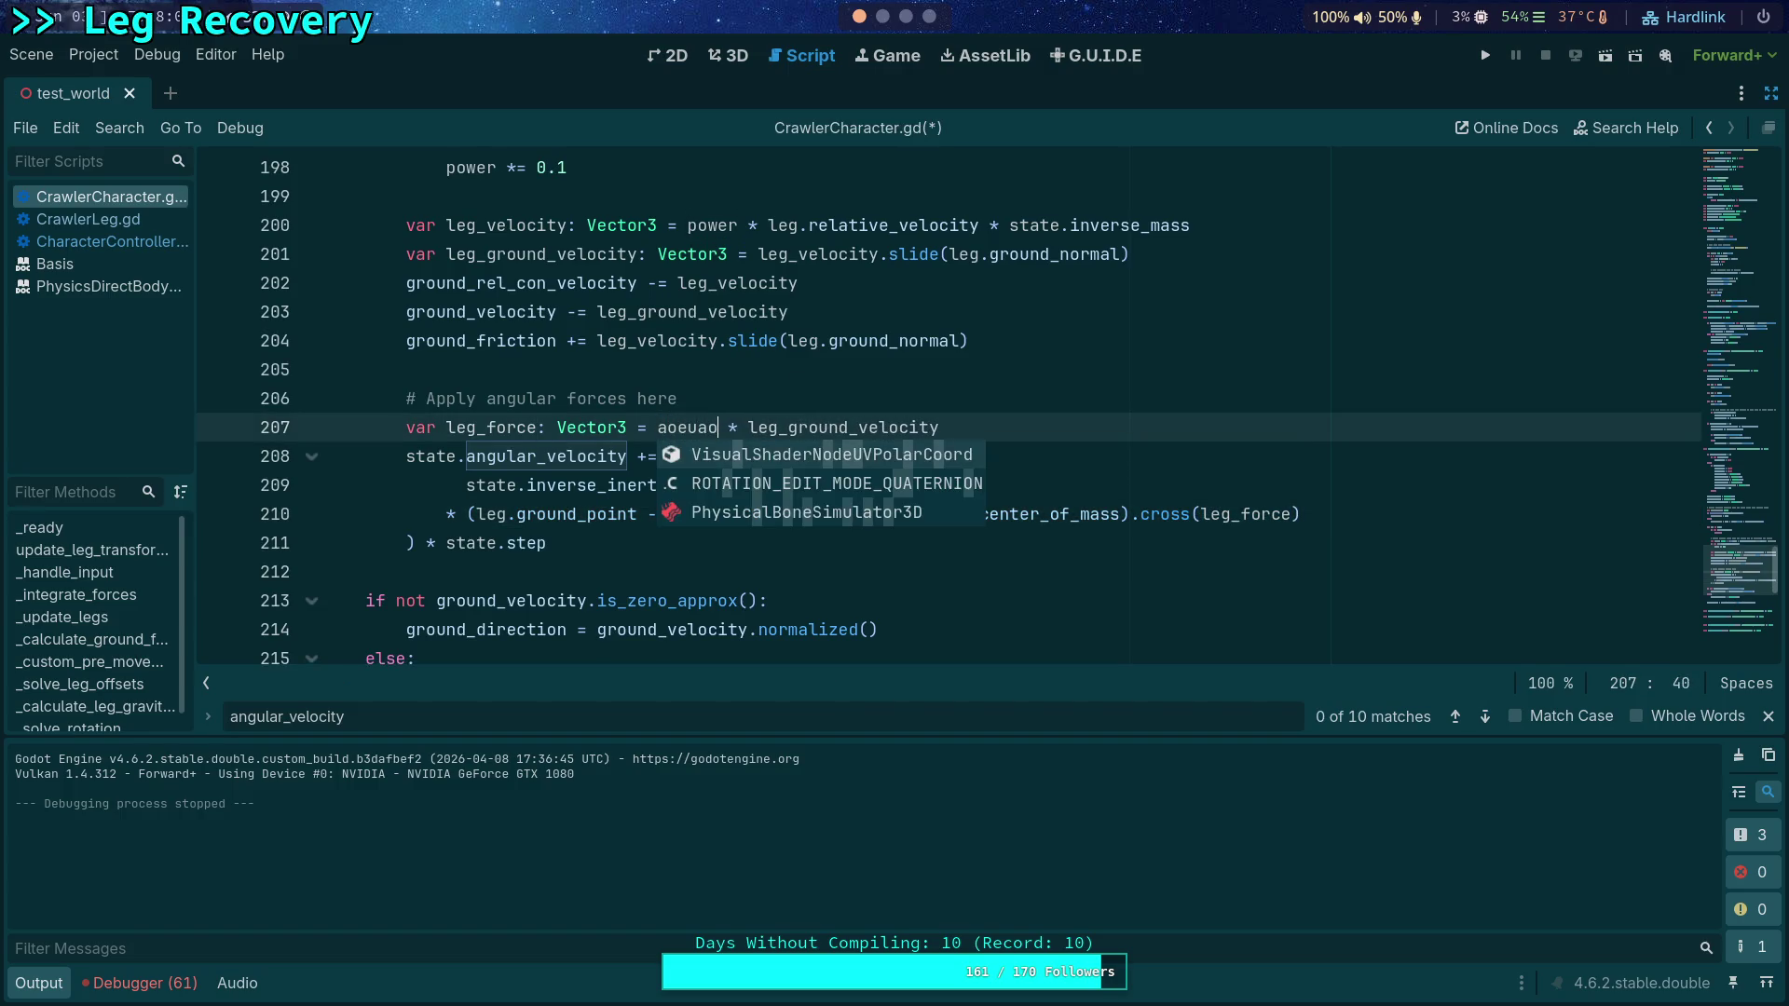
{"action": "key", "text": "BackSpace"}
{"action": "key", "text": "BackSpace"}
{"action": "key", "text": "BackSpace"}
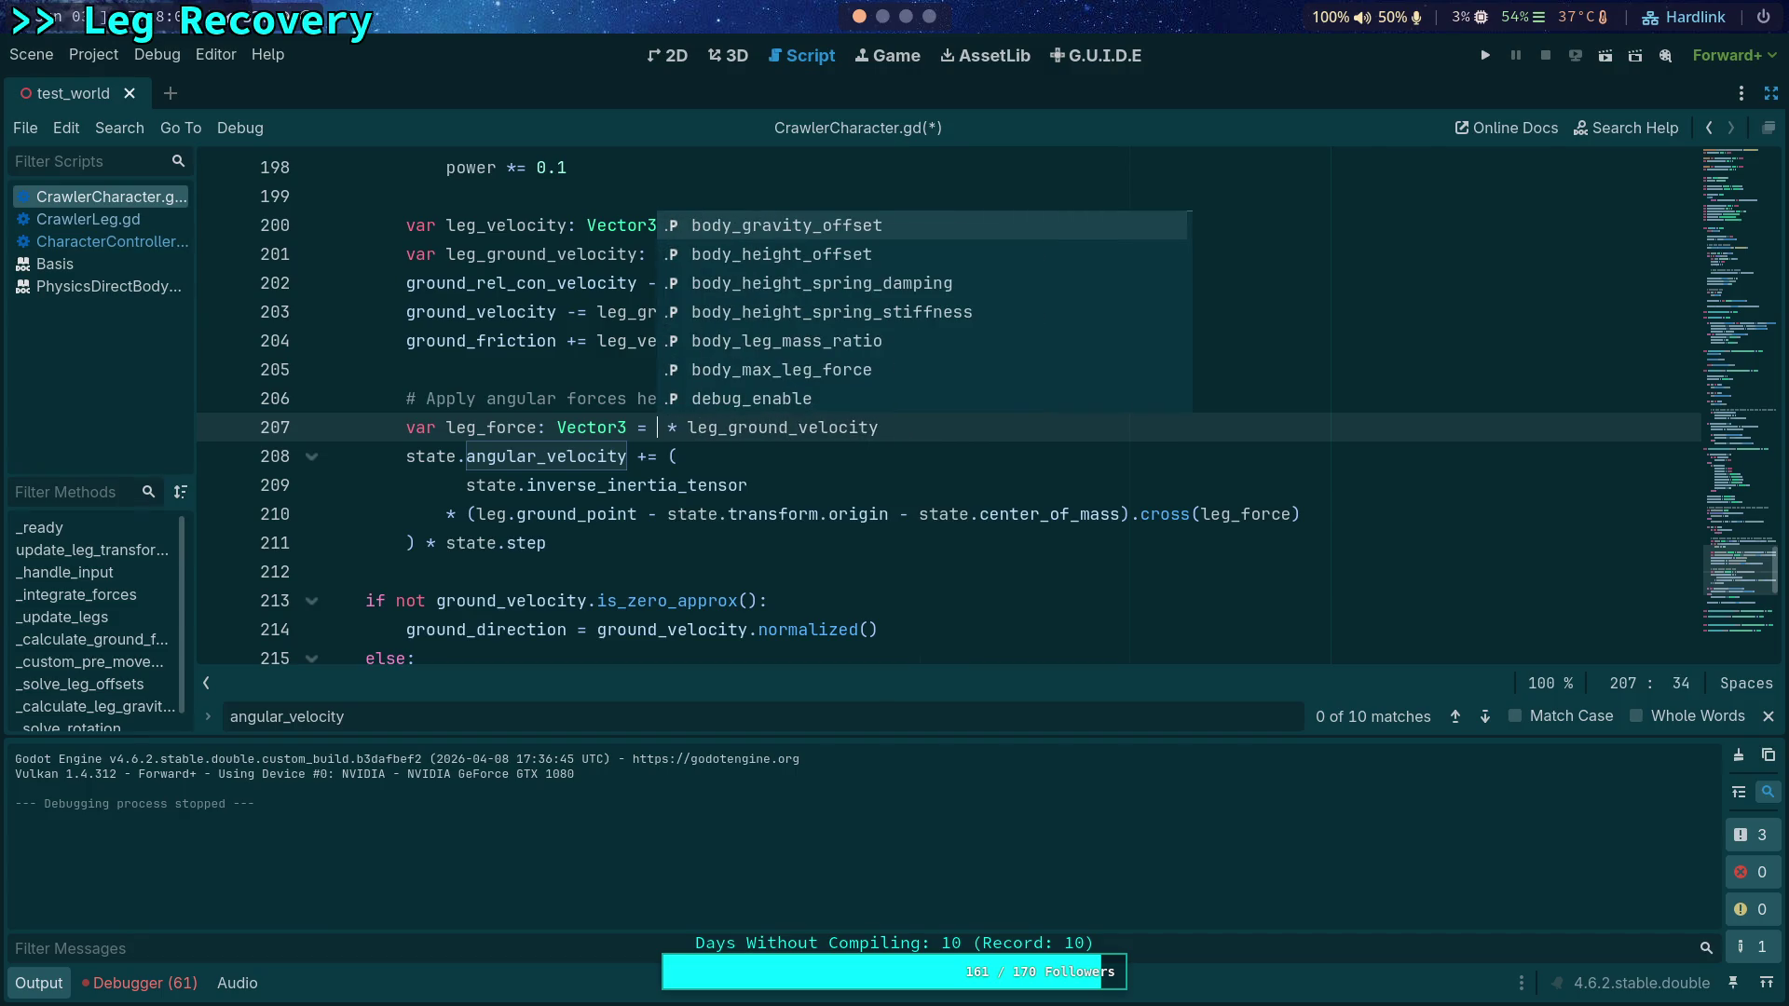
{"action": "type", "text": "power"}
{"action": "left_click", "coordinate": [711, 531]}
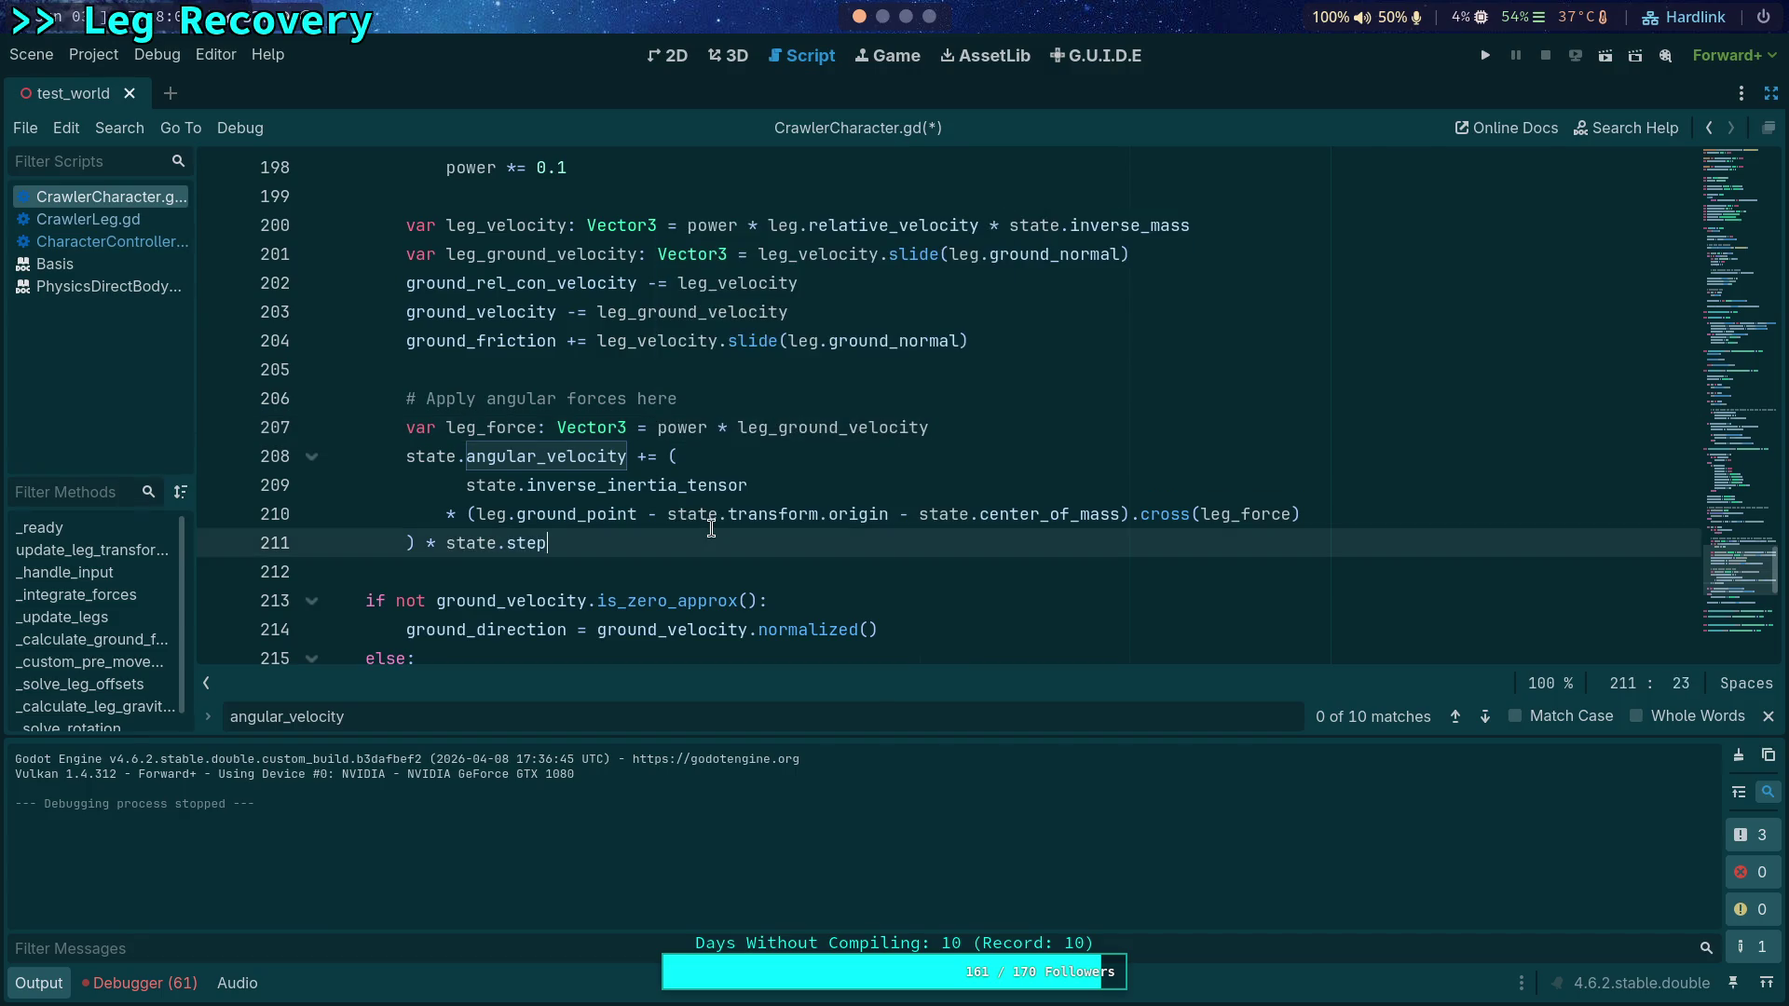
{"action": "scroll", "coordinate": [785, 547], "scroll_direction": "up", "scroll_amount": 1}
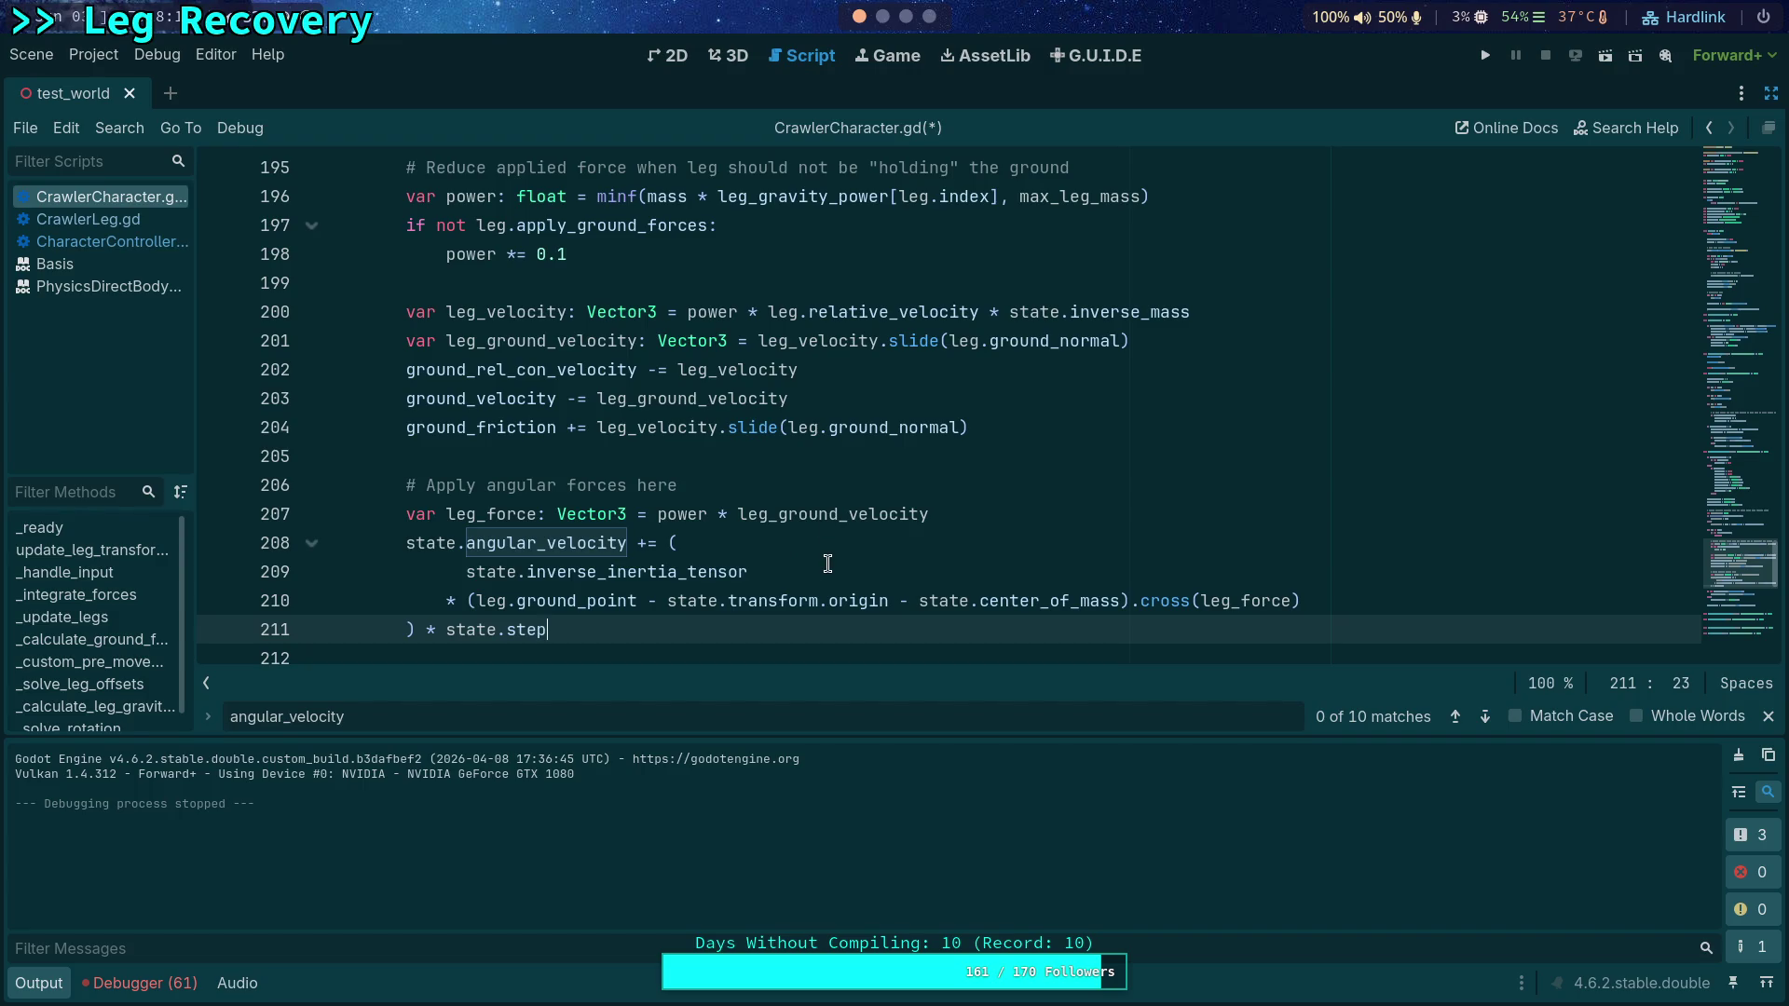
Step: Replace velocity.slide(leg.ground_normal) on line 204 with leg_ground_velocity and save CrawlerCharacter.gd
{"action": "scroll", "coordinate": [827, 563], "scroll_direction": "down", "scroll_amount": 1}
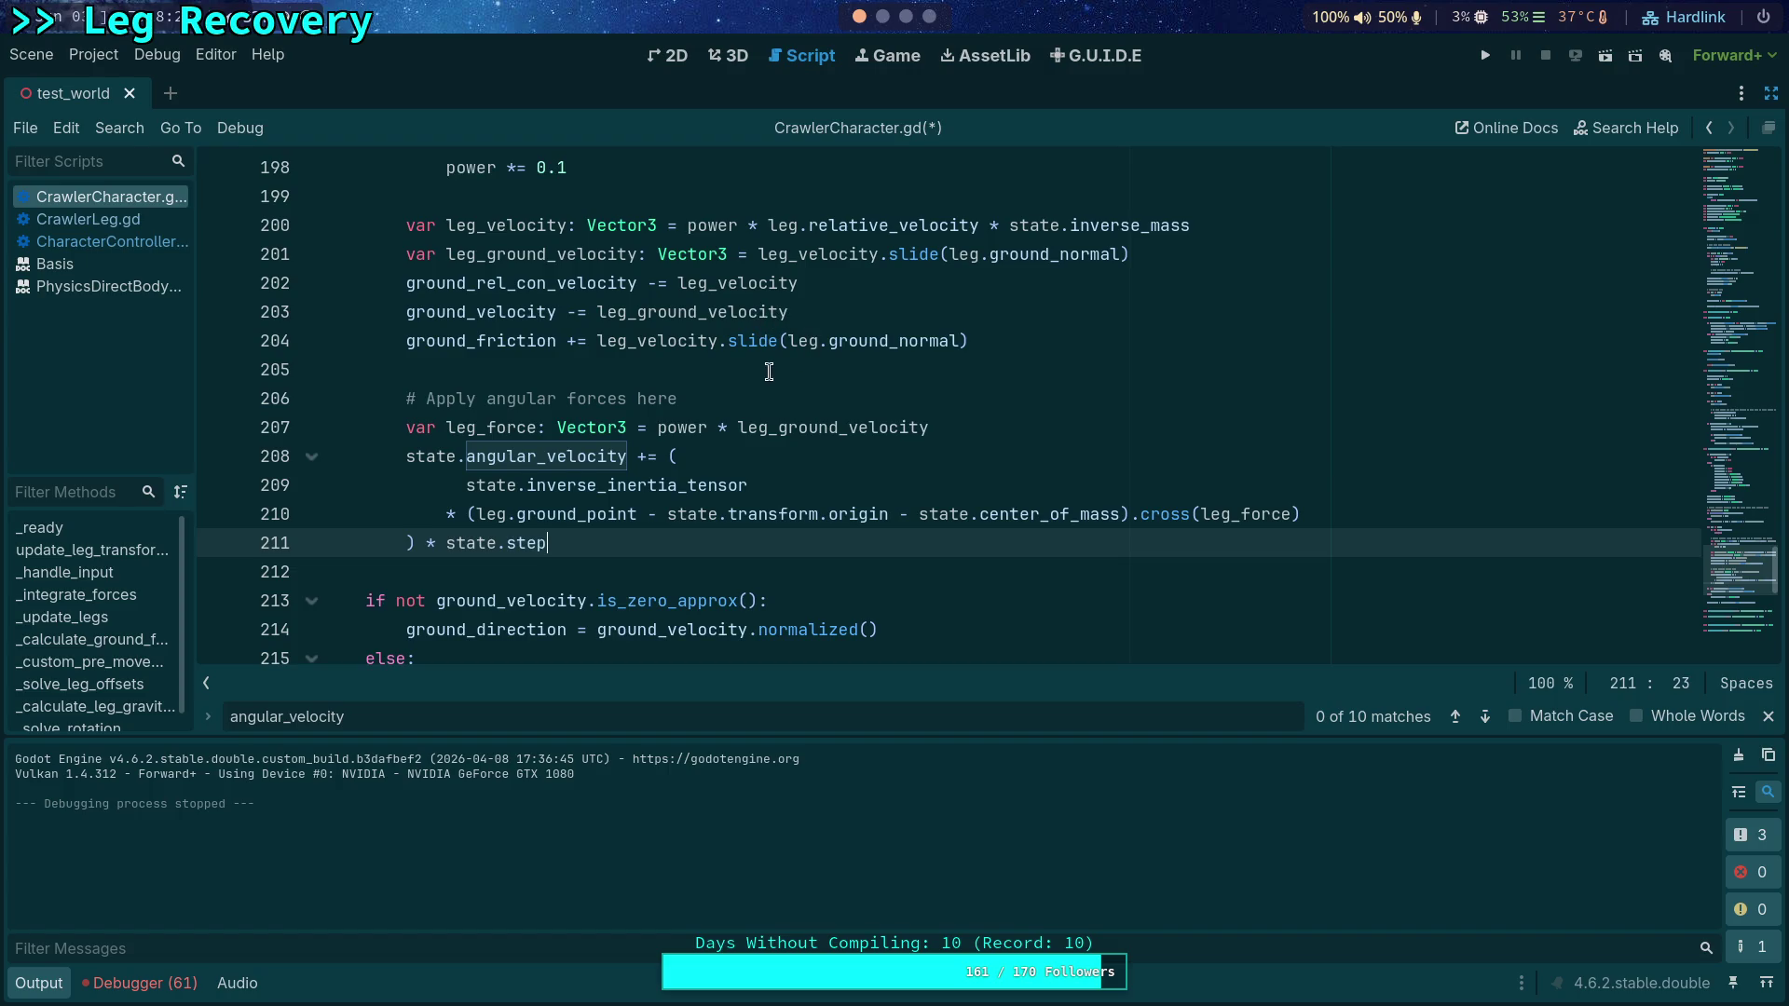
{"action": "scroll", "coordinate": [754, 377], "scroll_direction": "up", "scroll_amount": 1}
{"action": "double_click", "coordinate": [668, 405]}
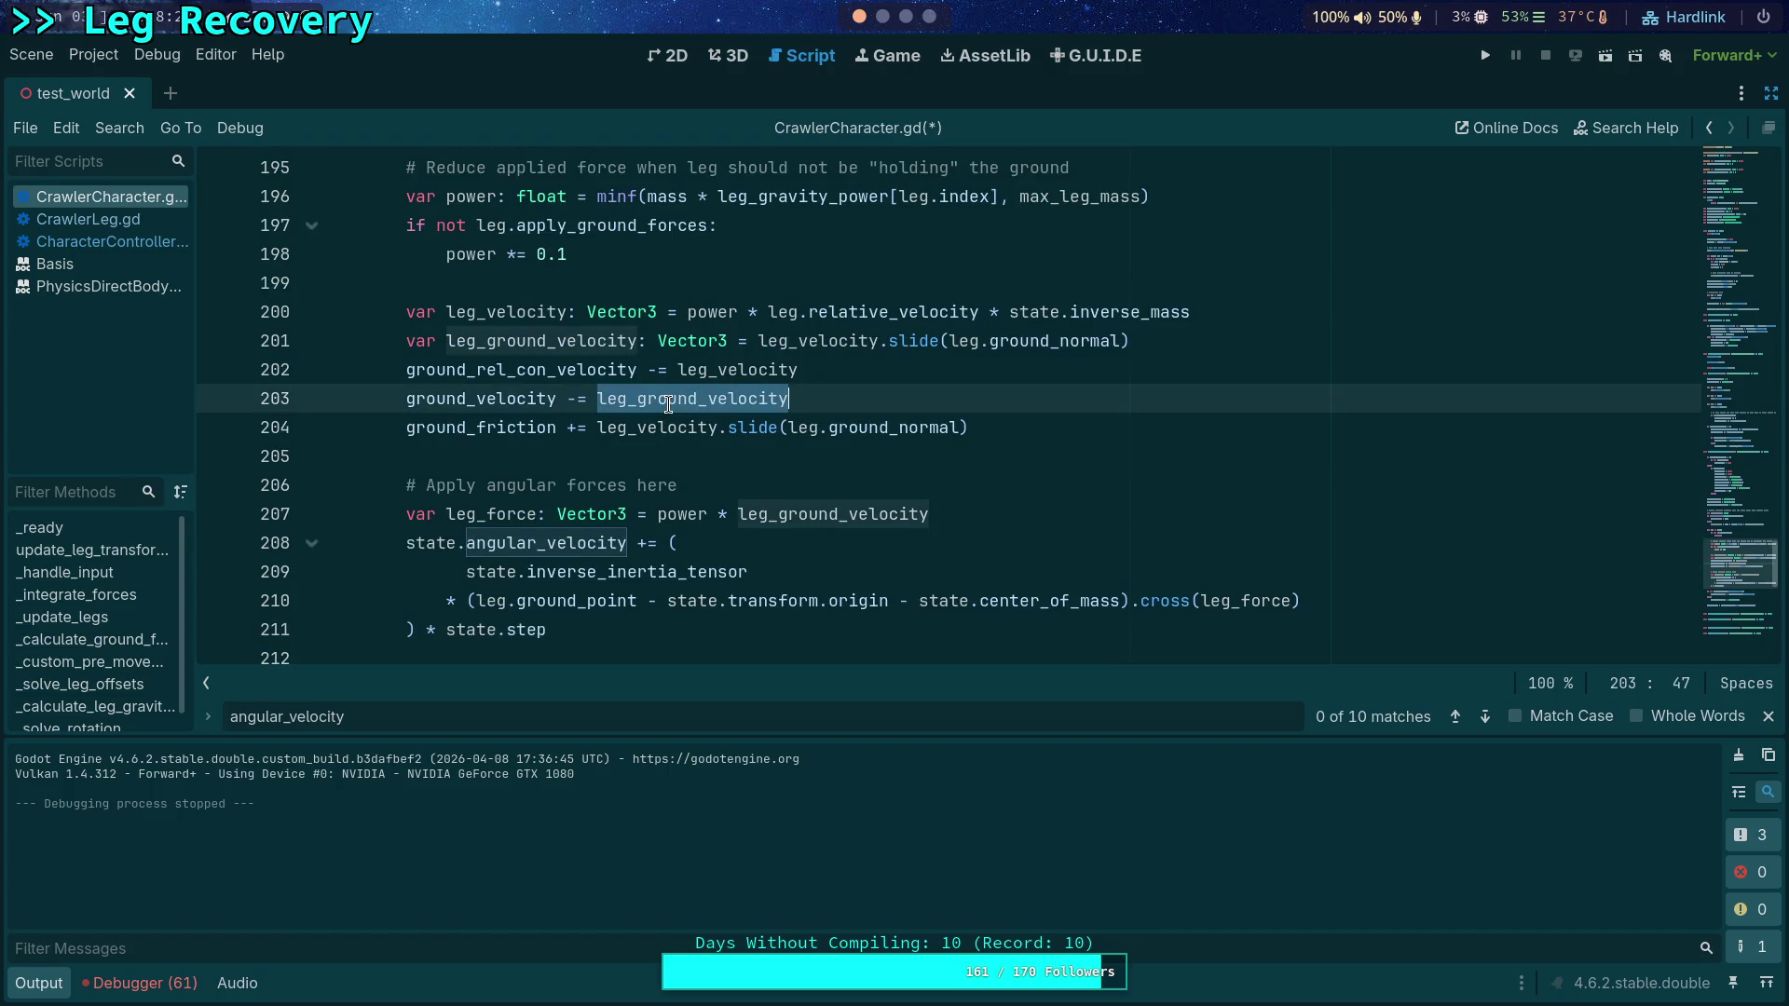
{"action": "mouse_move", "coordinate": [649, 427]}
{"action": "left_click_drag", "start_coordinate": [638, 427], "coordinate": [982, 424]}
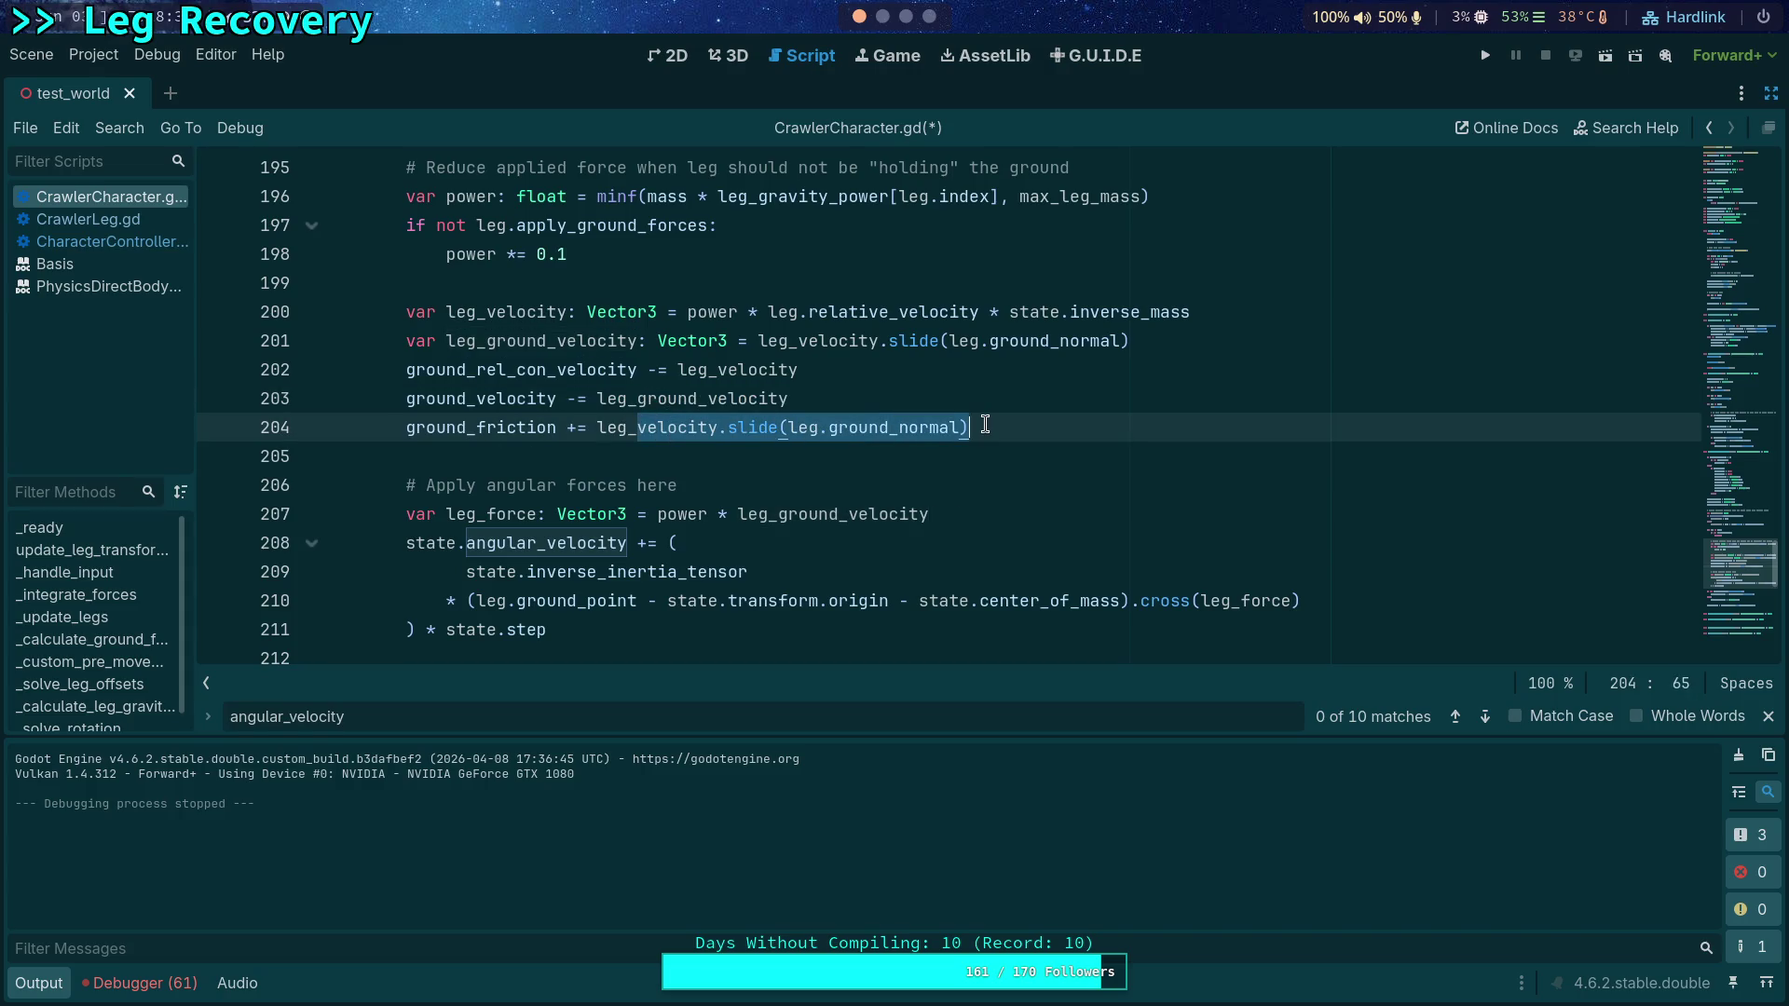
{"action": "type", "text": "ground_velocity"}
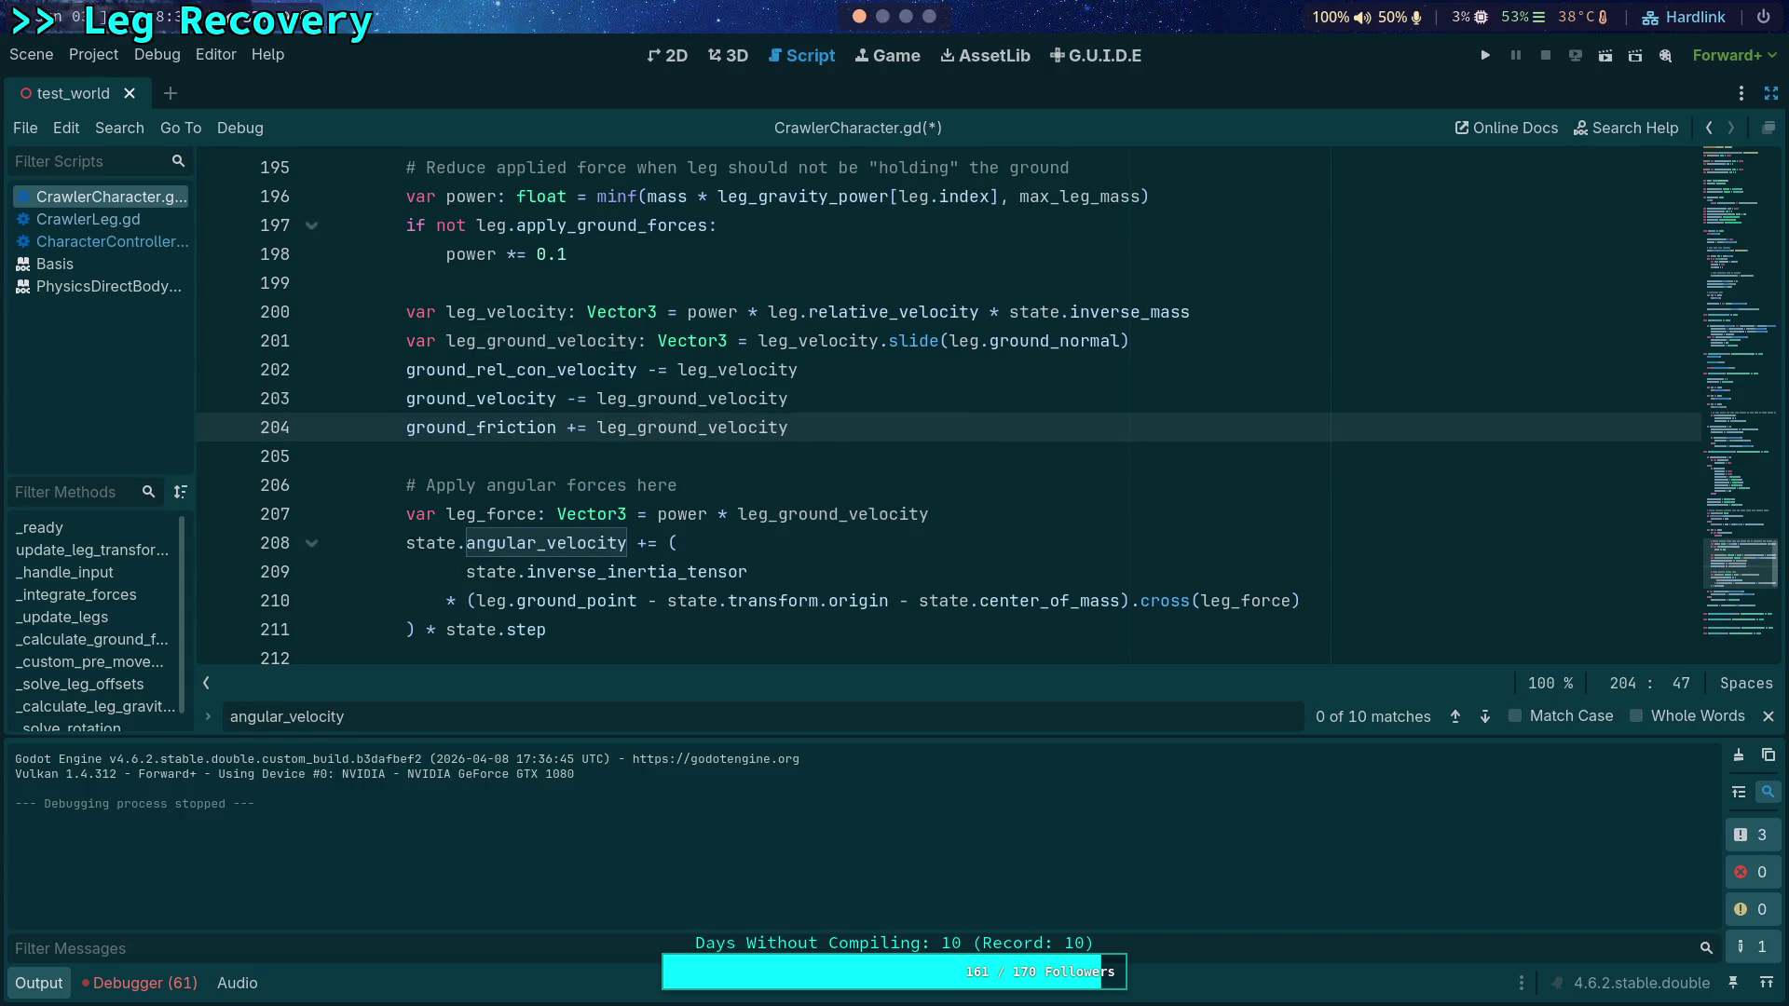
{"action": "key", "text": "ctrl+s"}
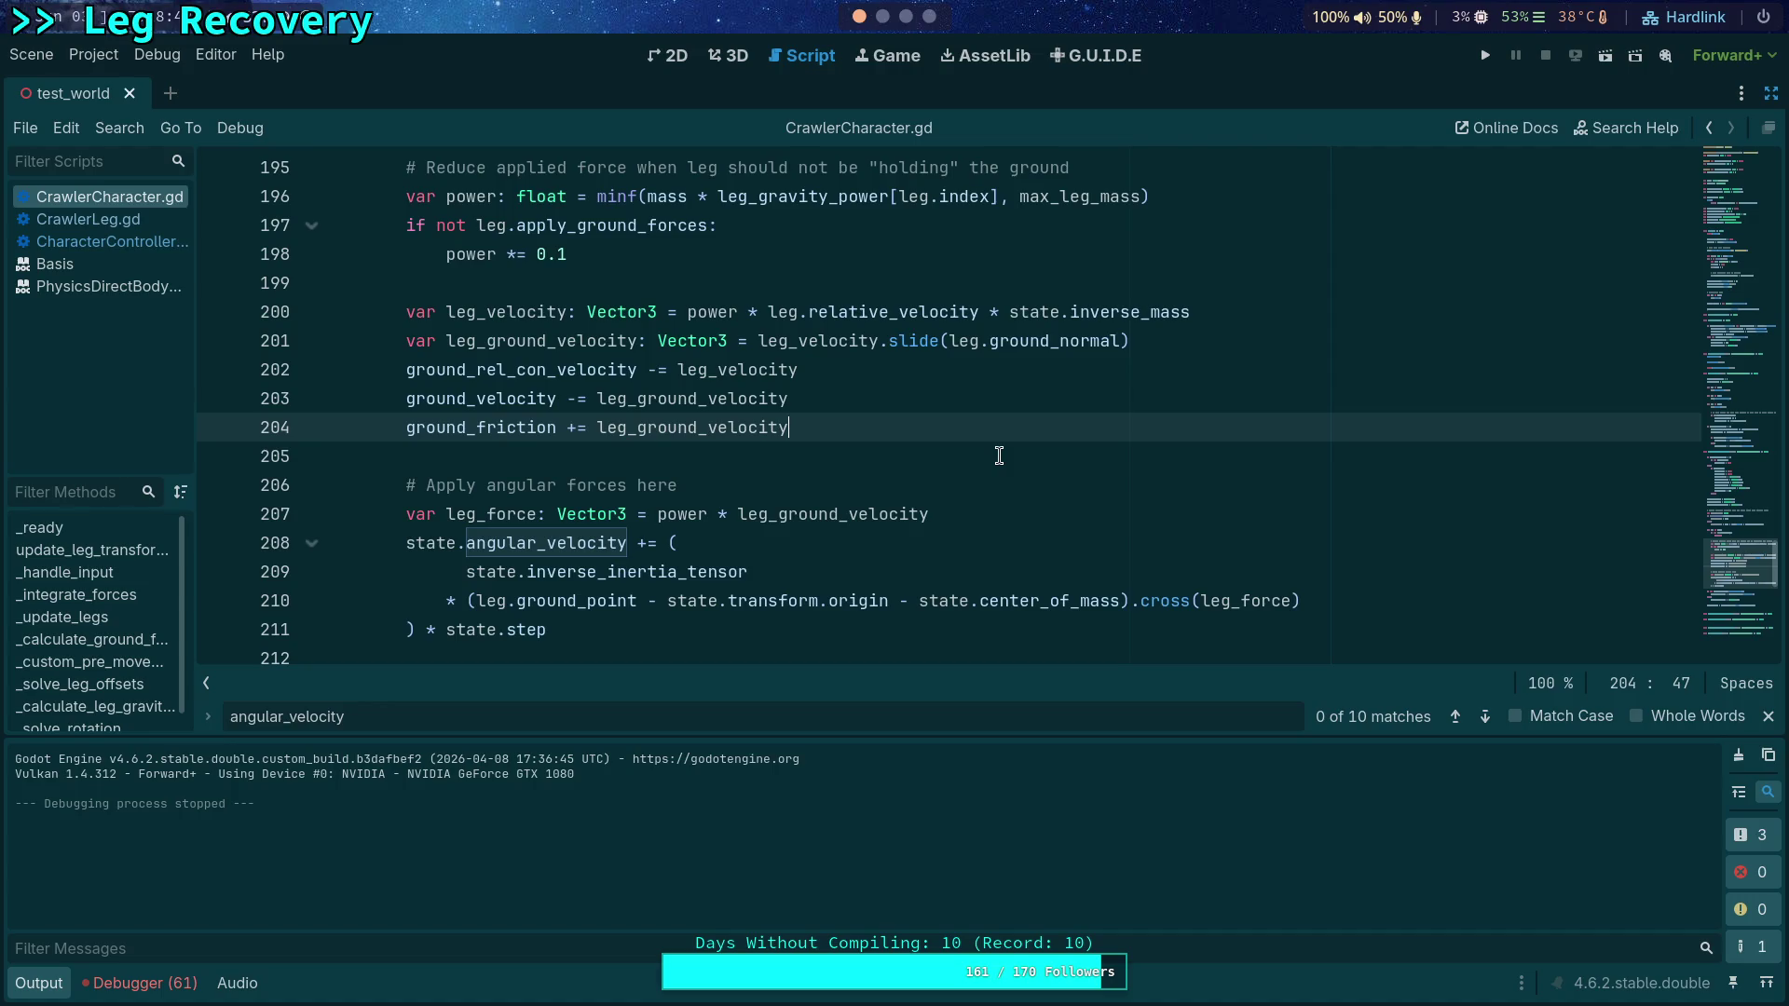
Step: Highlight leg_velocity on line 202 and angular_velocity on line 208 to review them
{"action": "double_click", "coordinate": [731, 369]}
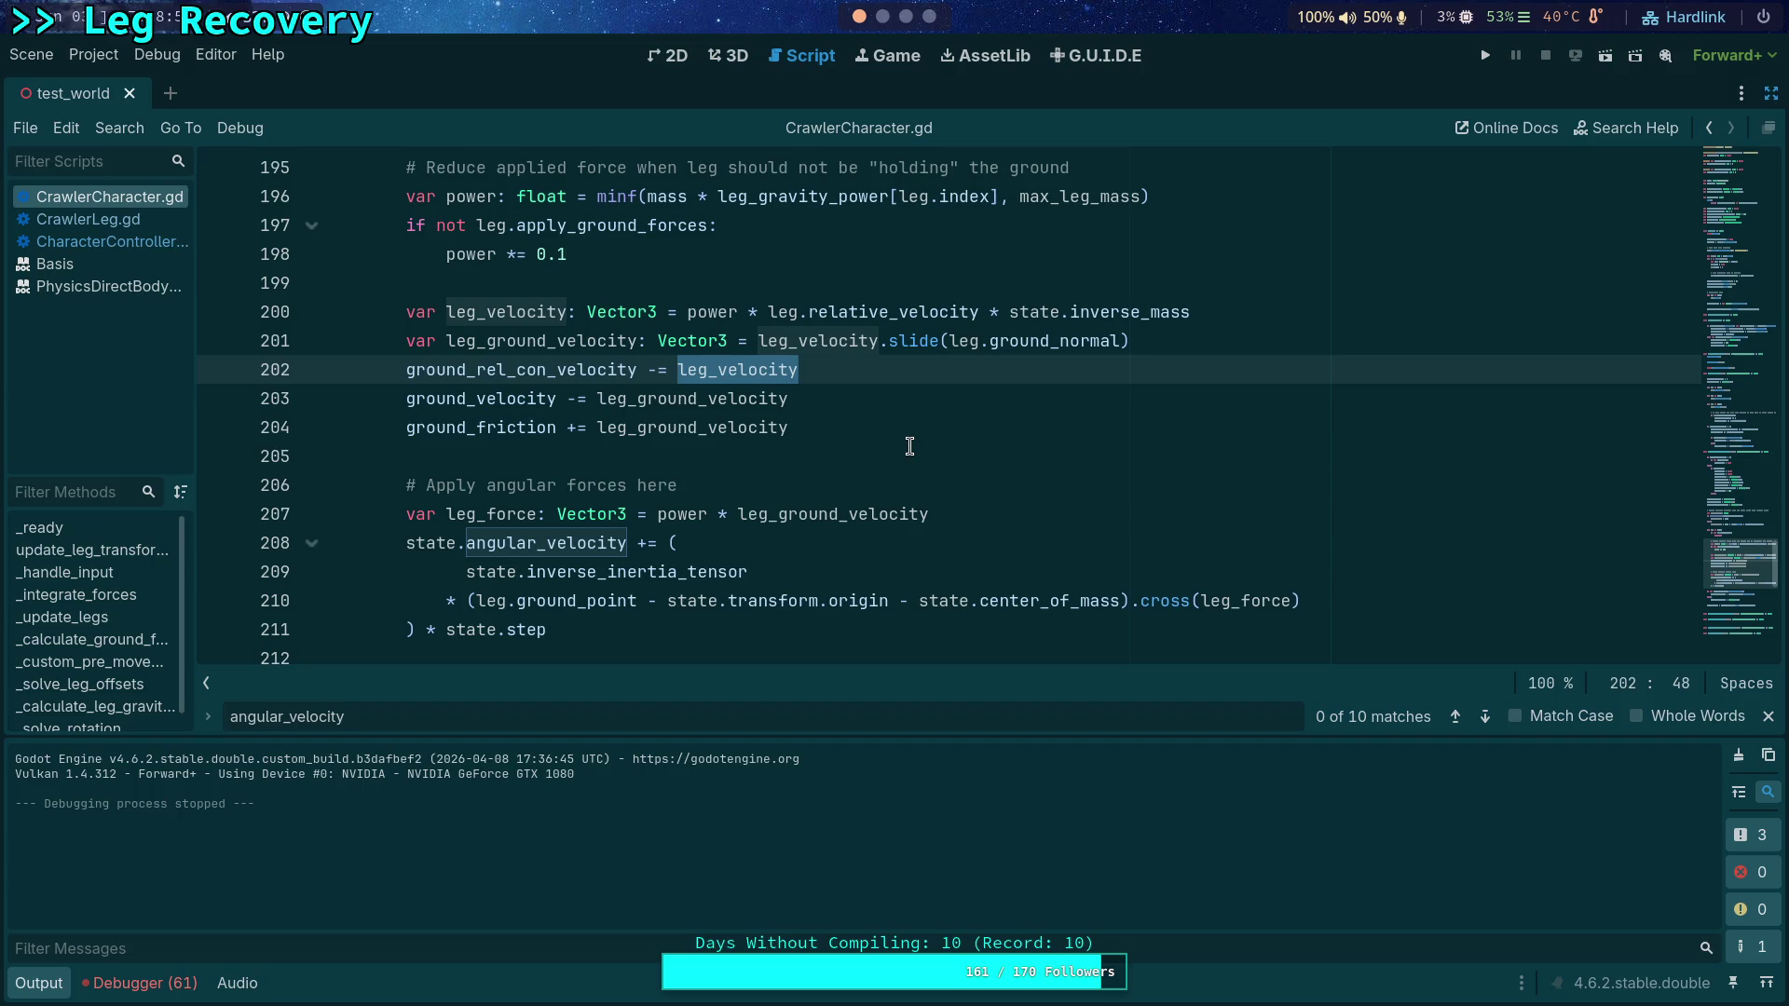
{"action": "scroll", "coordinate": [1090, 432], "scroll_direction": "down", "scroll_amount": 1}
{"action": "scroll", "coordinate": [1124, 419], "scroll_direction": "up", "scroll_amount": 1}
{"action": "scroll", "coordinate": [990, 430], "scroll_direction": "down", "scroll_amount": 2}
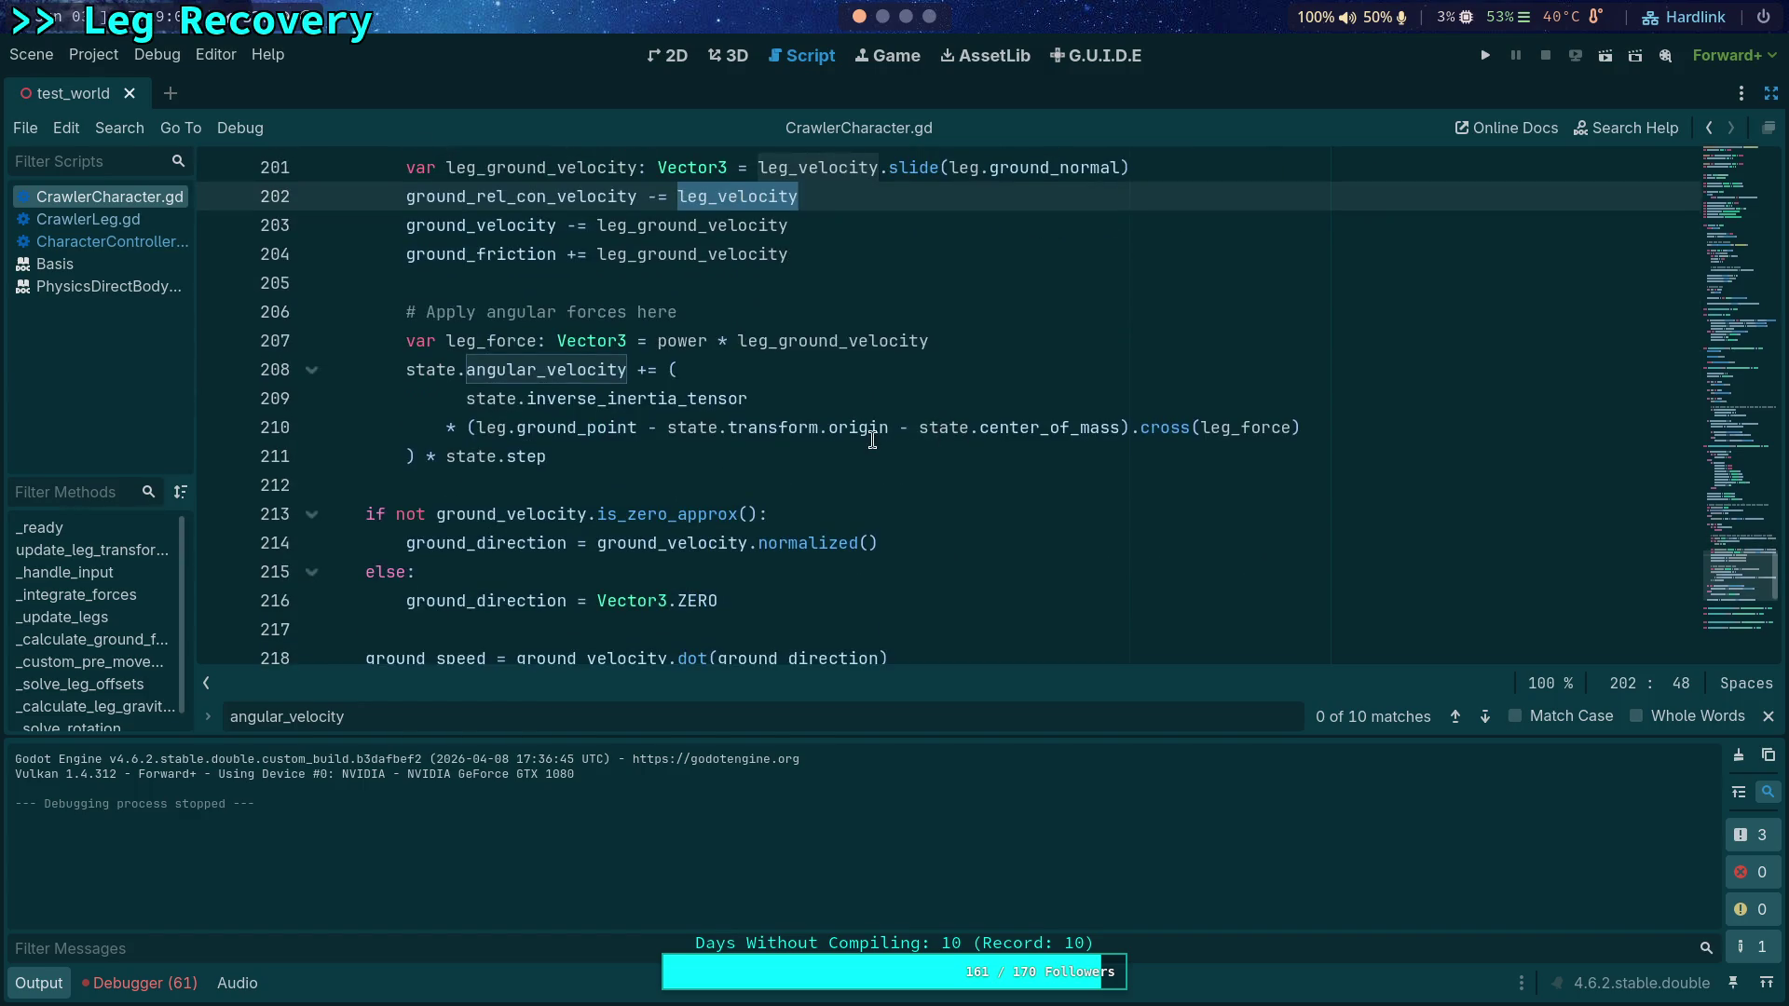
{"action": "left_click", "coordinate": [645, 372]}
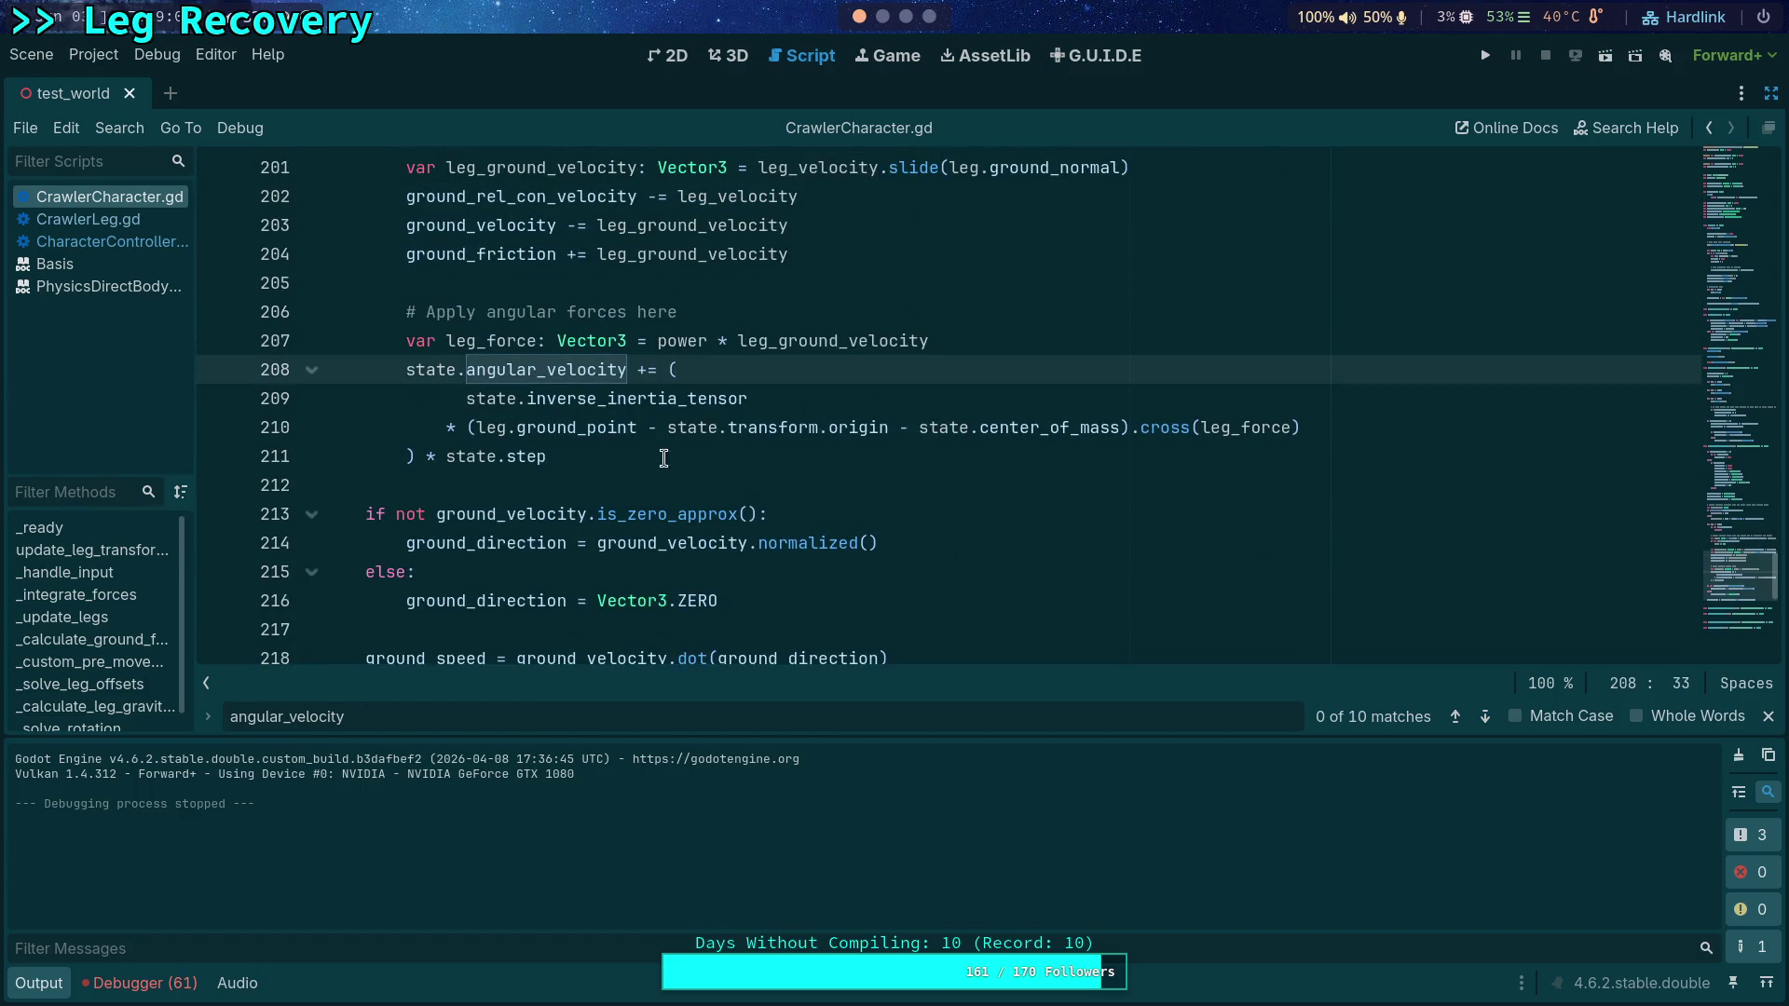
{"action": "double_click", "coordinate": [535, 374]}
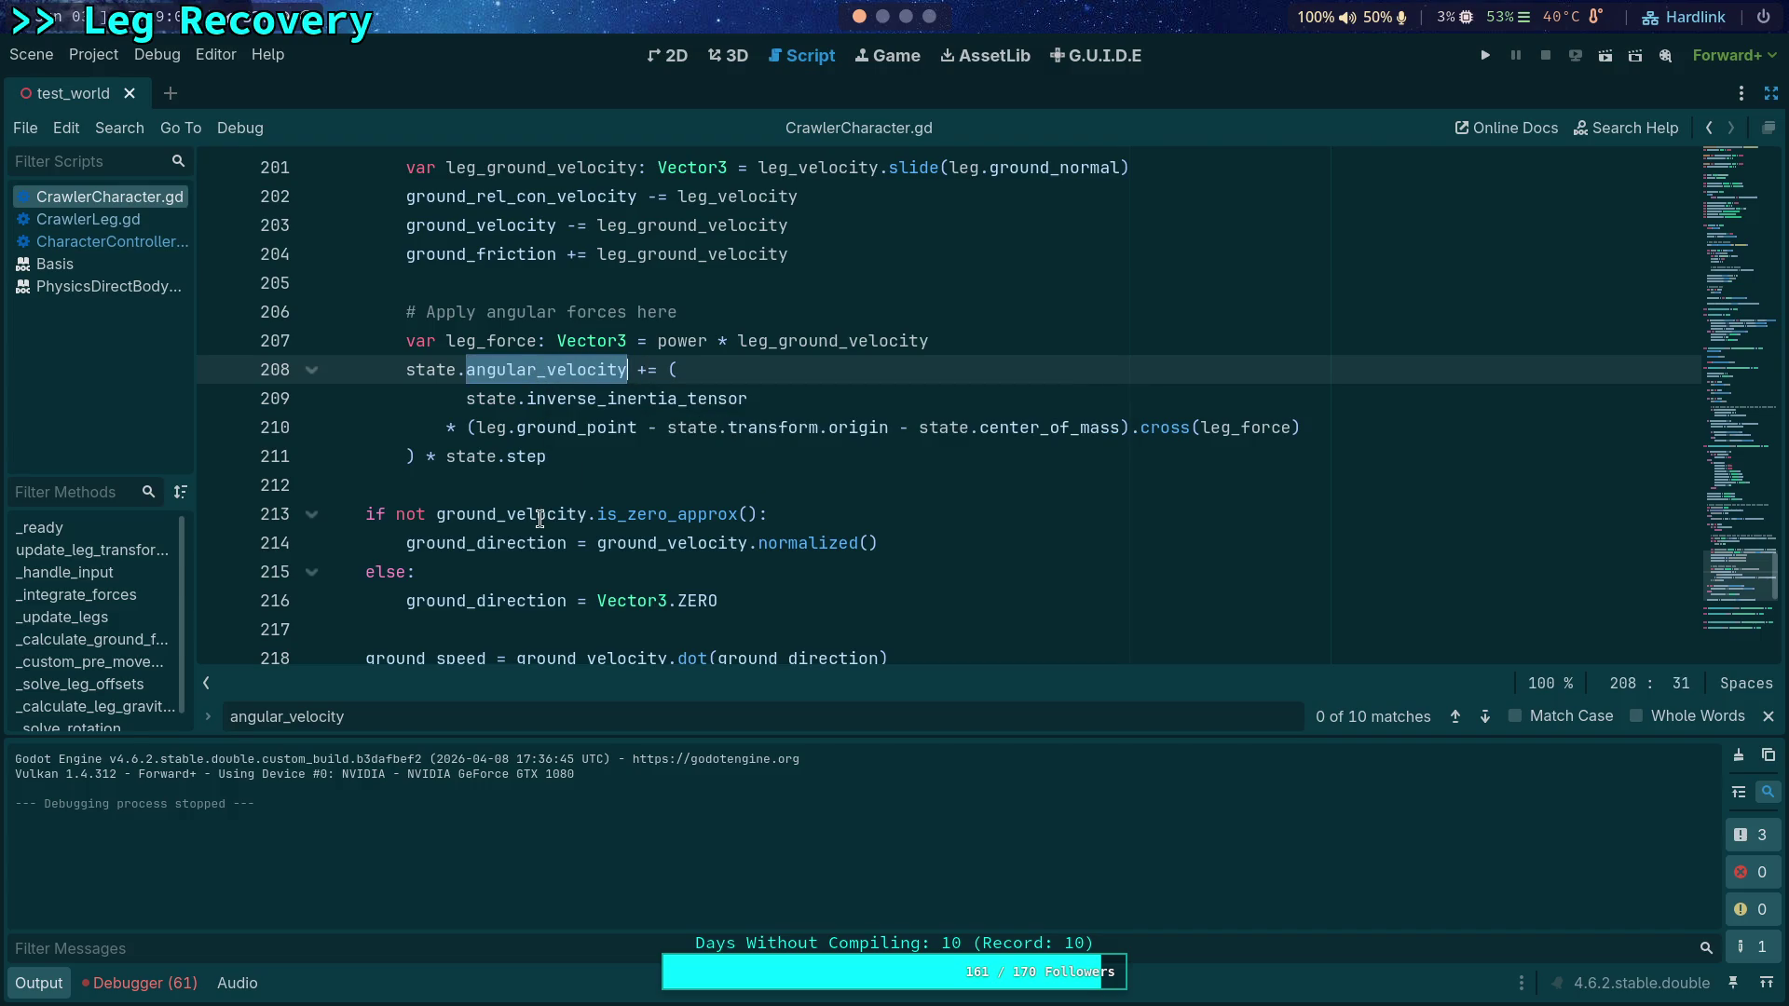
{"action": "mouse_move", "coordinate": [543, 515]}
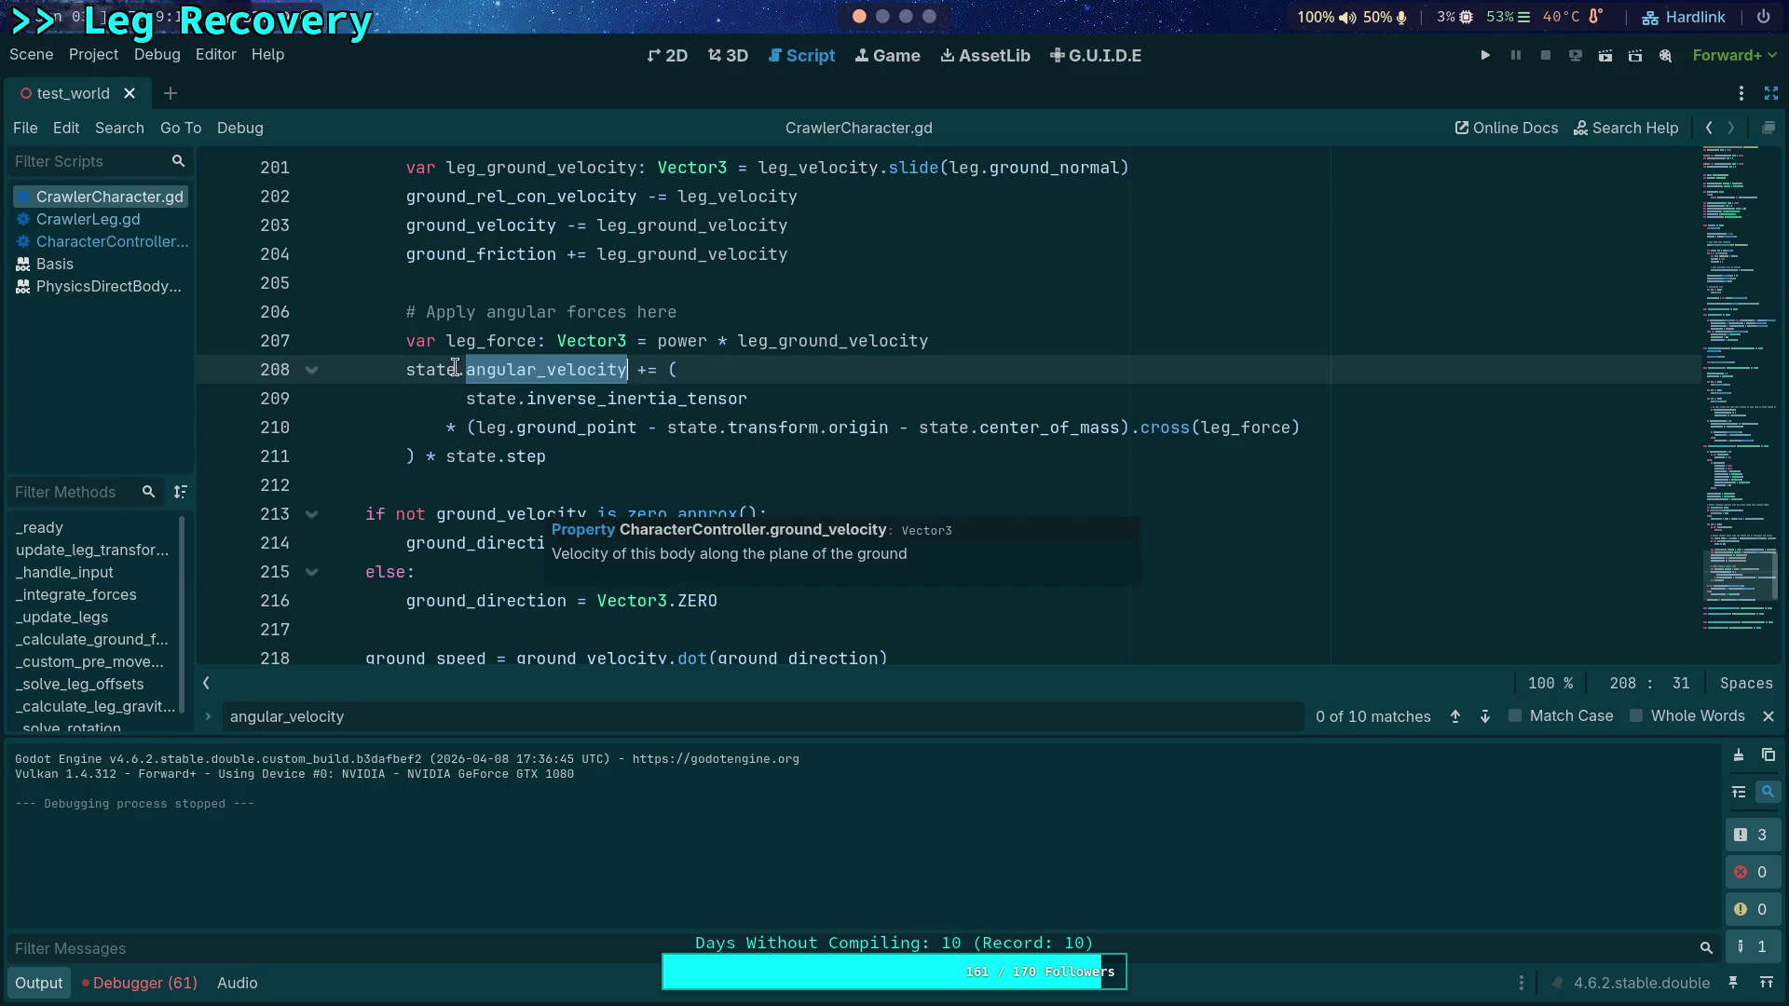
Step: Toggle a breakpoint off on line 208, set one on line 218, and run the project
{"action": "left_click", "coordinate": [218, 370]}
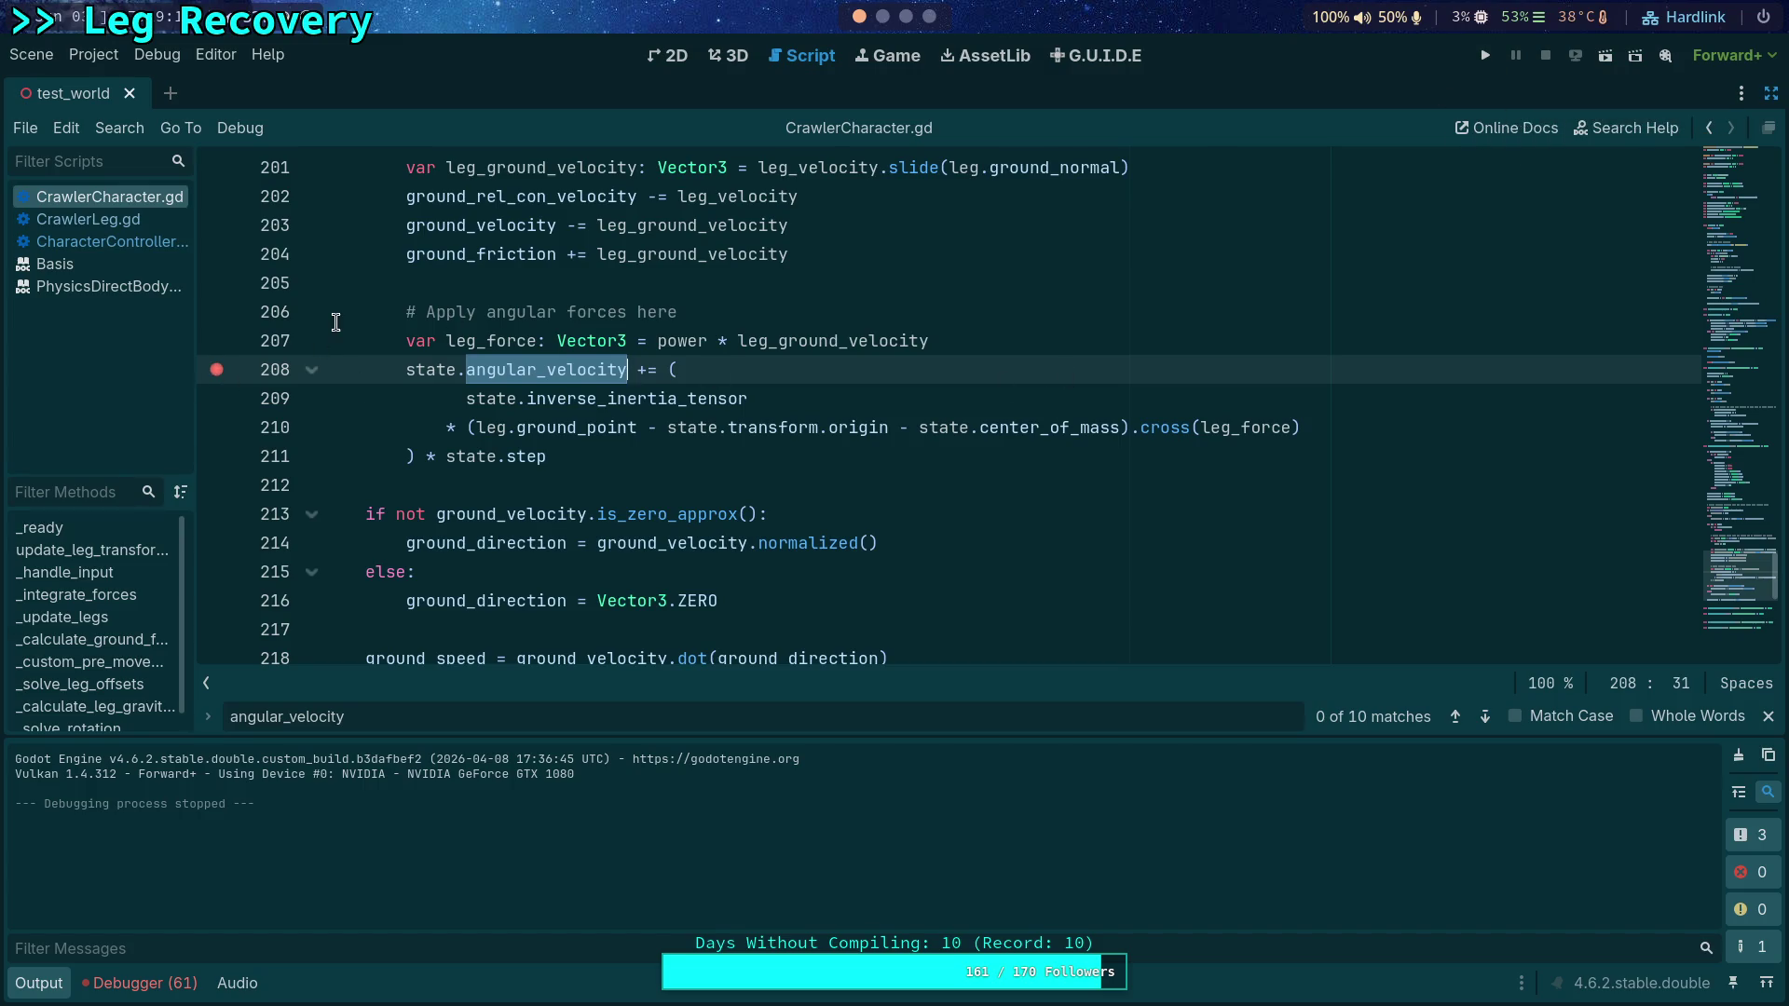
{"action": "left_click", "coordinate": [218, 370]}
{"action": "scroll", "coordinate": [352, 425], "scroll_direction": "down", "scroll_amount": 2}
{"action": "scroll", "coordinate": [500, 414], "scroll_direction": "up", "scroll_amount": 1}
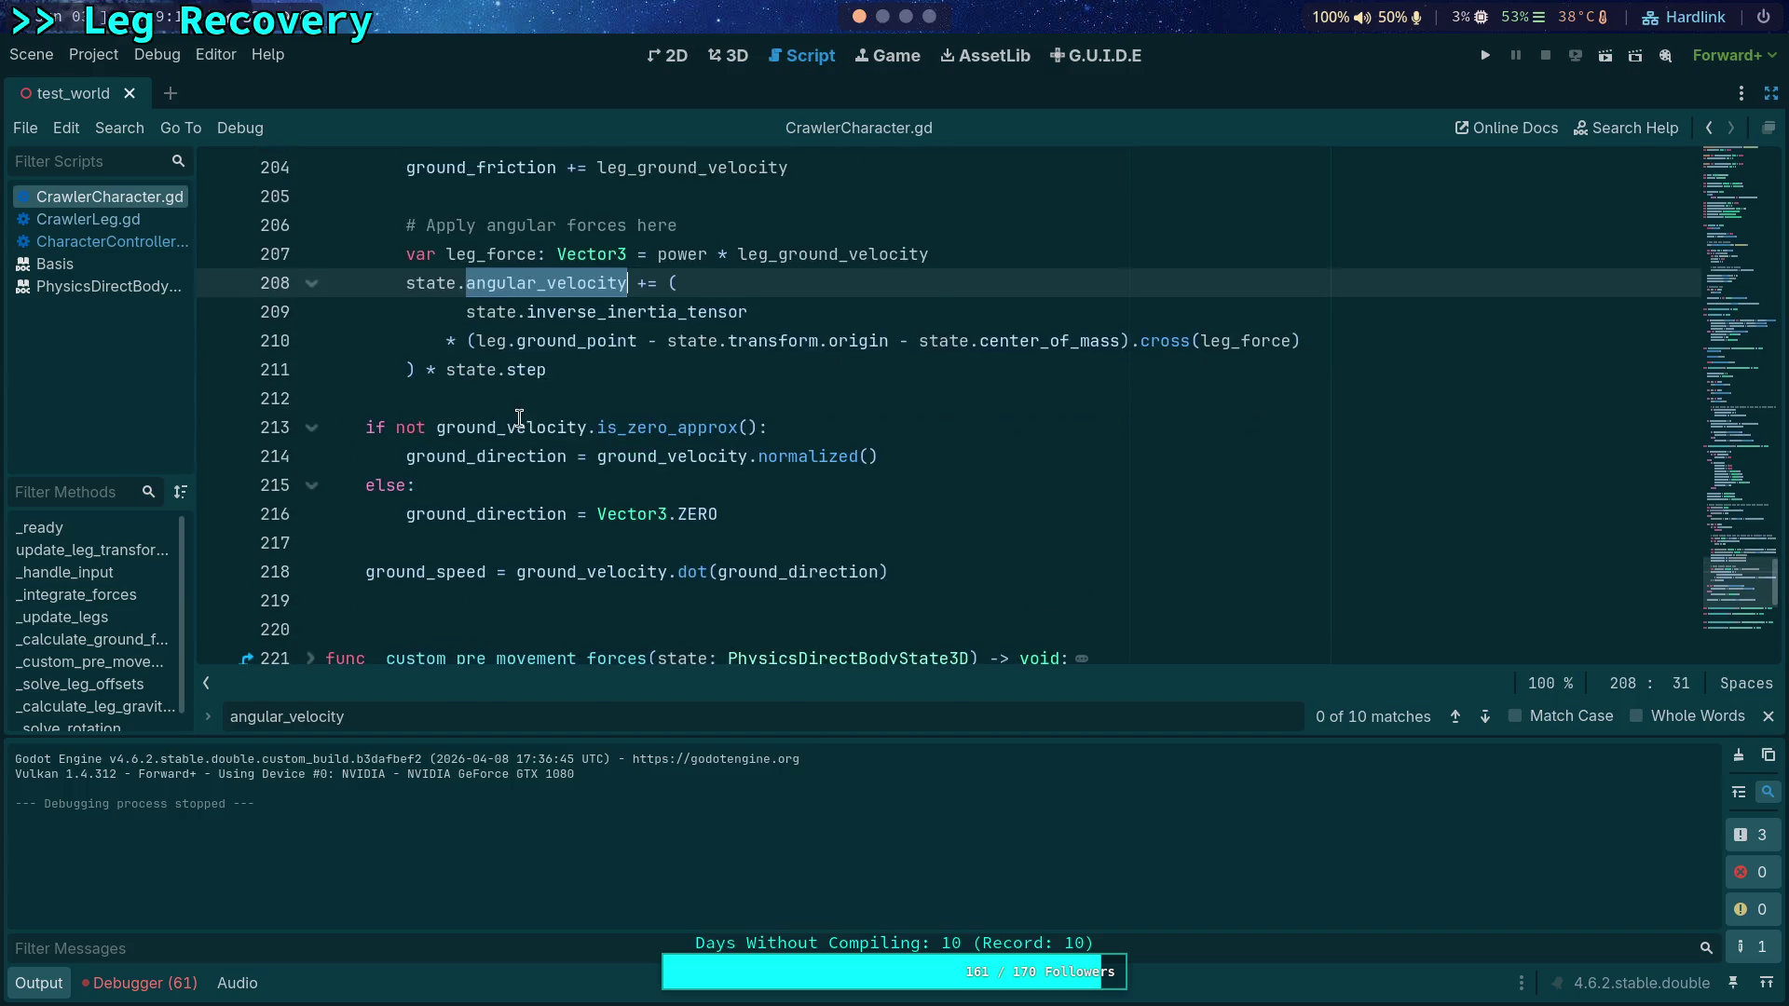
{"action": "scroll", "coordinate": [359, 506], "scroll_direction": "up", "scroll_amount": 1}
{"action": "scroll", "coordinate": [354, 512], "scroll_direction": "down", "scroll_amount": 1}
{"action": "left_click", "coordinate": [231, 579]}
{"action": "left_click", "coordinate": [1485, 55]}
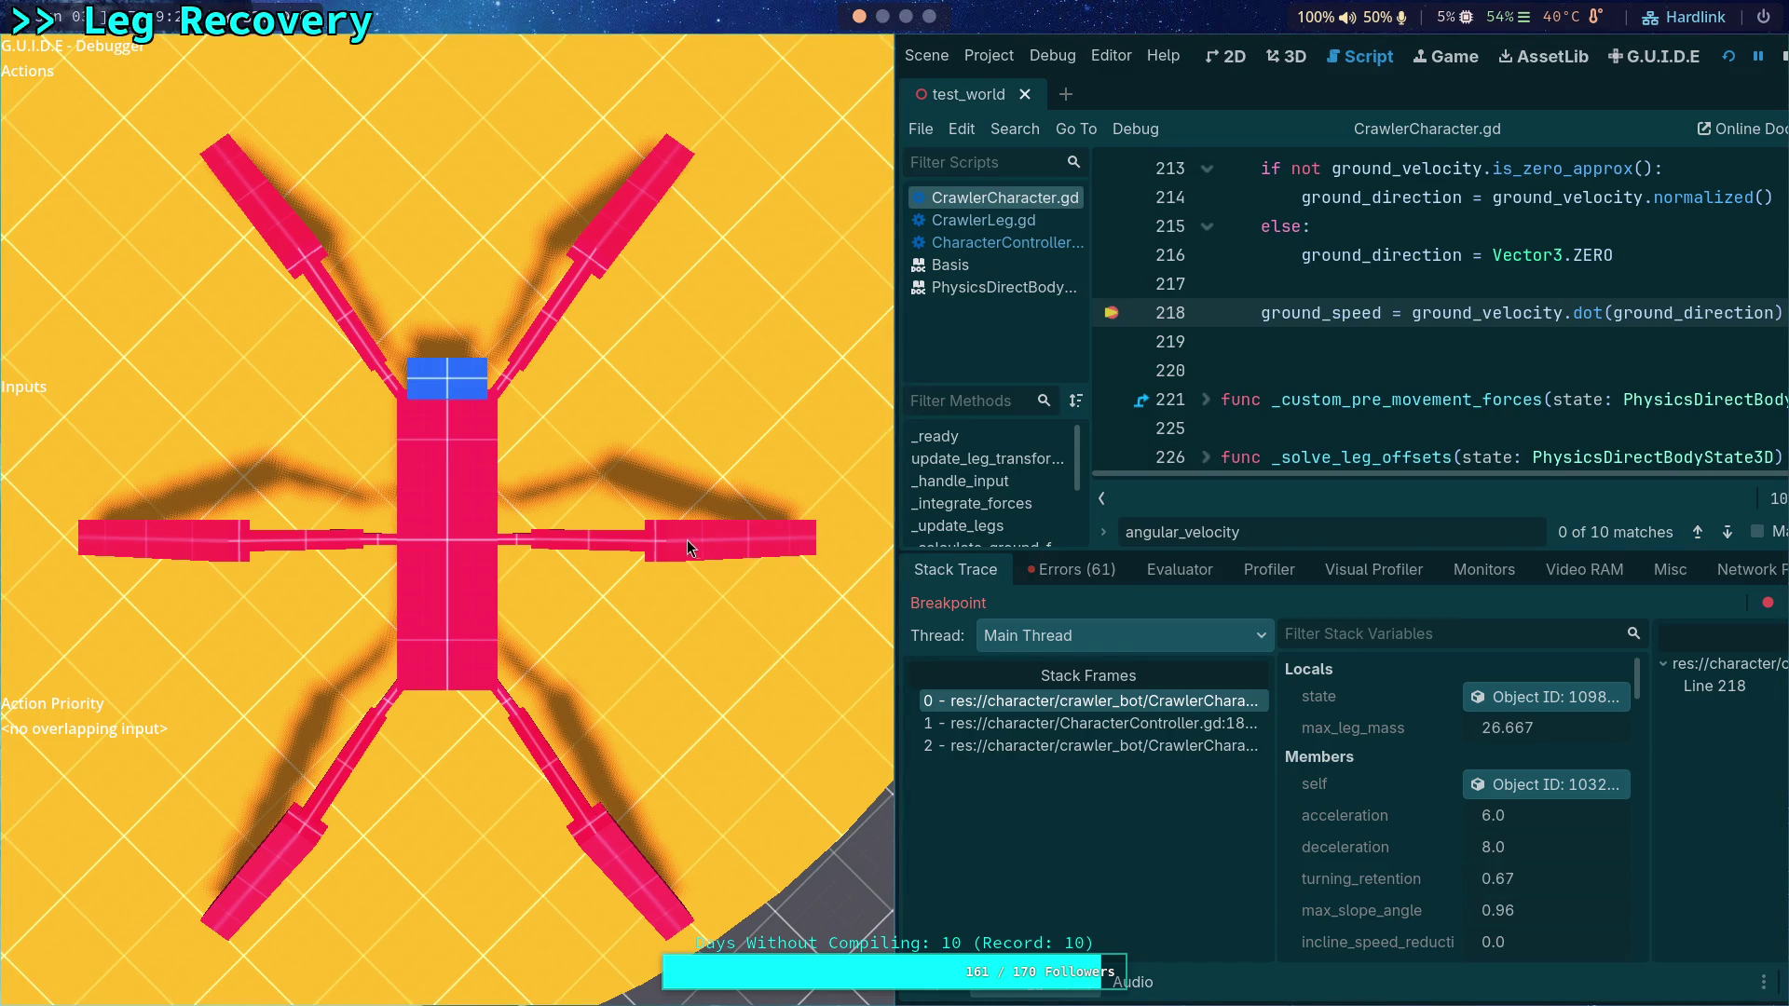
Step: Float the game window and resume execution past the line 218 breakpoint seven times
{"action": "key", "text": "super+v"}
{"action": "left_click", "coordinate": [1767, 605]}
{"action": "left_click", "coordinate": [1767, 606]}
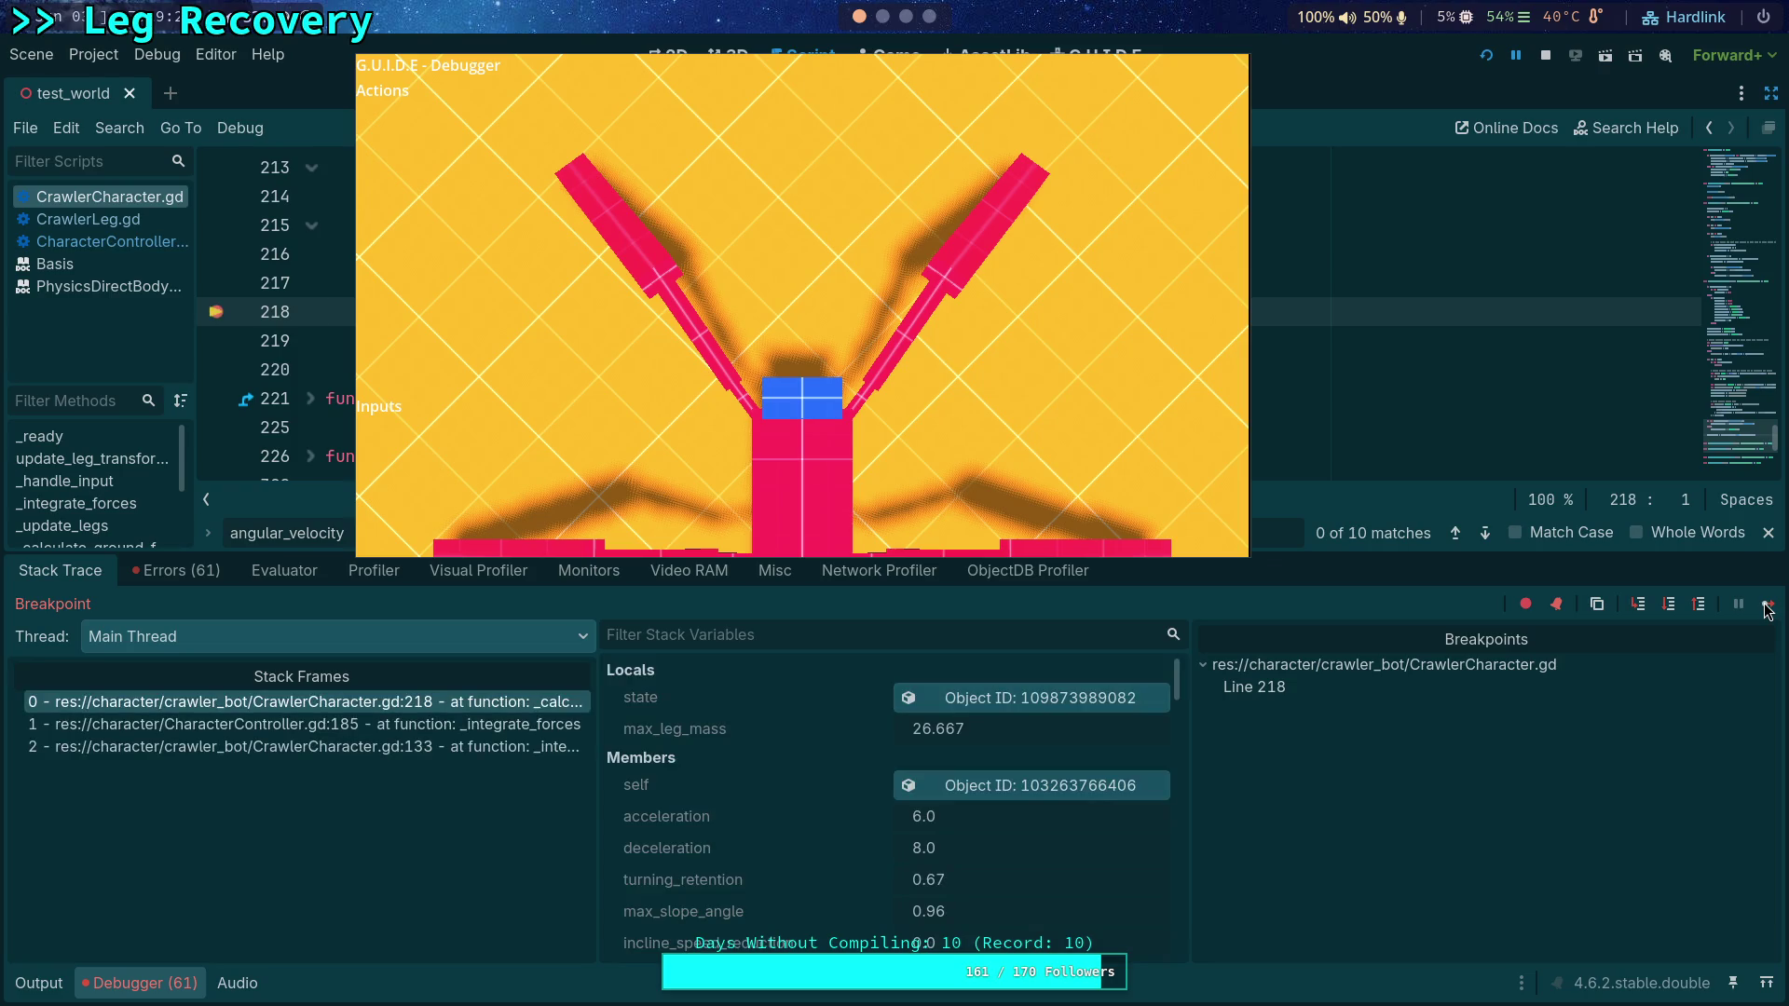
{"action": "left_click", "coordinate": [1767, 606]}
{"action": "left_click", "coordinate": [1767, 606]}
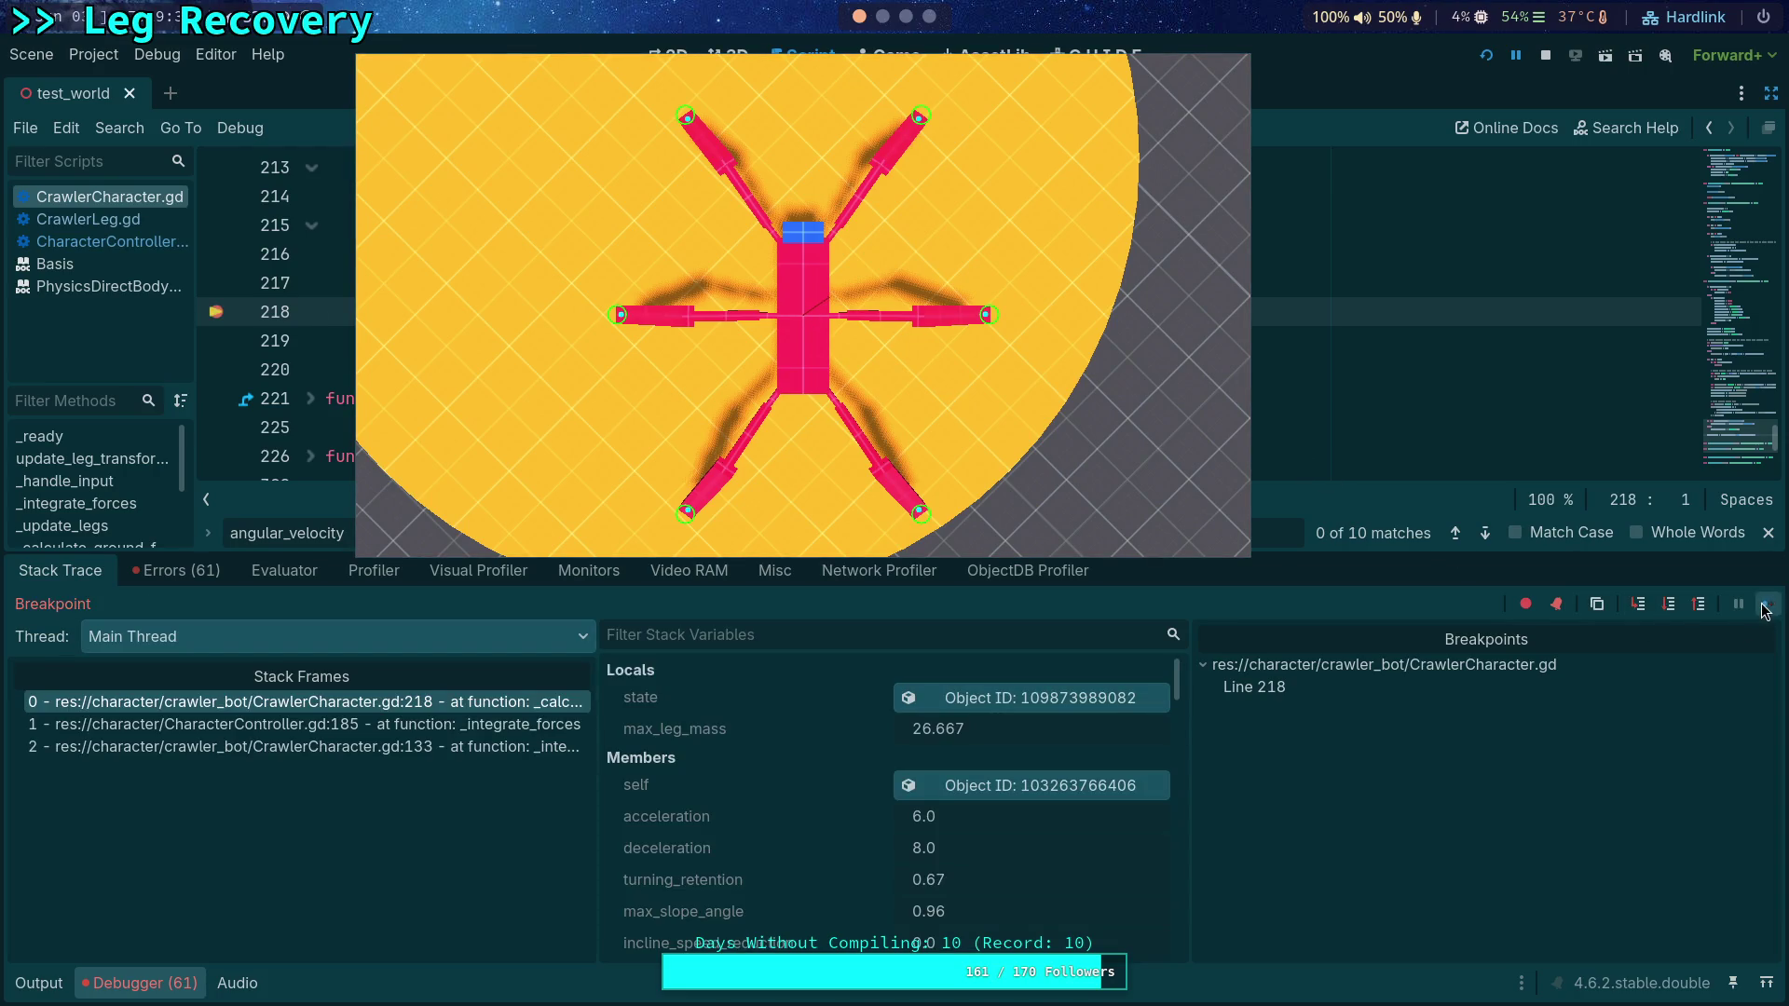
{"action": "left_click", "coordinate": [1765, 606]}
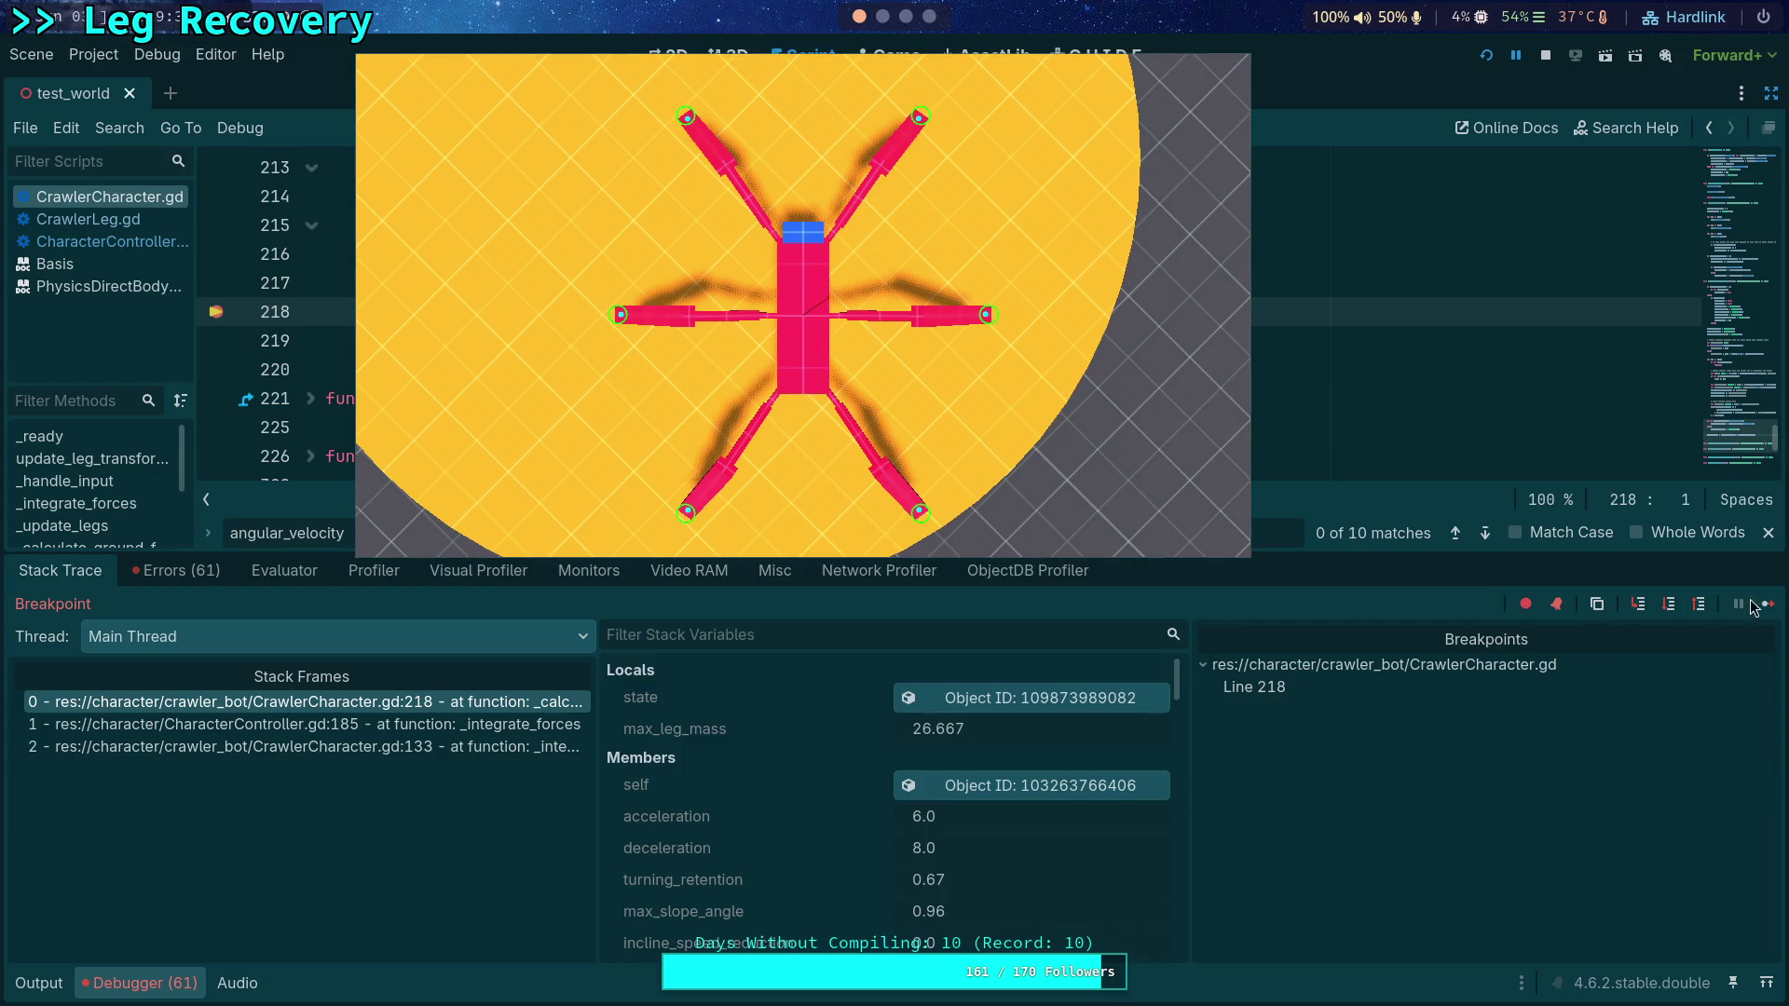
{"action": "left_click", "coordinate": [1766, 604]}
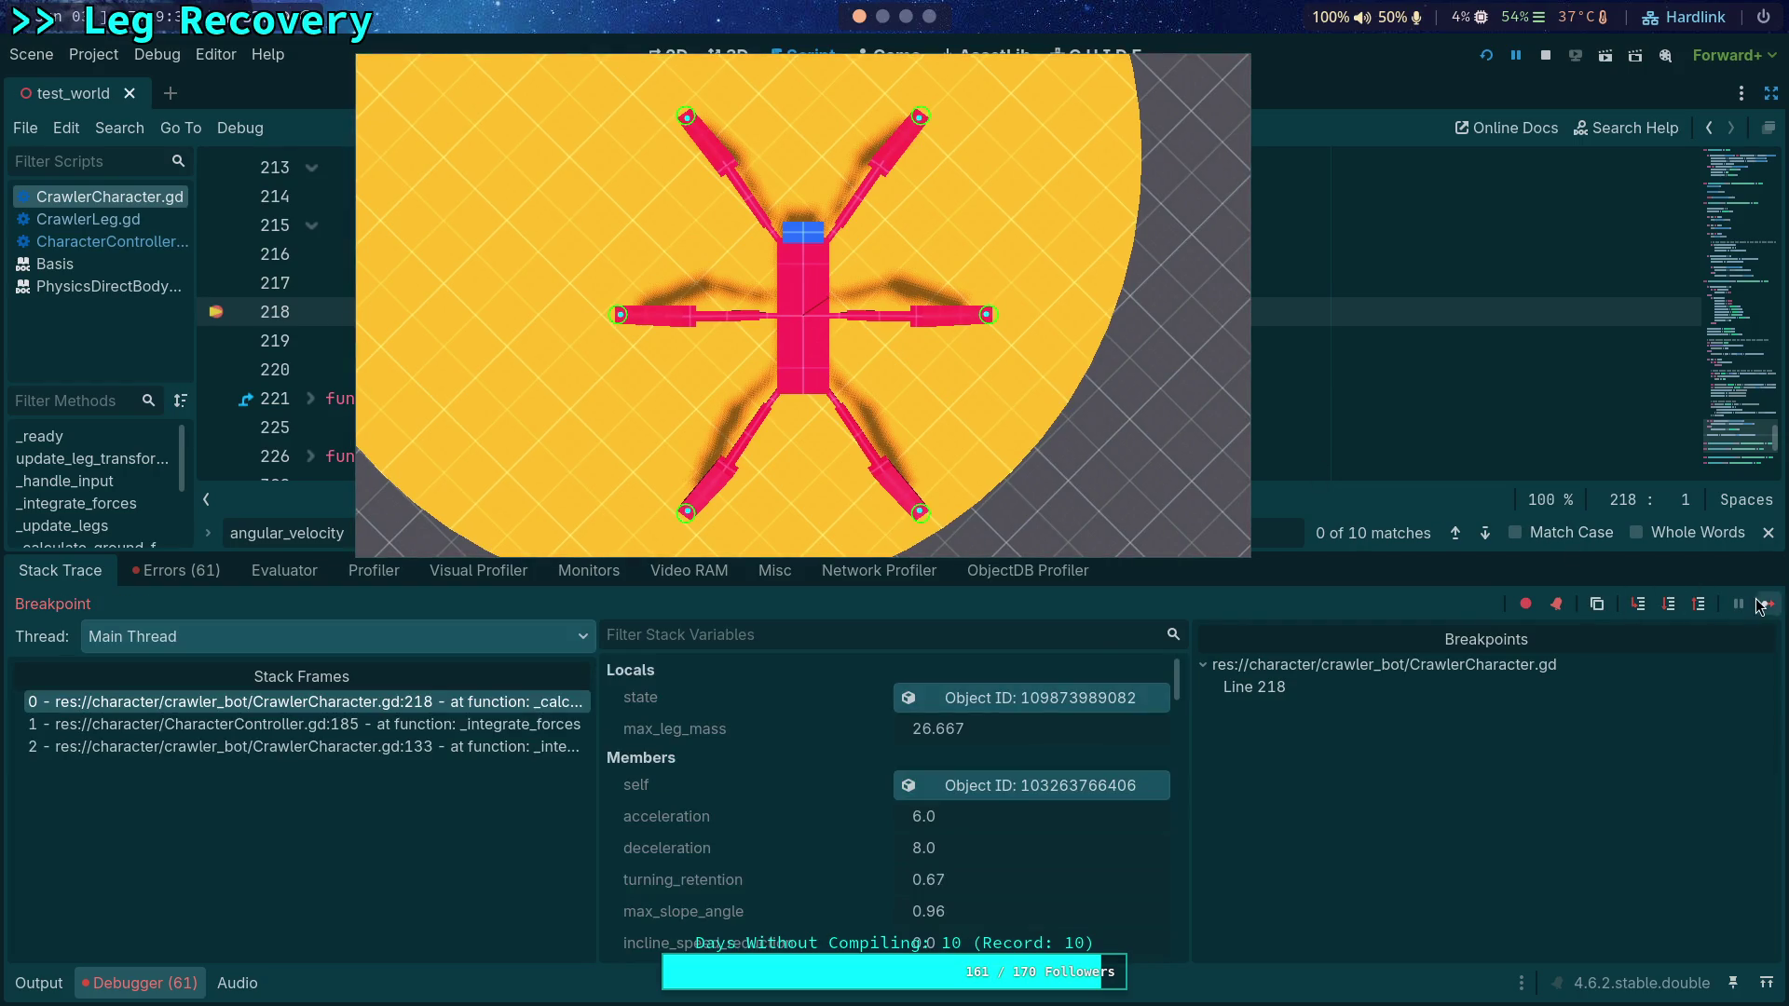
{"action": "left_click", "coordinate": [1760, 605]}
Step: Remove and re-add the line 218 breakpoint, then inspect the physics body state object
{"action": "left_click", "coordinate": [245, 313]}
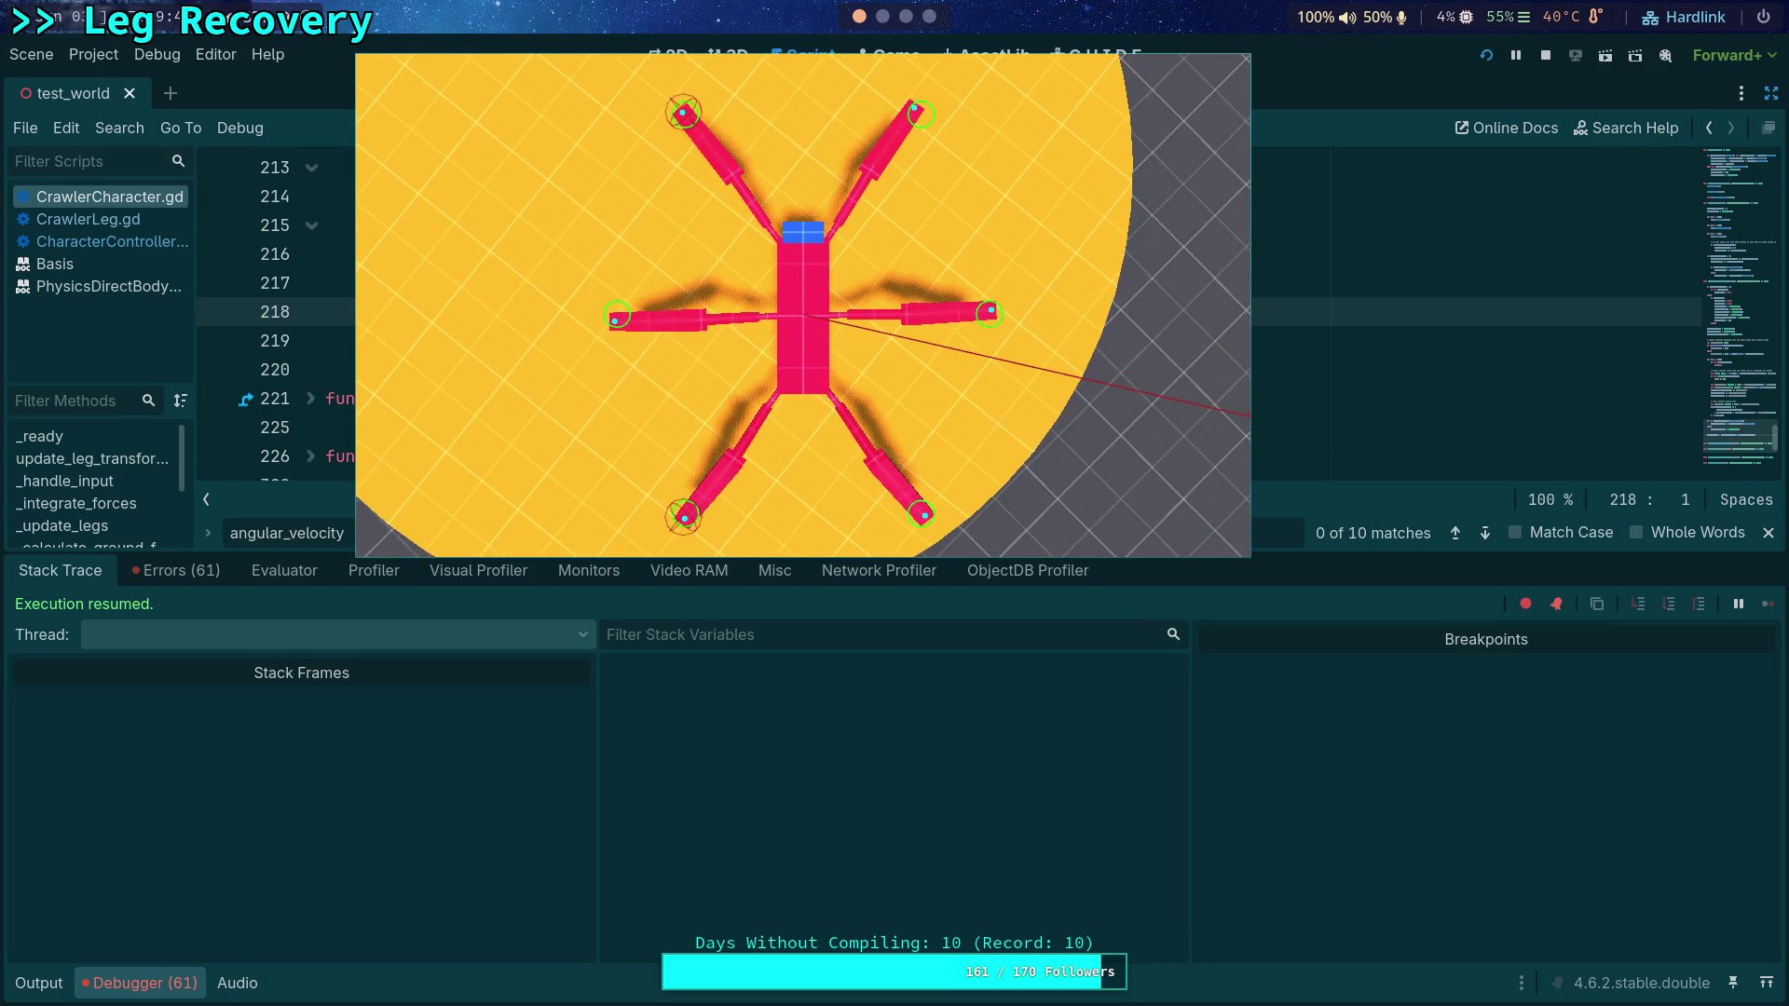
{"action": "left_click", "coordinate": [216, 311]}
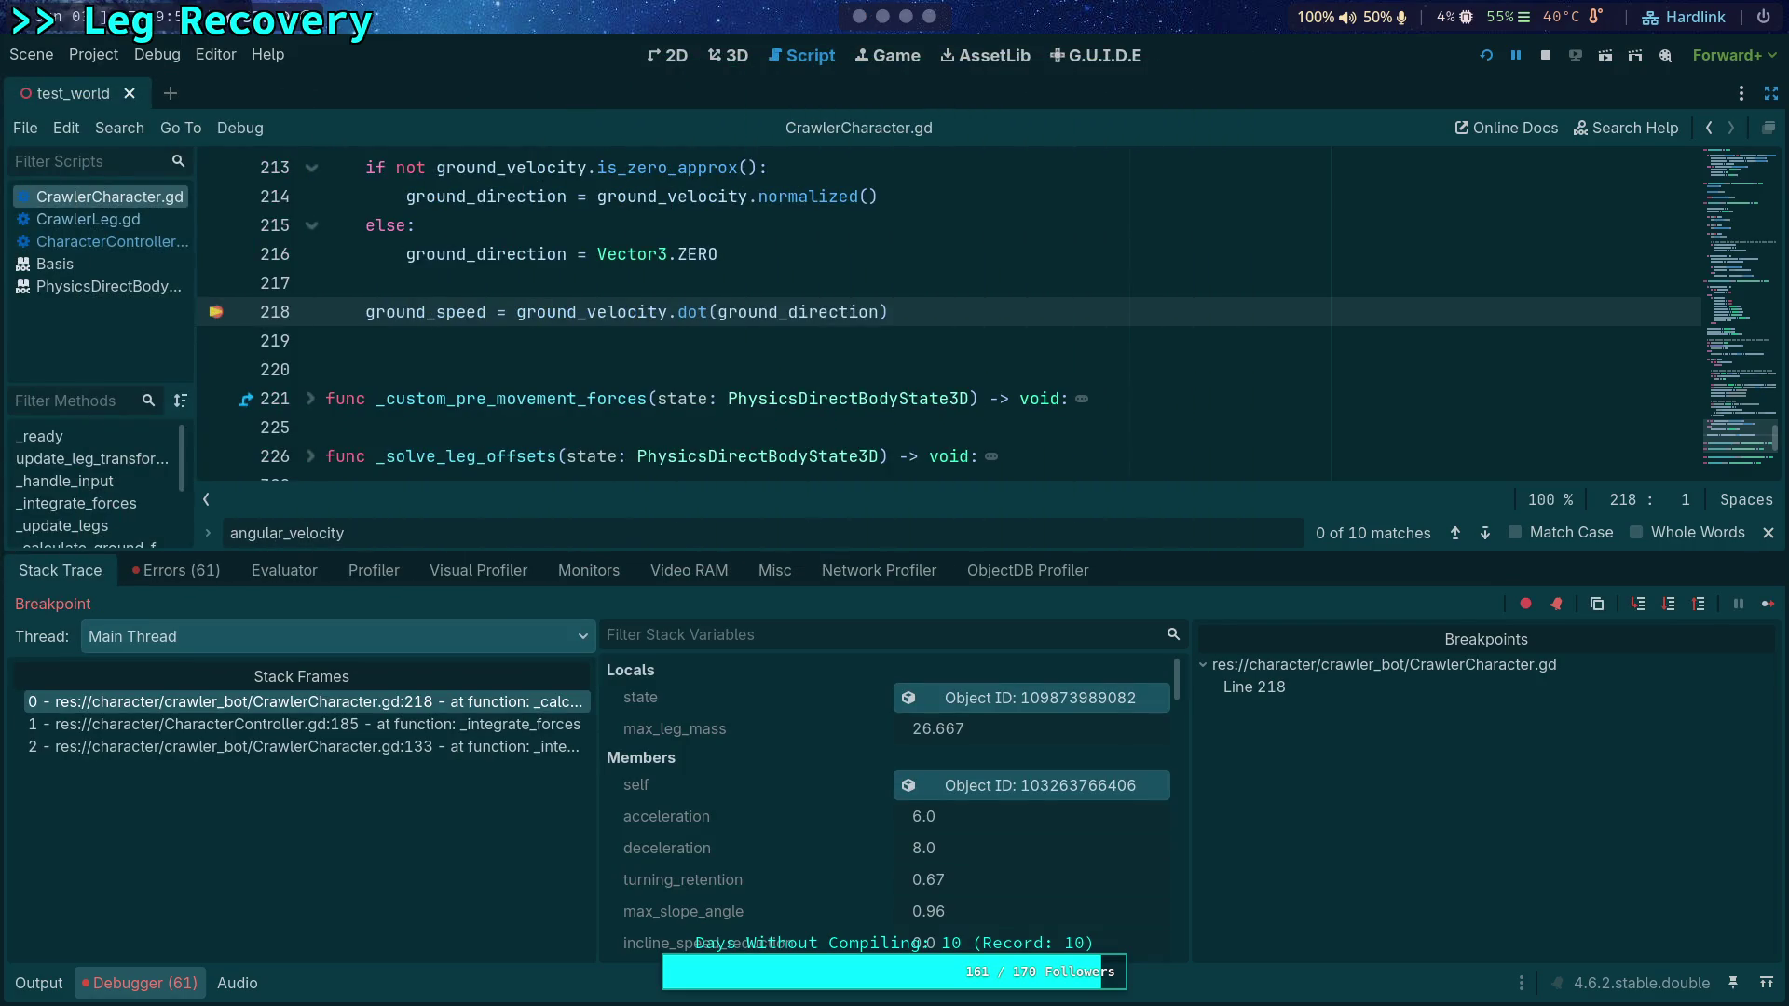
{"action": "left_click", "coordinate": [1067, 707]}
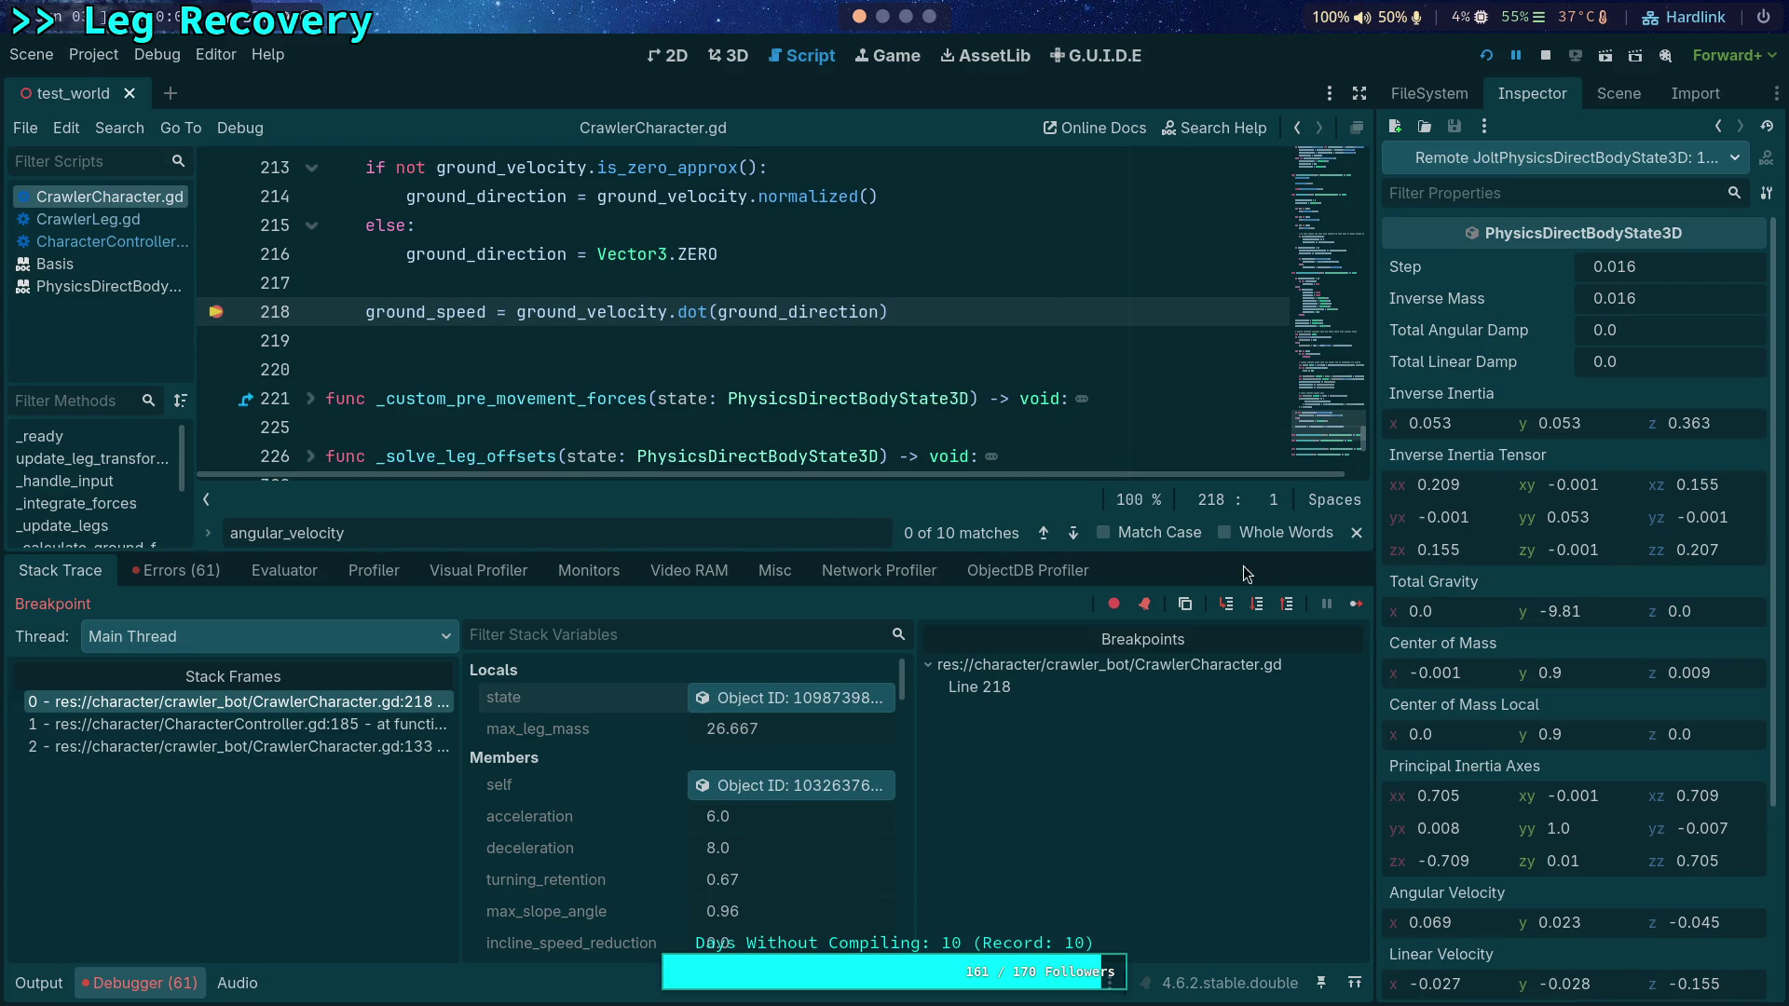
Step: Step out into CharacterController.gd and inspect the state object's properties
{"action": "left_click", "coordinate": [1258, 610]}
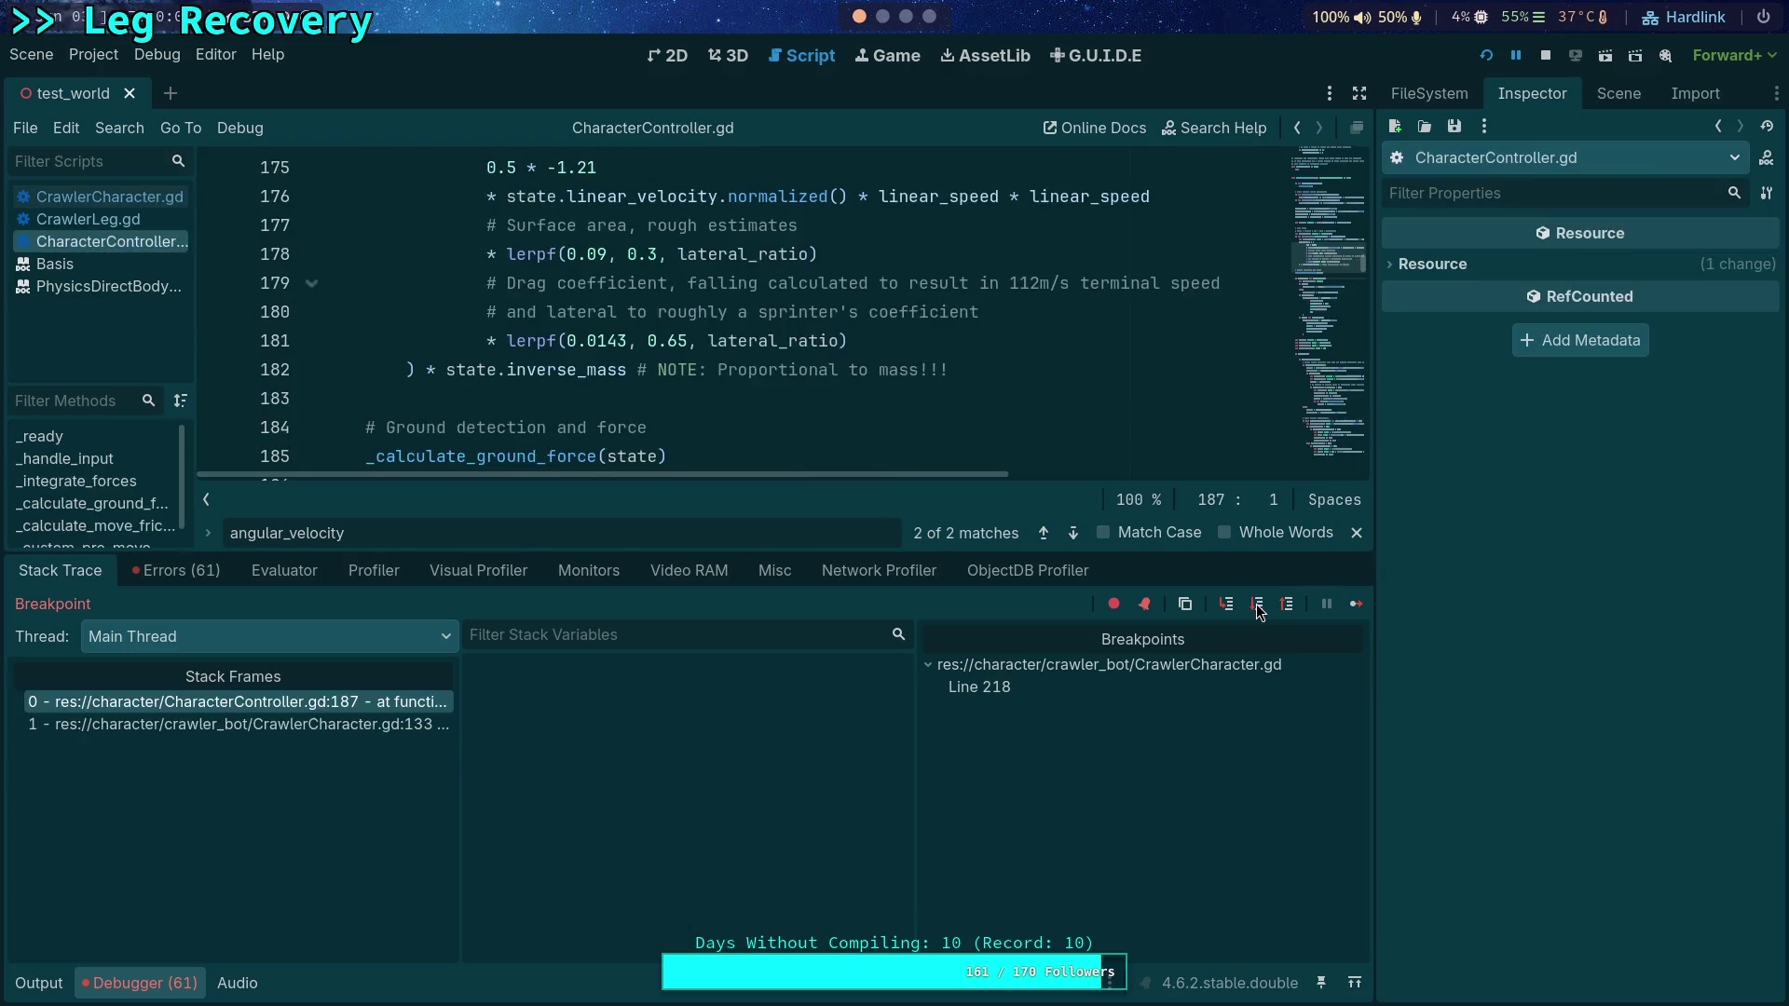
{"action": "scroll", "coordinate": [782, 440], "scroll_direction": "up", "scroll_amount": 10}
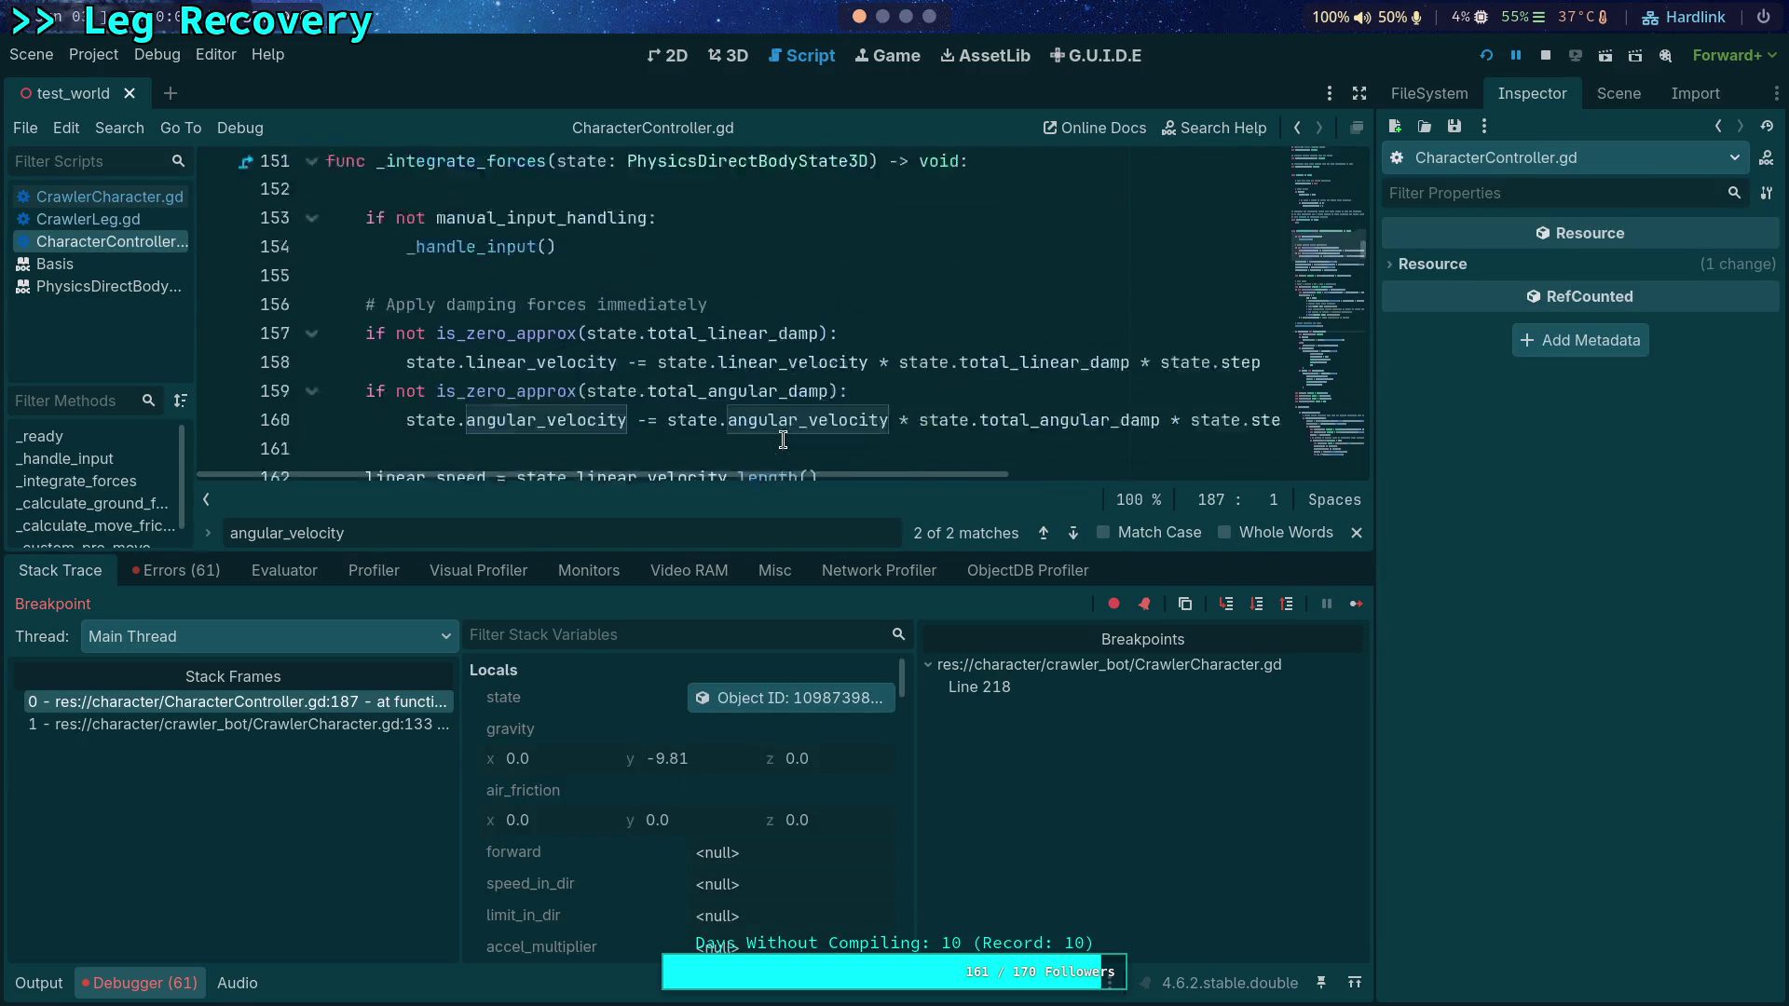
{"action": "scroll", "coordinate": [783, 439], "scroll_direction": "down", "scroll_amount": 14}
{"action": "scroll", "coordinate": [787, 462], "scroll_direction": "up", "scroll_amount": 1}
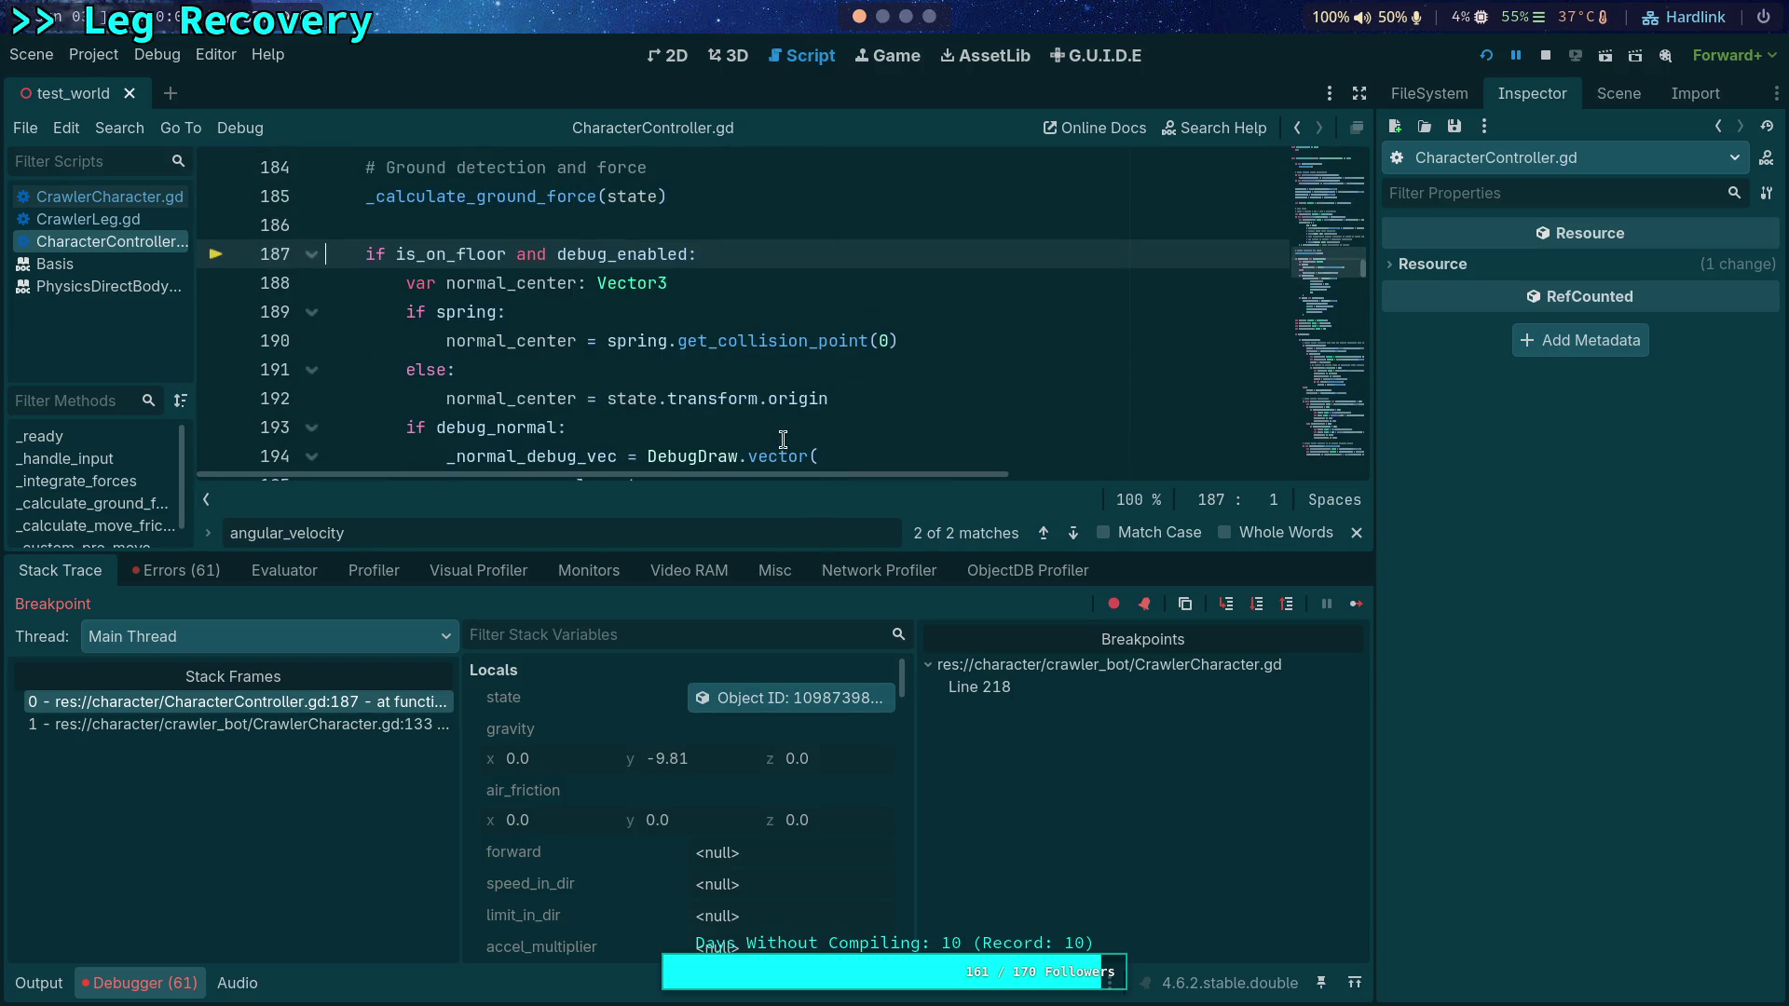
{"action": "left_click", "coordinate": [810, 698]}
{"action": "scroll", "coordinate": [1583, 801], "scroll_direction": "down", "scroll_amount": 2}
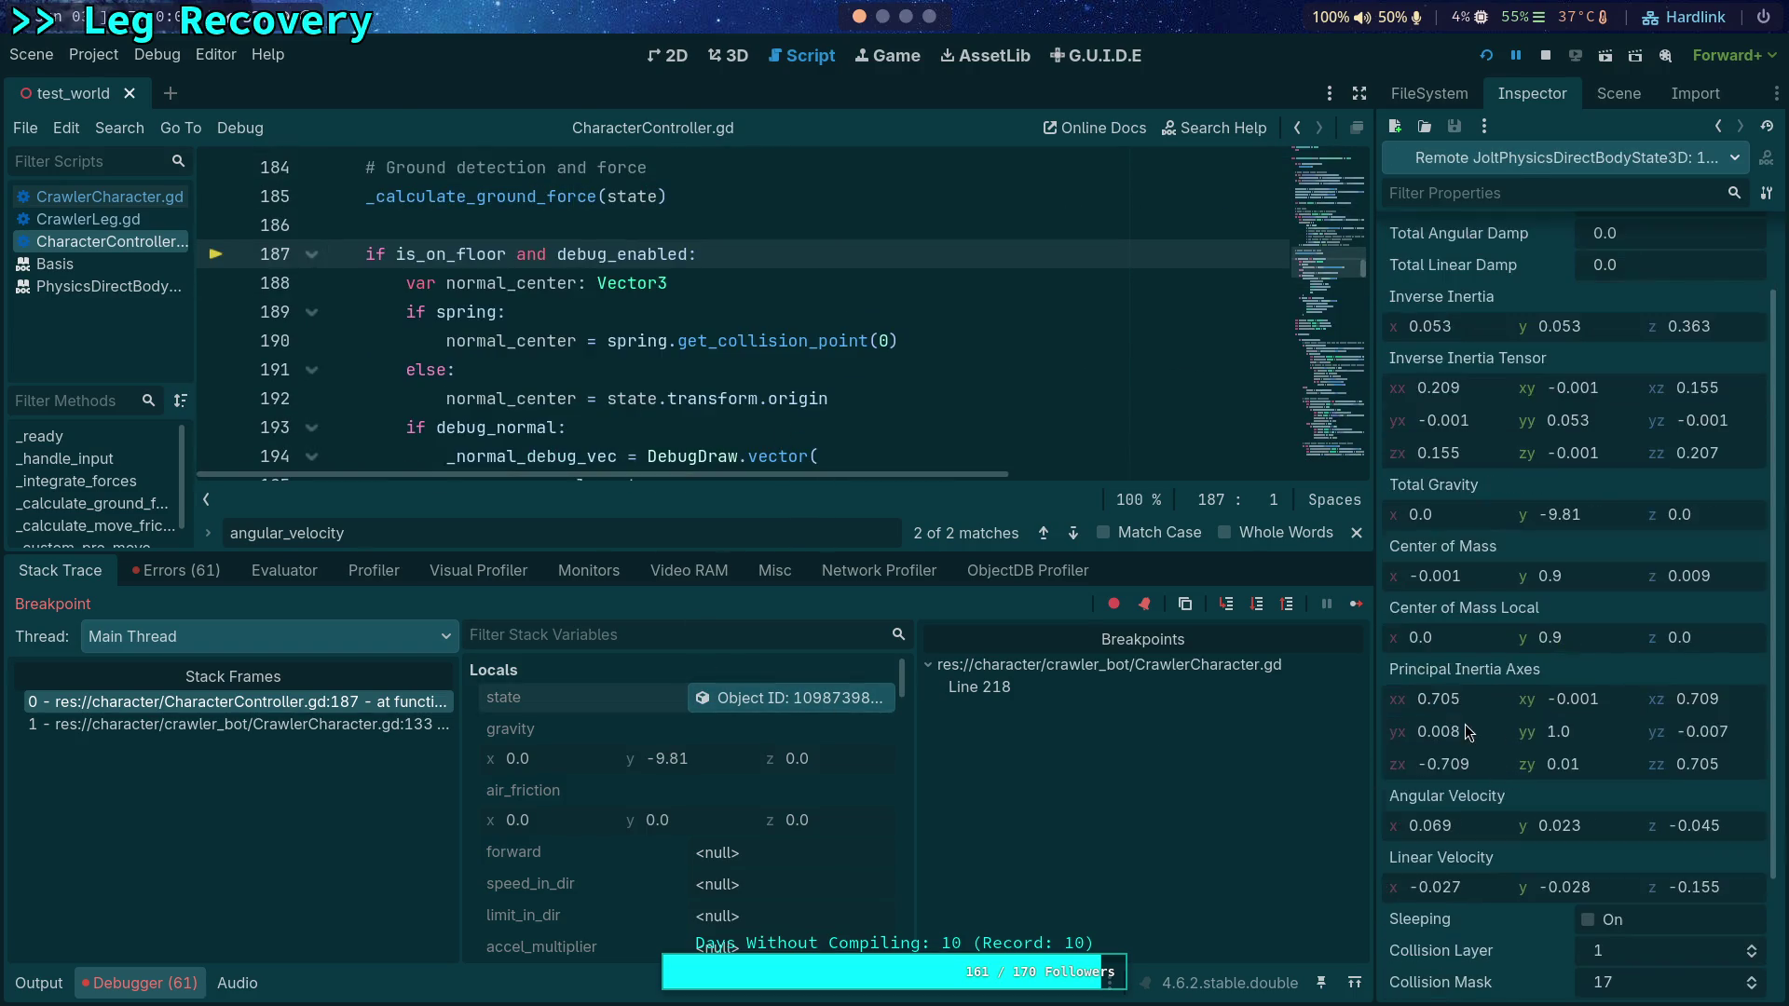
Step: Step over from line 188 past the debug drawing to rel_ground_speed on line 293
{"action": "left_click", "coordinate": [1260, 606]}
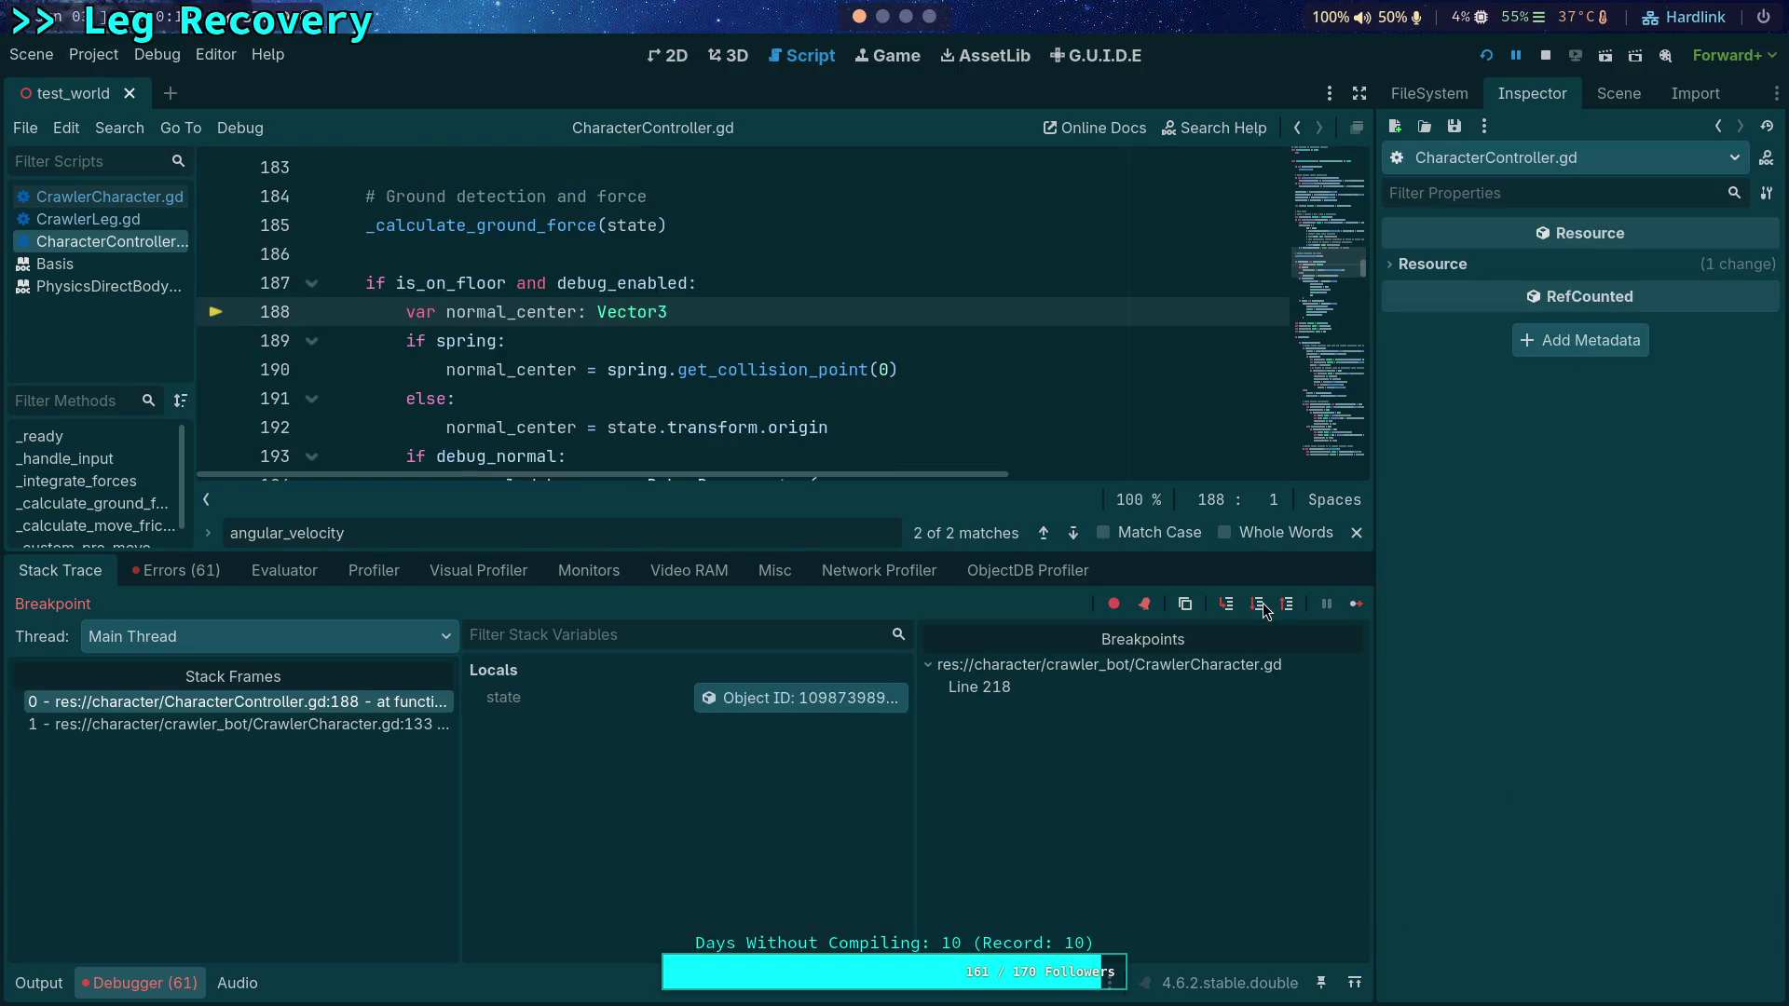
{"action": "left_click", "coordinate": [1260, 605]}
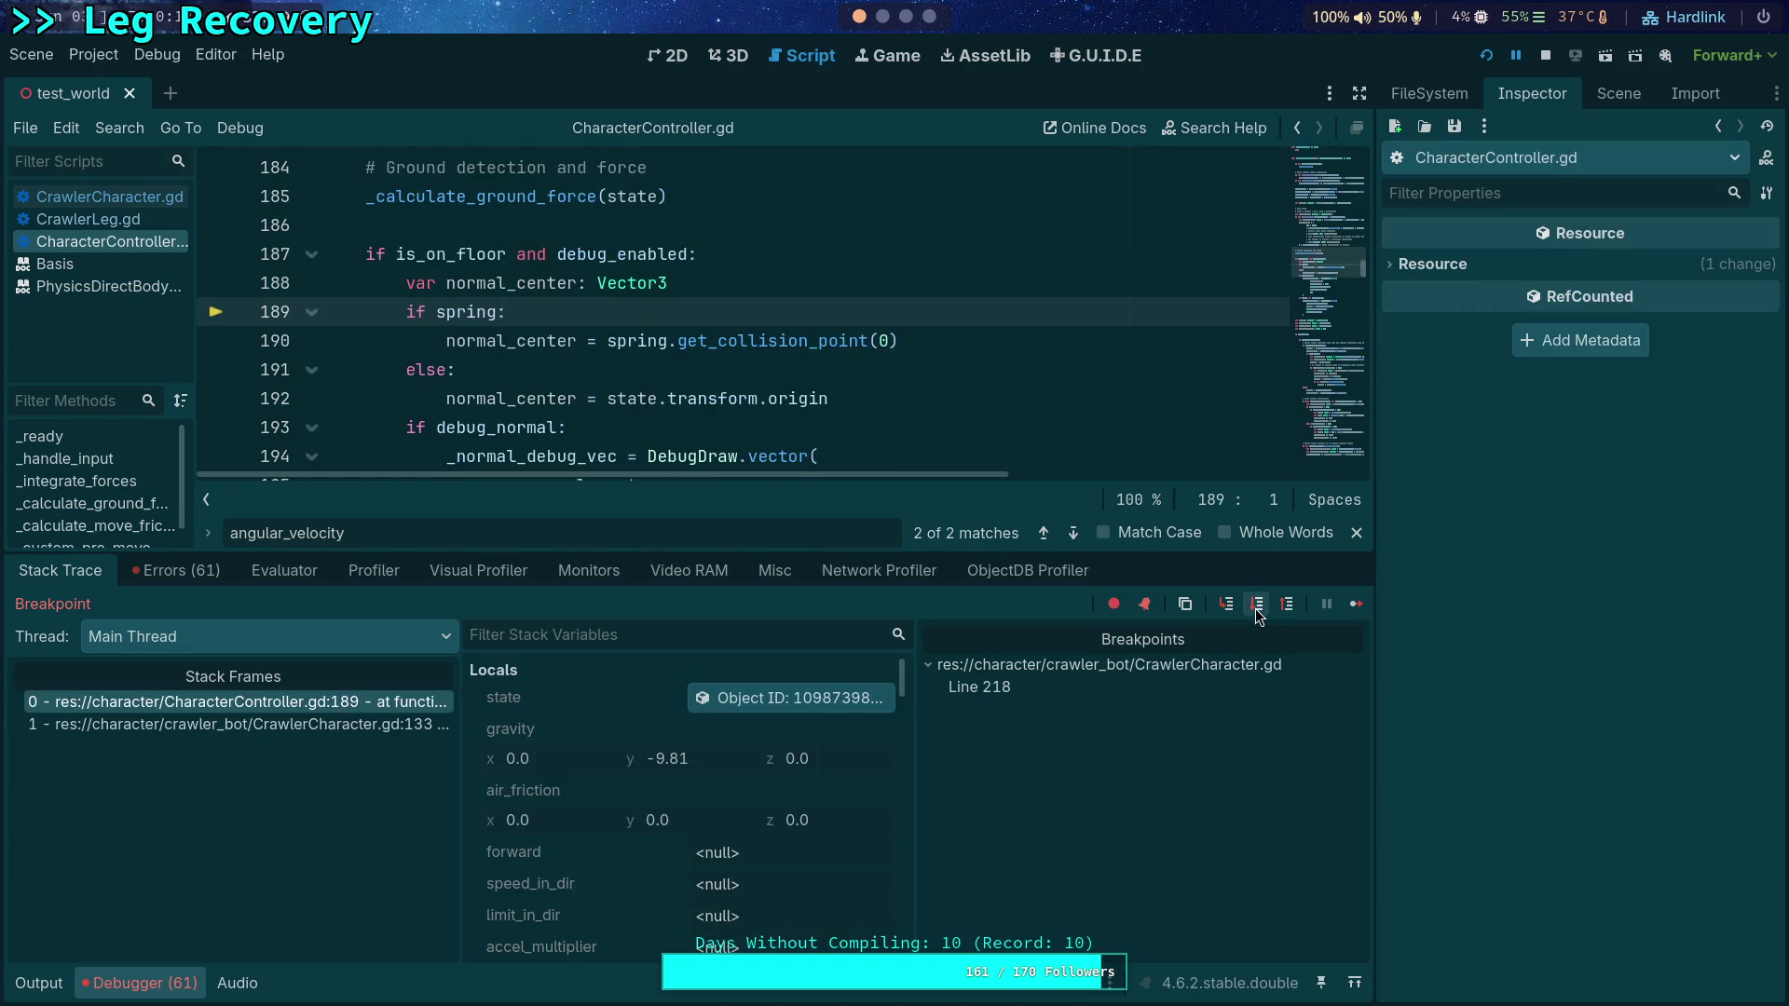
{"action": "left_click", "coordinate": [1257, 606]}
{"action": "left_click", "coordinate": [1259, 608]}
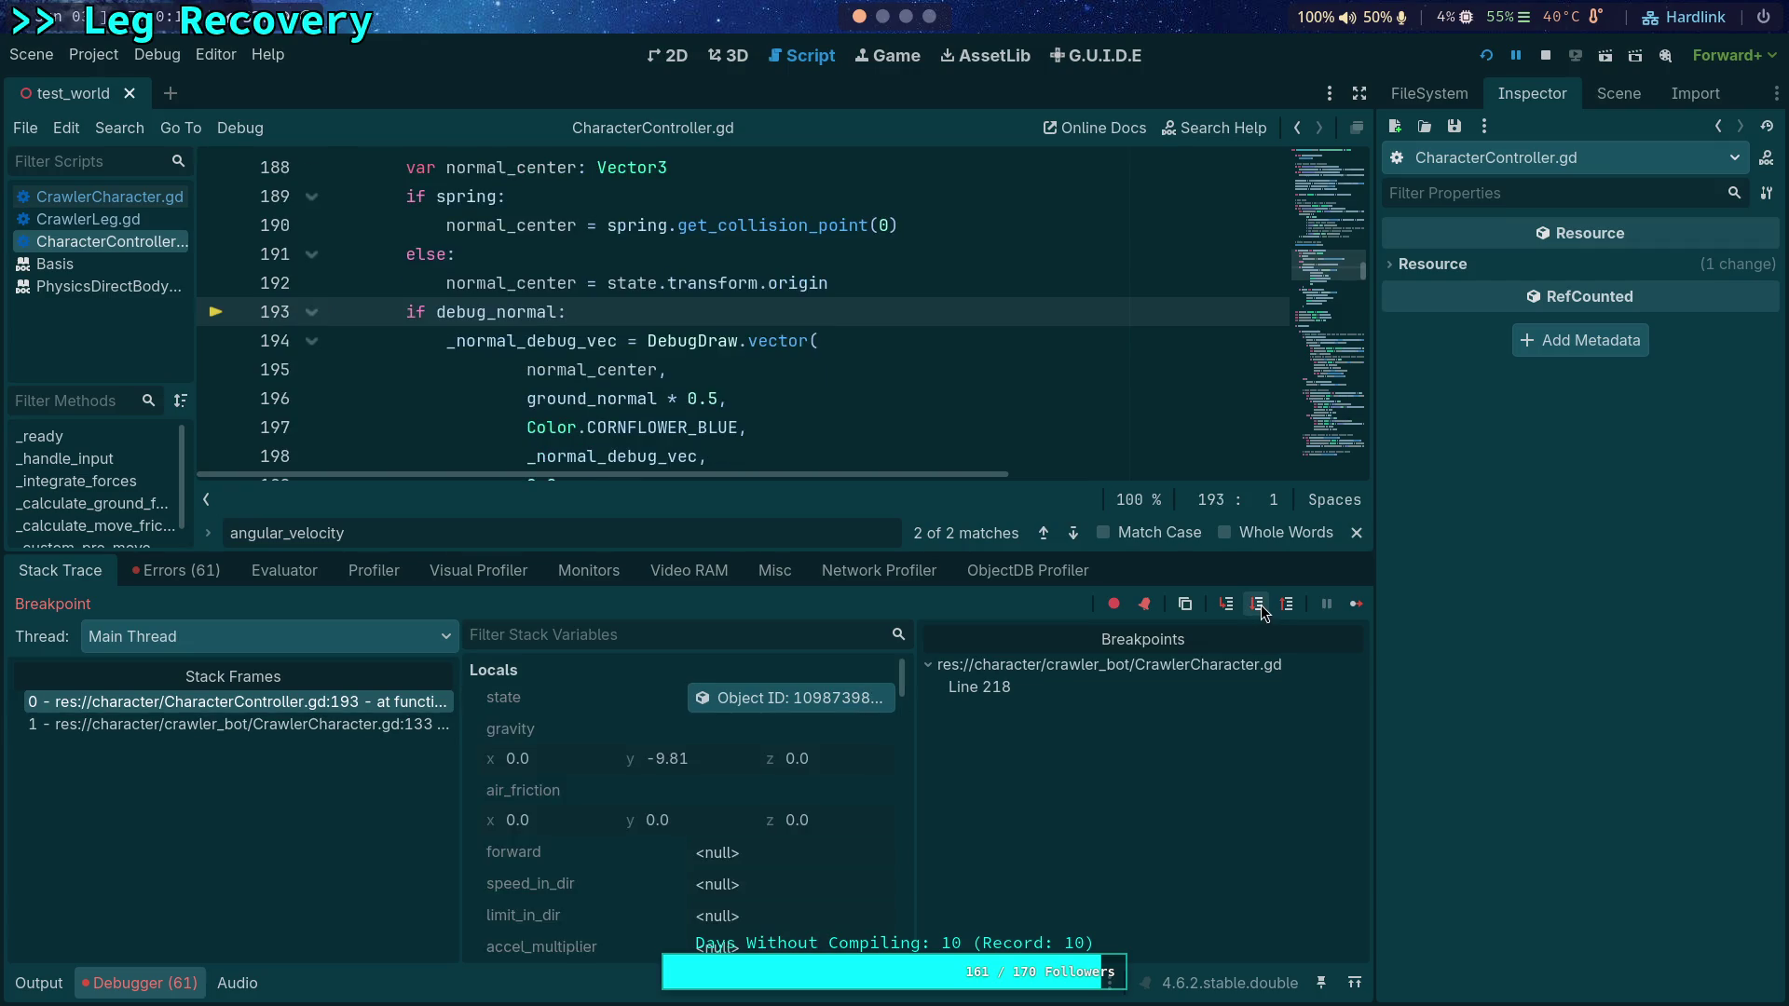
{"action": "left_click", "coordinate": [1259, 605]}
{"action": "left_click", "coordinate": [1259, 605]}
{"action": "left_click", "coordinate": [1260, 606]}
{"action": "left_click", "coordinate": [1258, 605]}
{"action": "left_click", "coordinate": [1258, 605]}
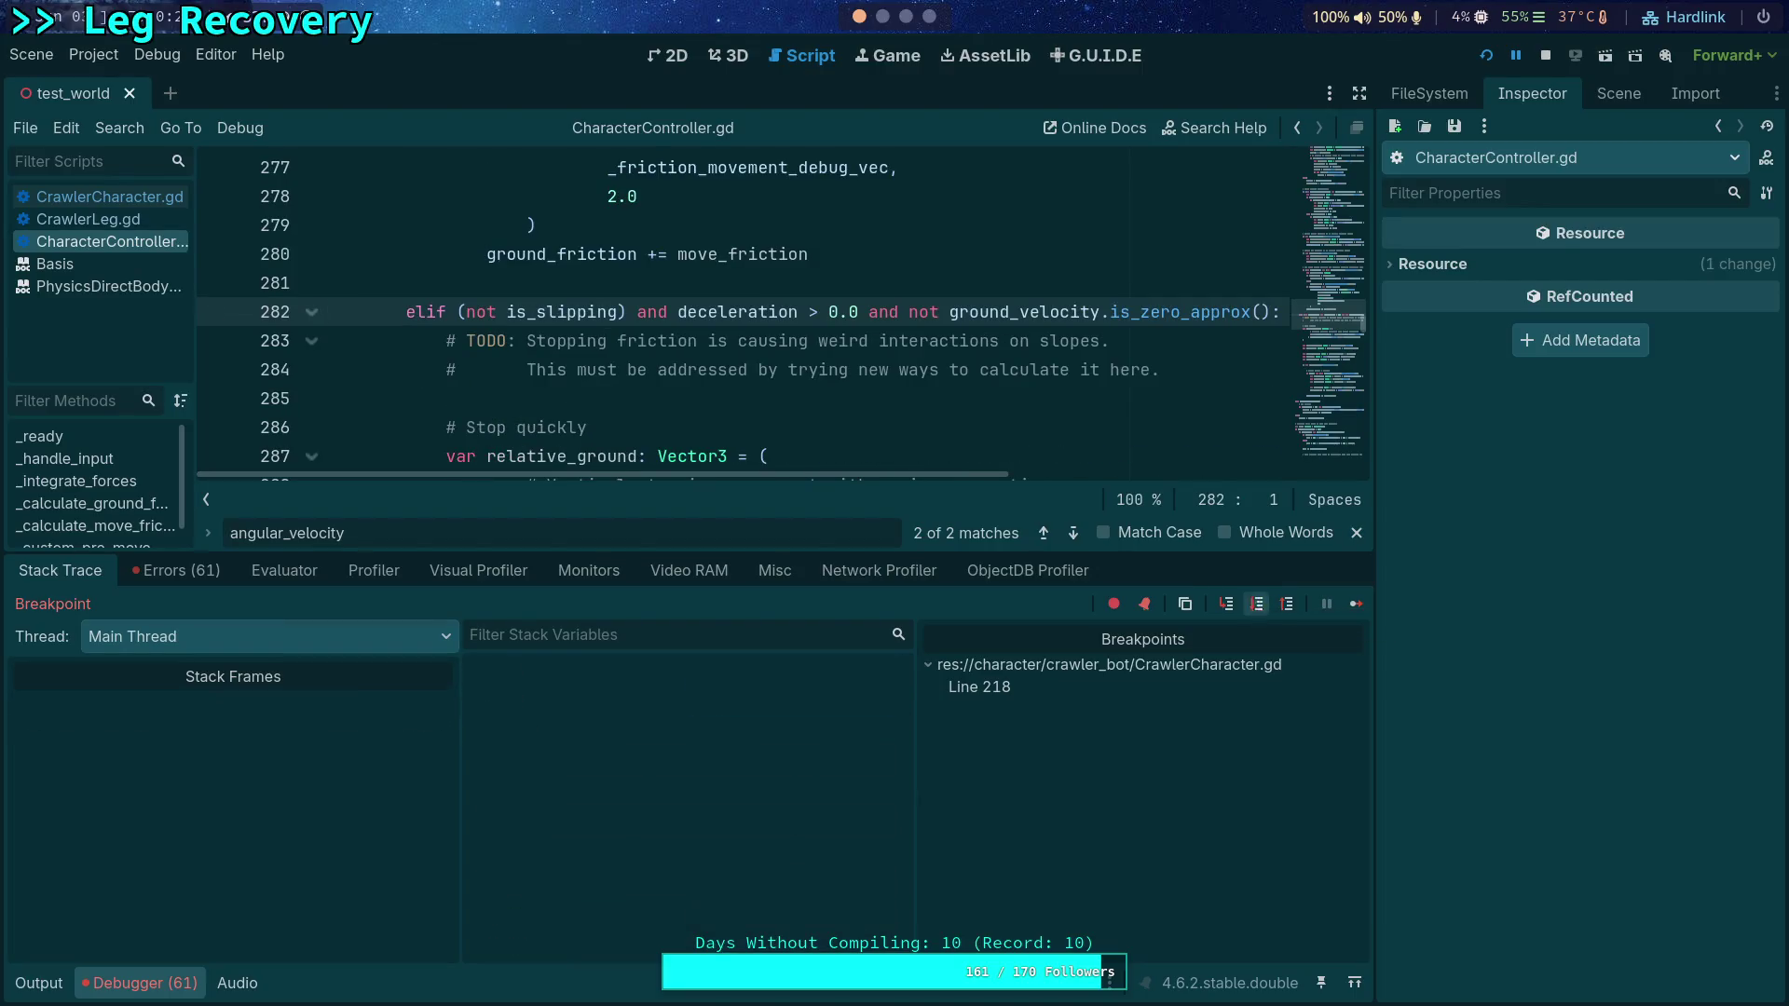
{"action": "left_click", "coordinate": [1256, 607]}
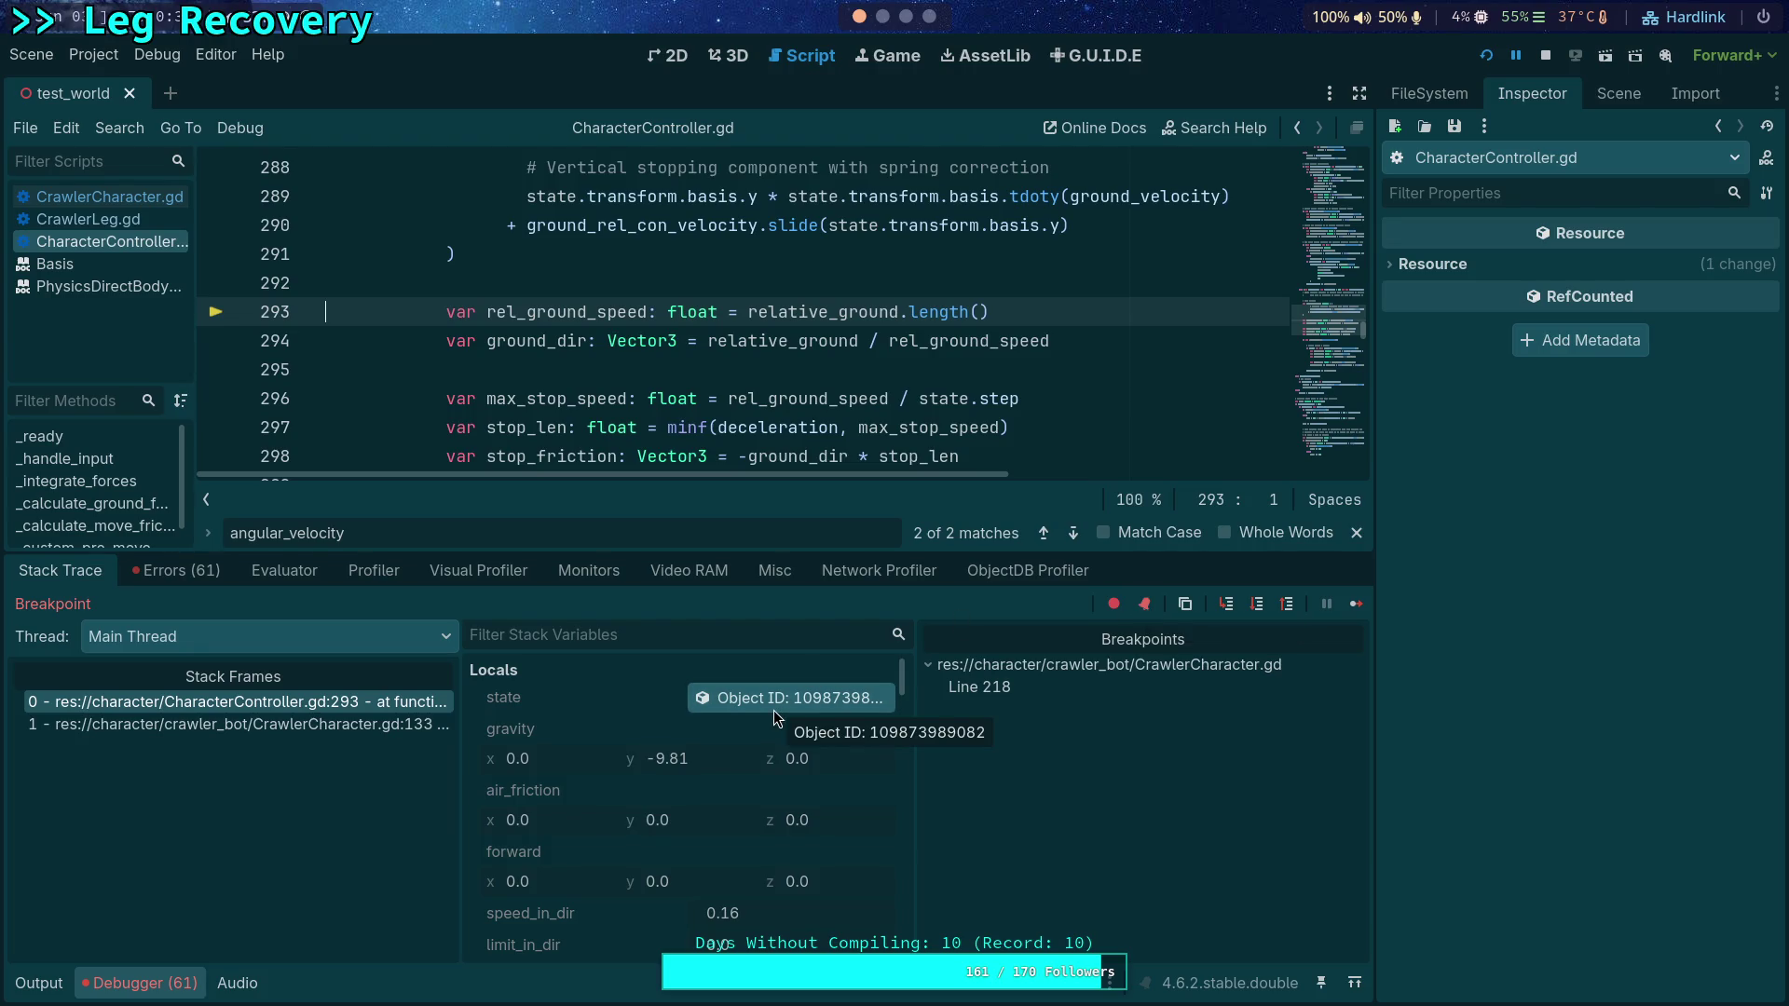
Step: Enlarge the script area slightly, read ground_velocity's value, and step to line 294
{"action": "scroll", "coordinate": [735, 347], "scroll_direction": "up", "scroll_amount": 1}
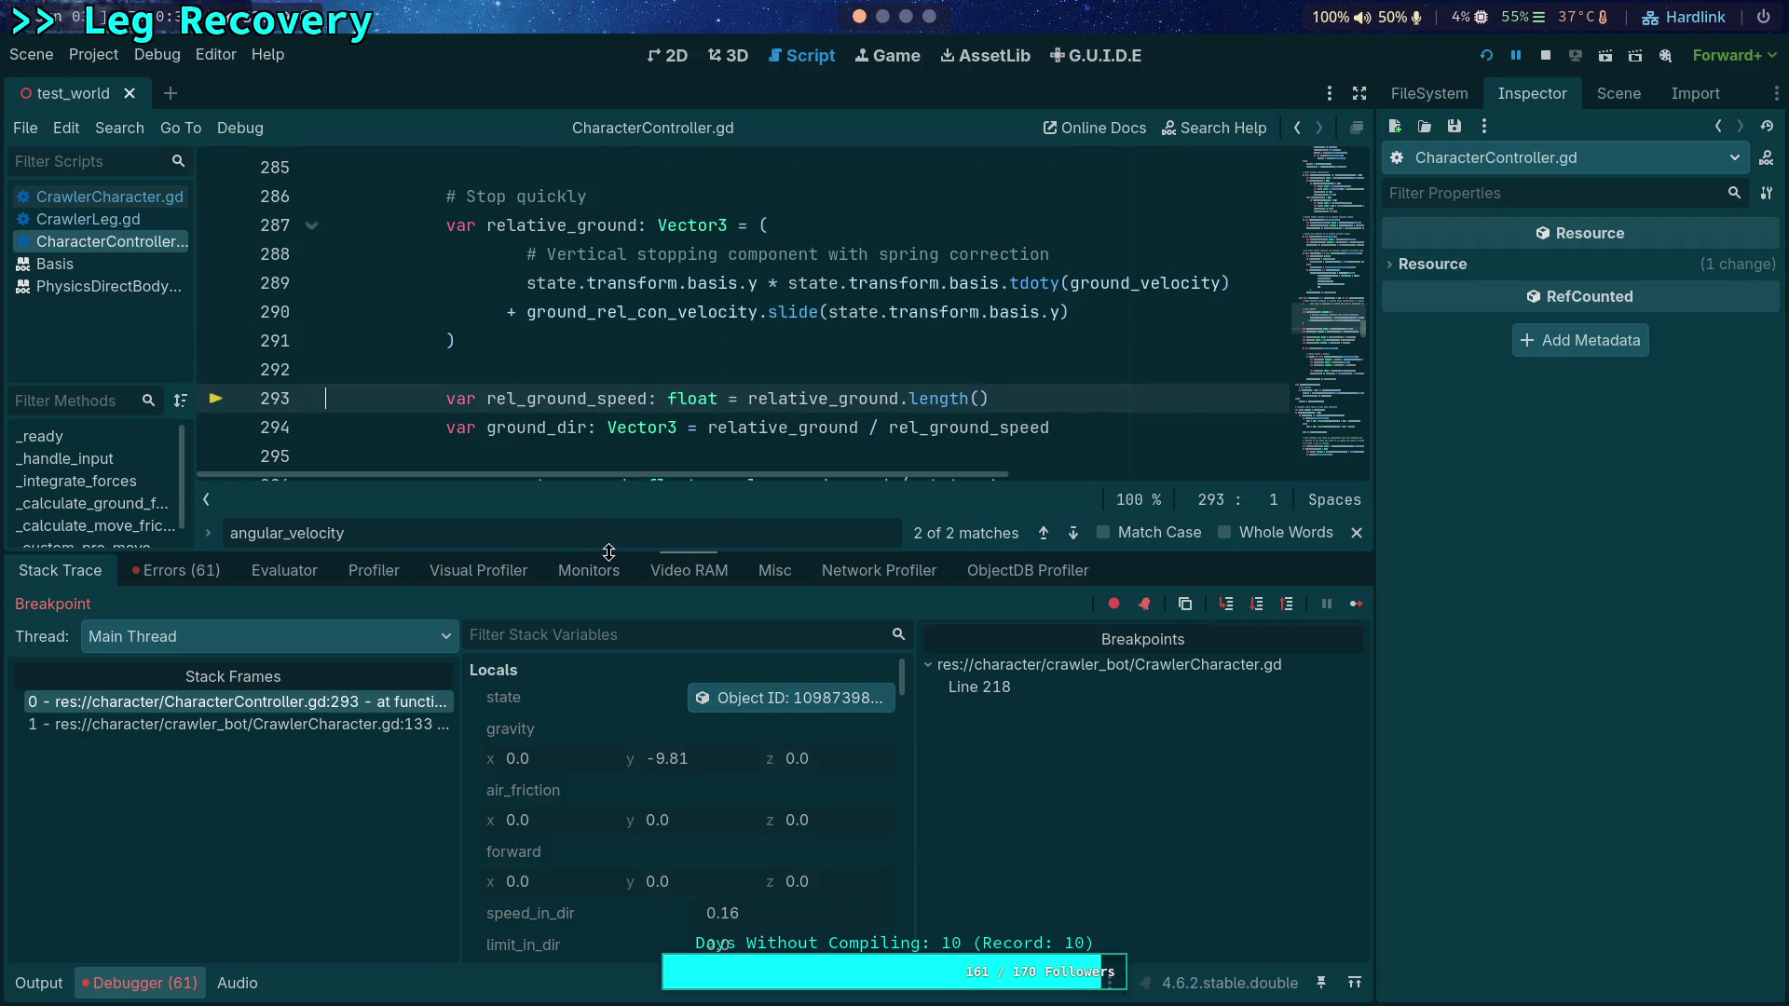
{"action": "left_click_drag", "start_coordinate": [608, 552], "coordinate": [608, 593]}
{"action": "scroll", "coordinate": [639, 465], "scroll_direction": "up", "scroll_amount": 1}
{"action": "scroll", "coordinate": [669, 420], "scroll_direction": "down", "scroll_amount": 1}
{"action": "scroll", "coordinate": [669, 420], "scroll_direction": "up", "scroll_amount": 1}
{"action": "scroll", "coordinate": [669, 420], "scroll_direction": "down", "scroll_amount": 1}
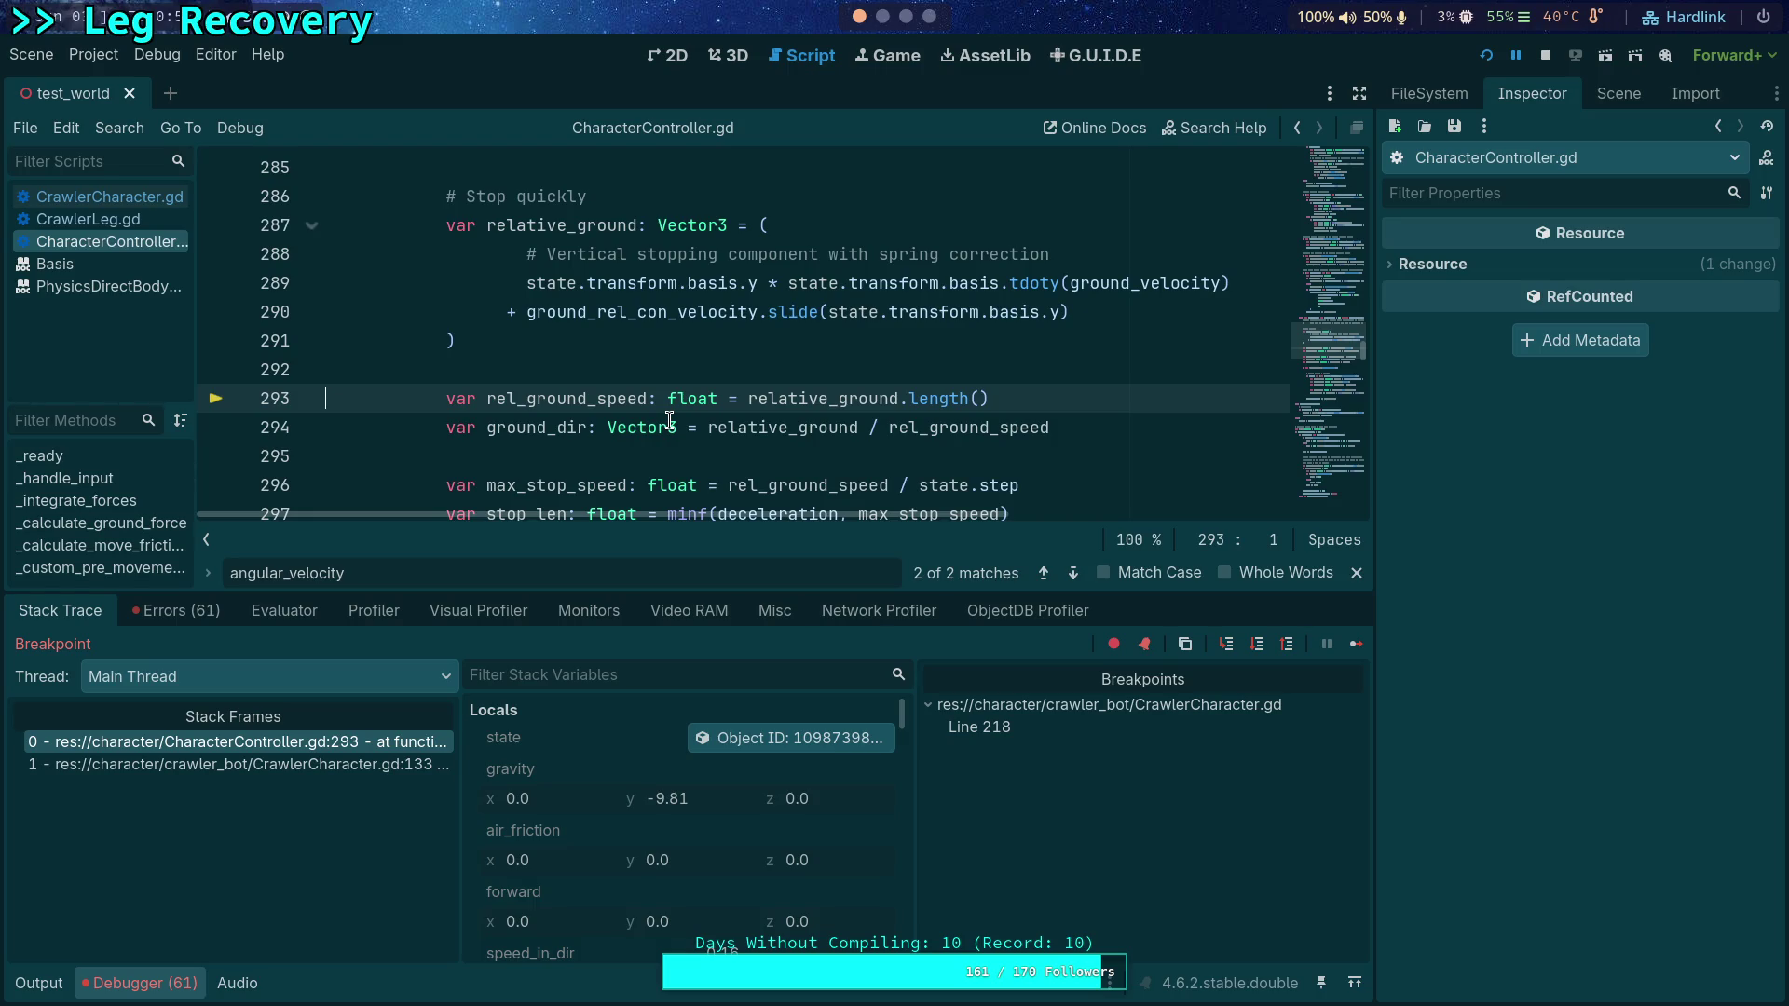
{"action": "mouse_move", "coordinate": [1144, 288]}
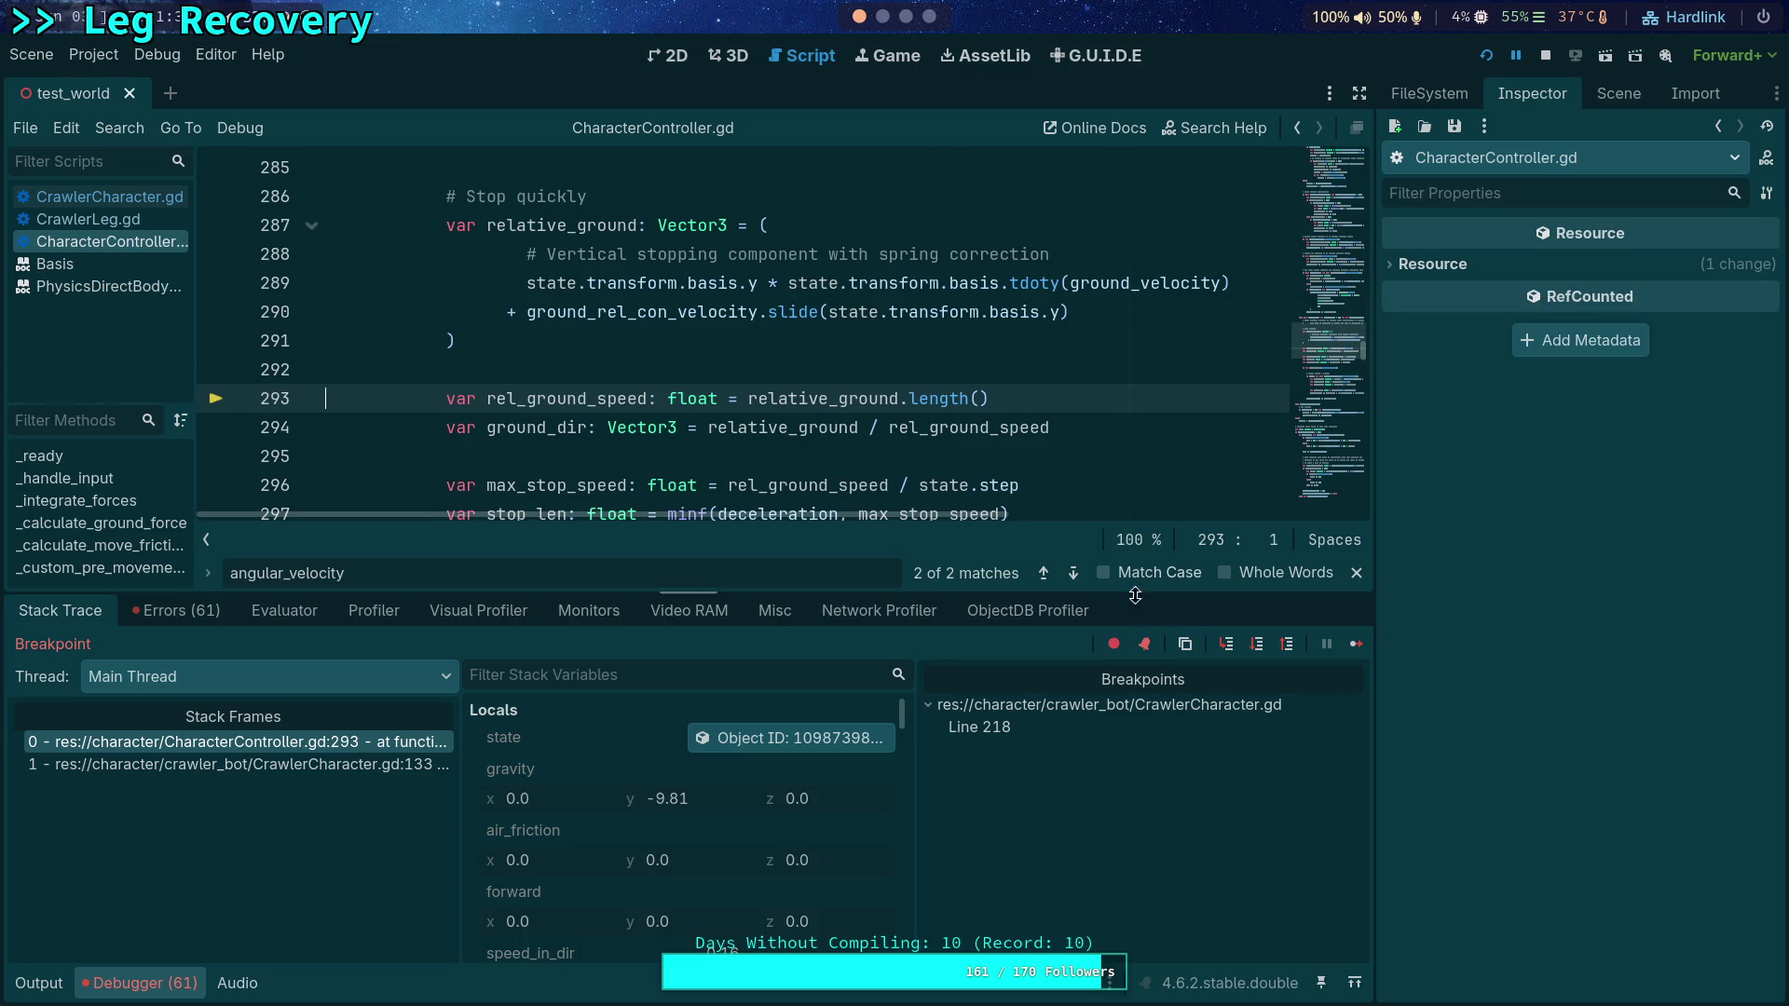
{"action": "left_click", "coordinate": [1258, 646]}
Step: Step over lines 295 through 298 to reach the stop_friction check on line 300
{"action": "left_click", "coordinate": [1257, 646]}
{"action": "left_click", "coordinate": [1259, 645]}
{"action": "left_click", "coordinate": [1259, 647]}
{"action": "left_click", "coordinate": [1257, 645]}
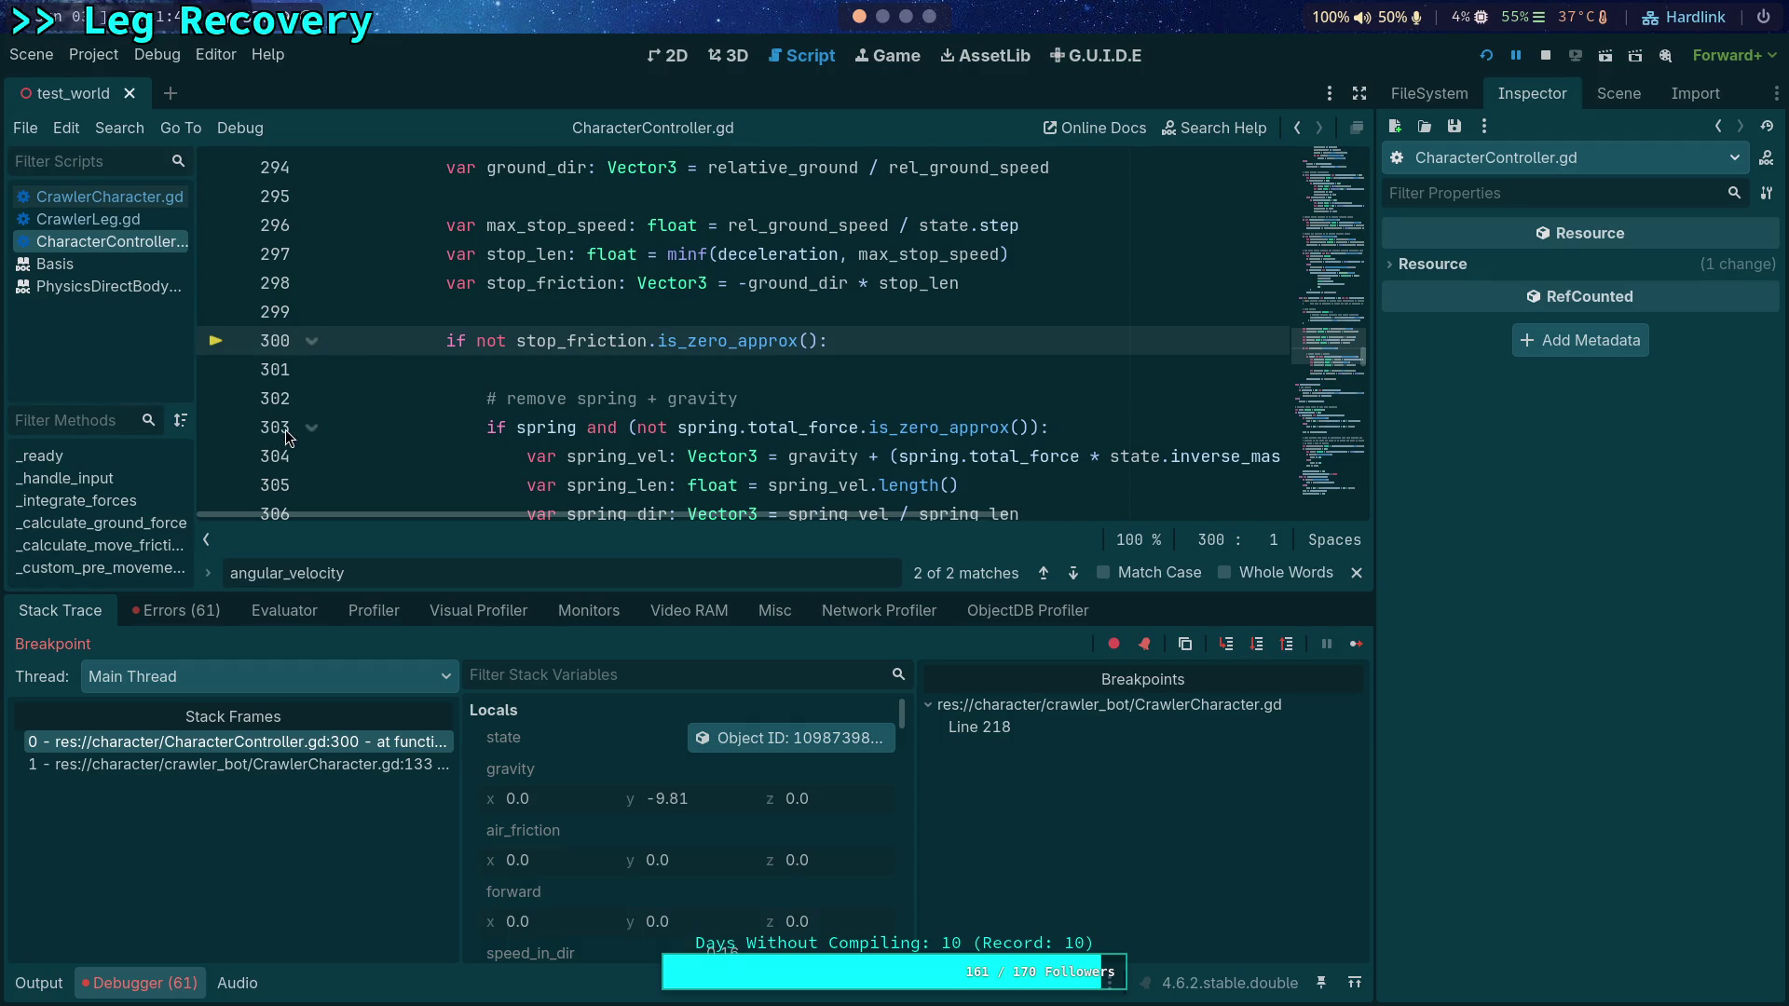
Step: Collapse the spring-removal block under line 303 and check ground_friction and stop_friction values
{"action": "left_click", "coordinate": [311, 427]}
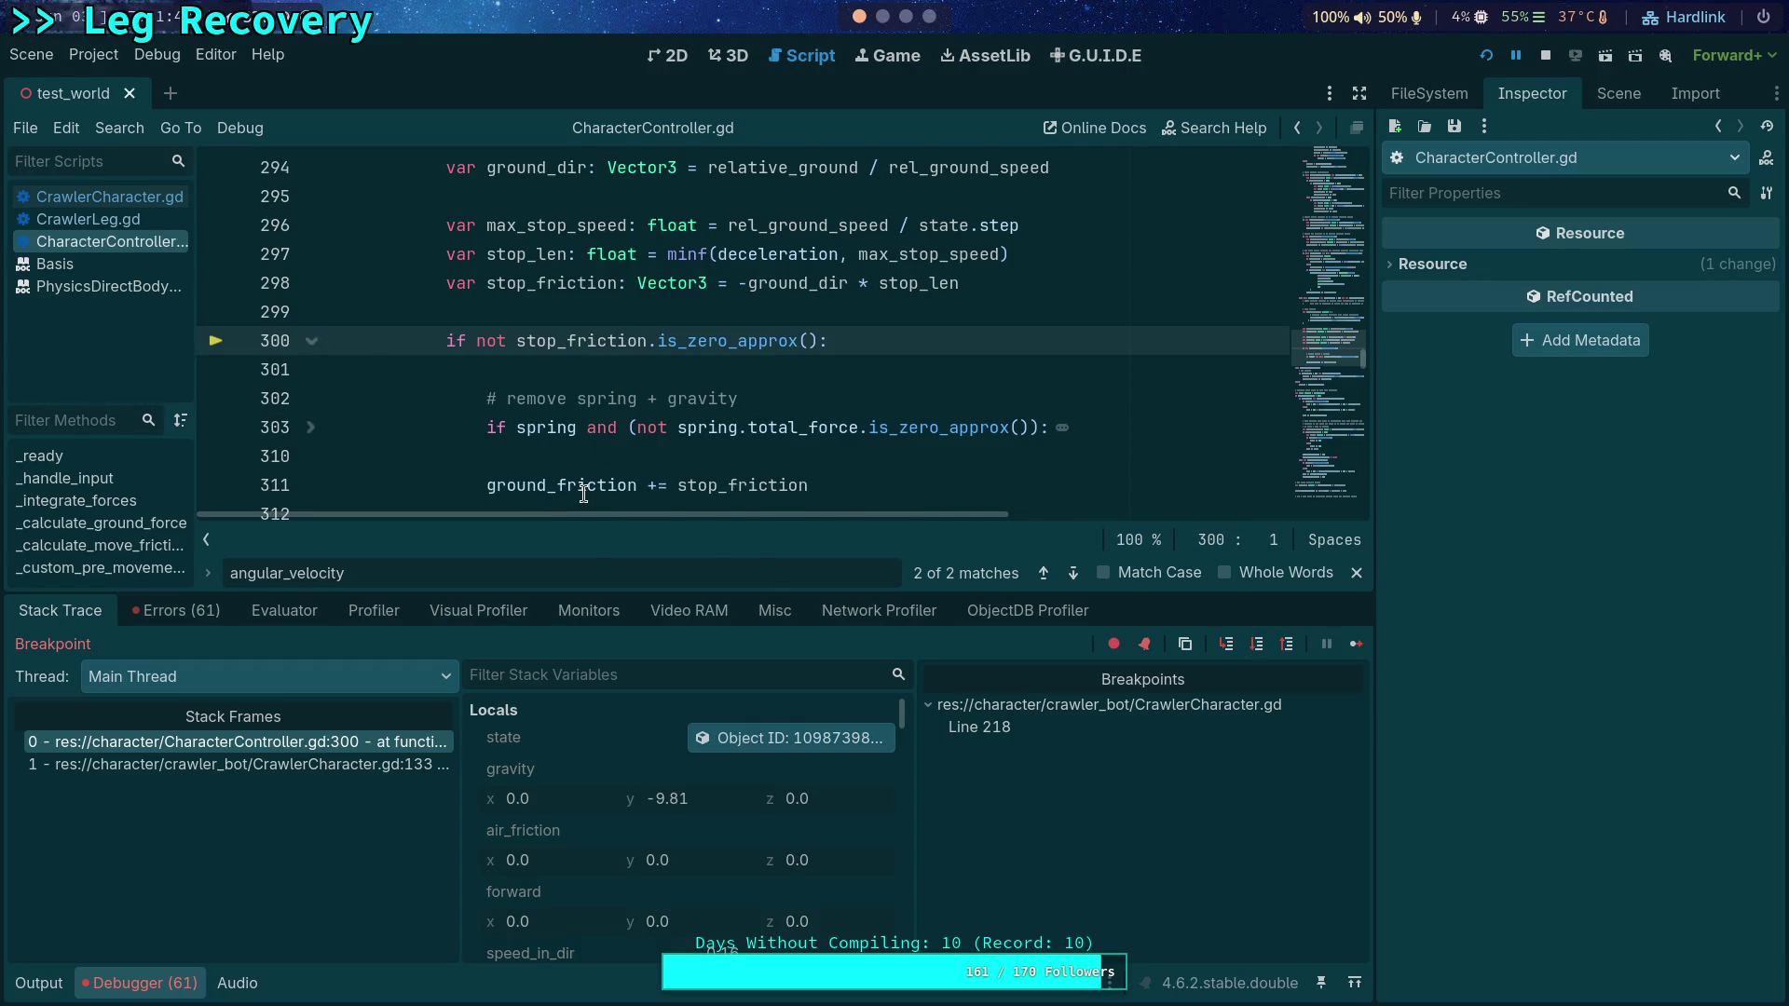
{"action": "mouse_move", "coordinate": [583, 493]}
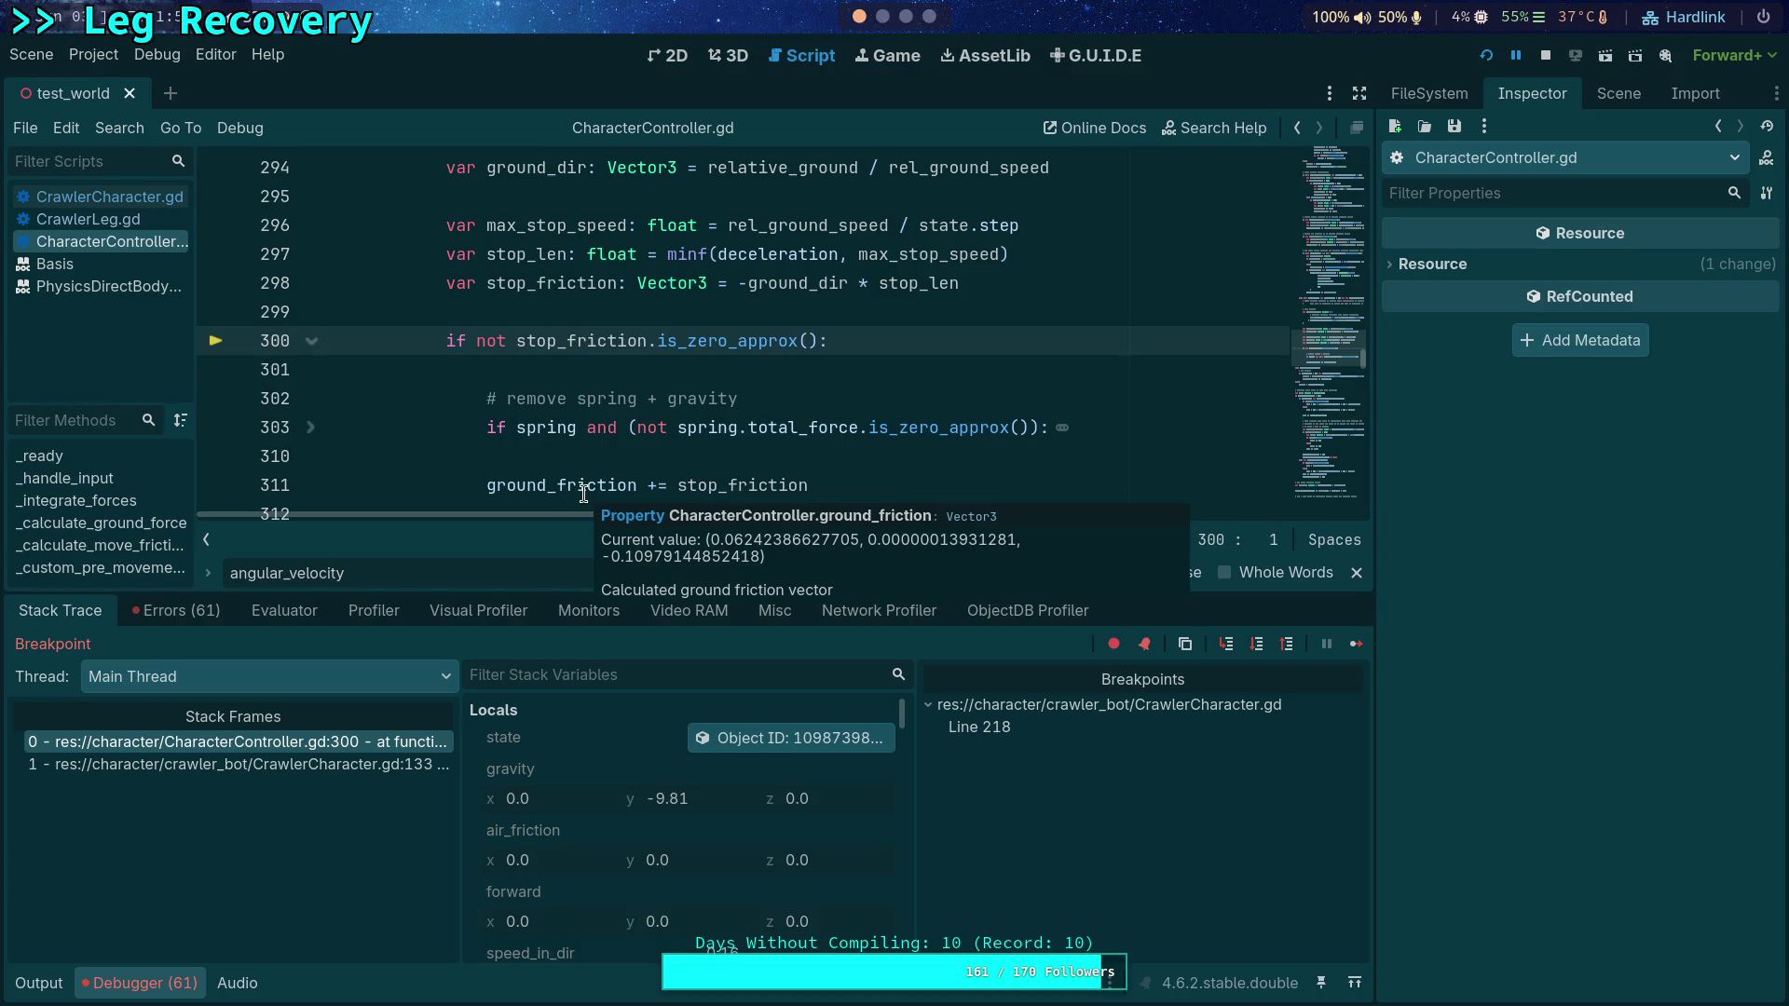
{"action": "mouse_move", "coordinate": [537, 283]}
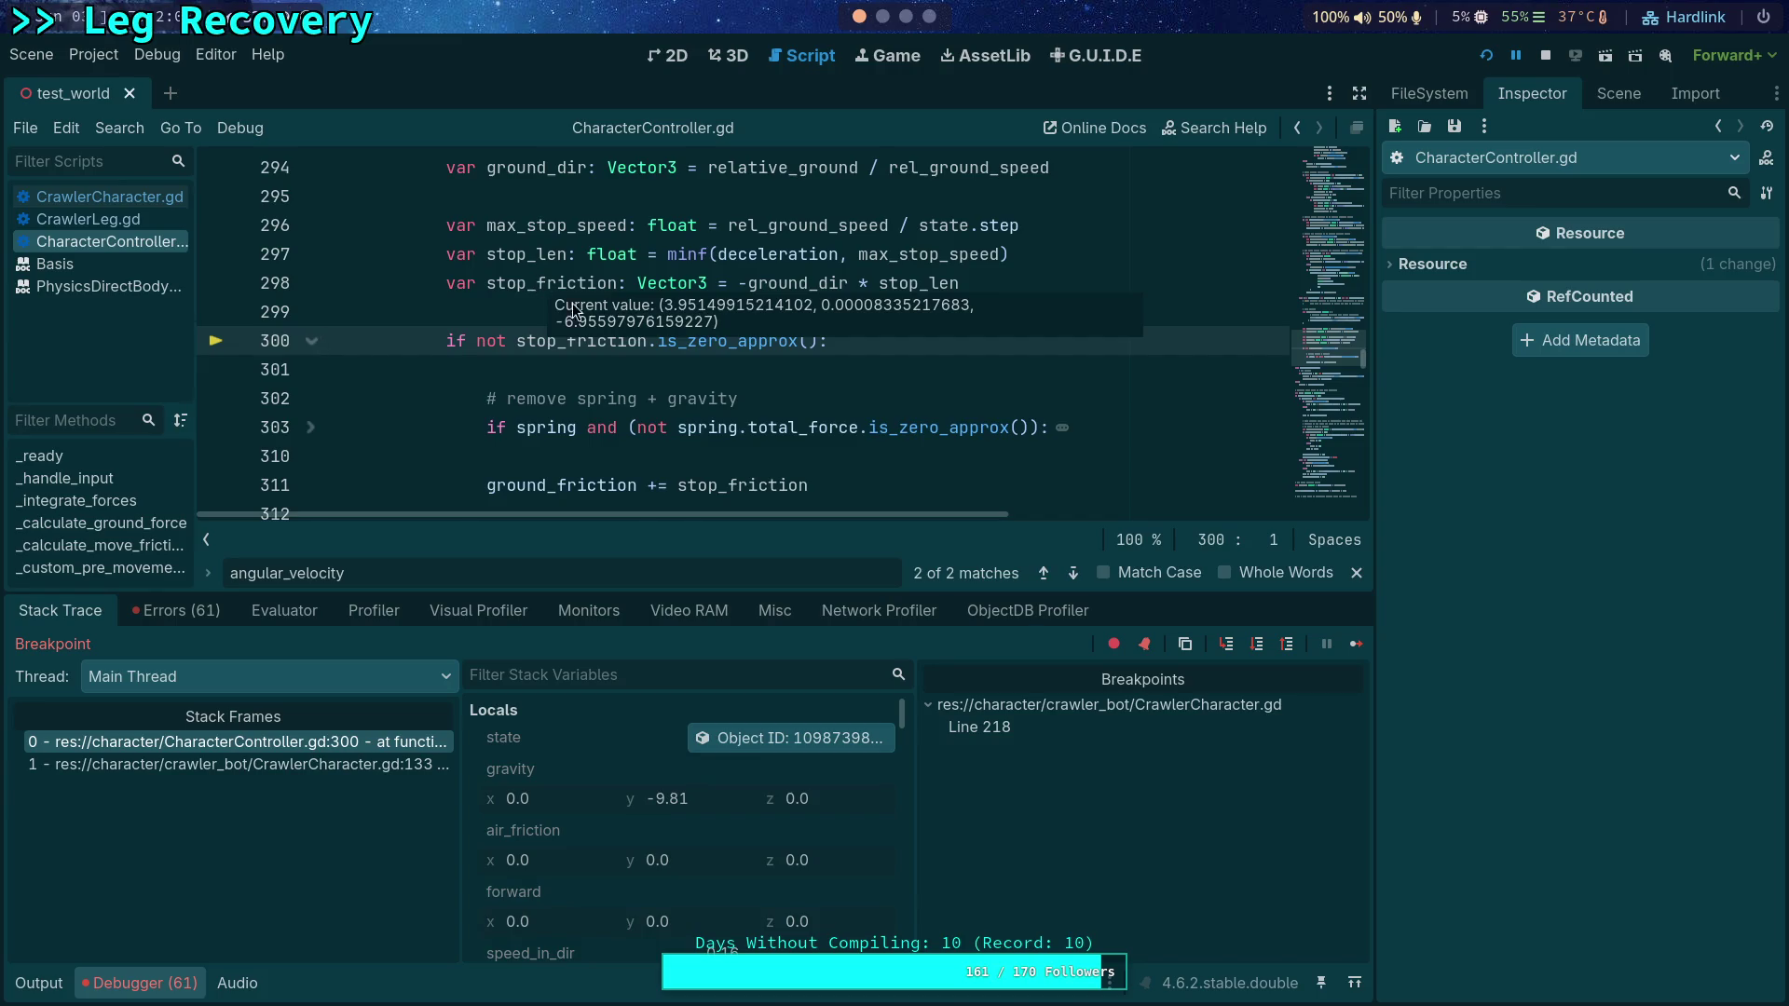
{"action": "scroll", "coordinate": [685, 481], "scroll_direction": "down", "scroll_amount": 2}
{"action": "scroll", "coordinate": [732, 461], "scroll_direction": "up", "scroll_amount": 1}
{"action": "mouse_move", "coordinate": [584, 399]}
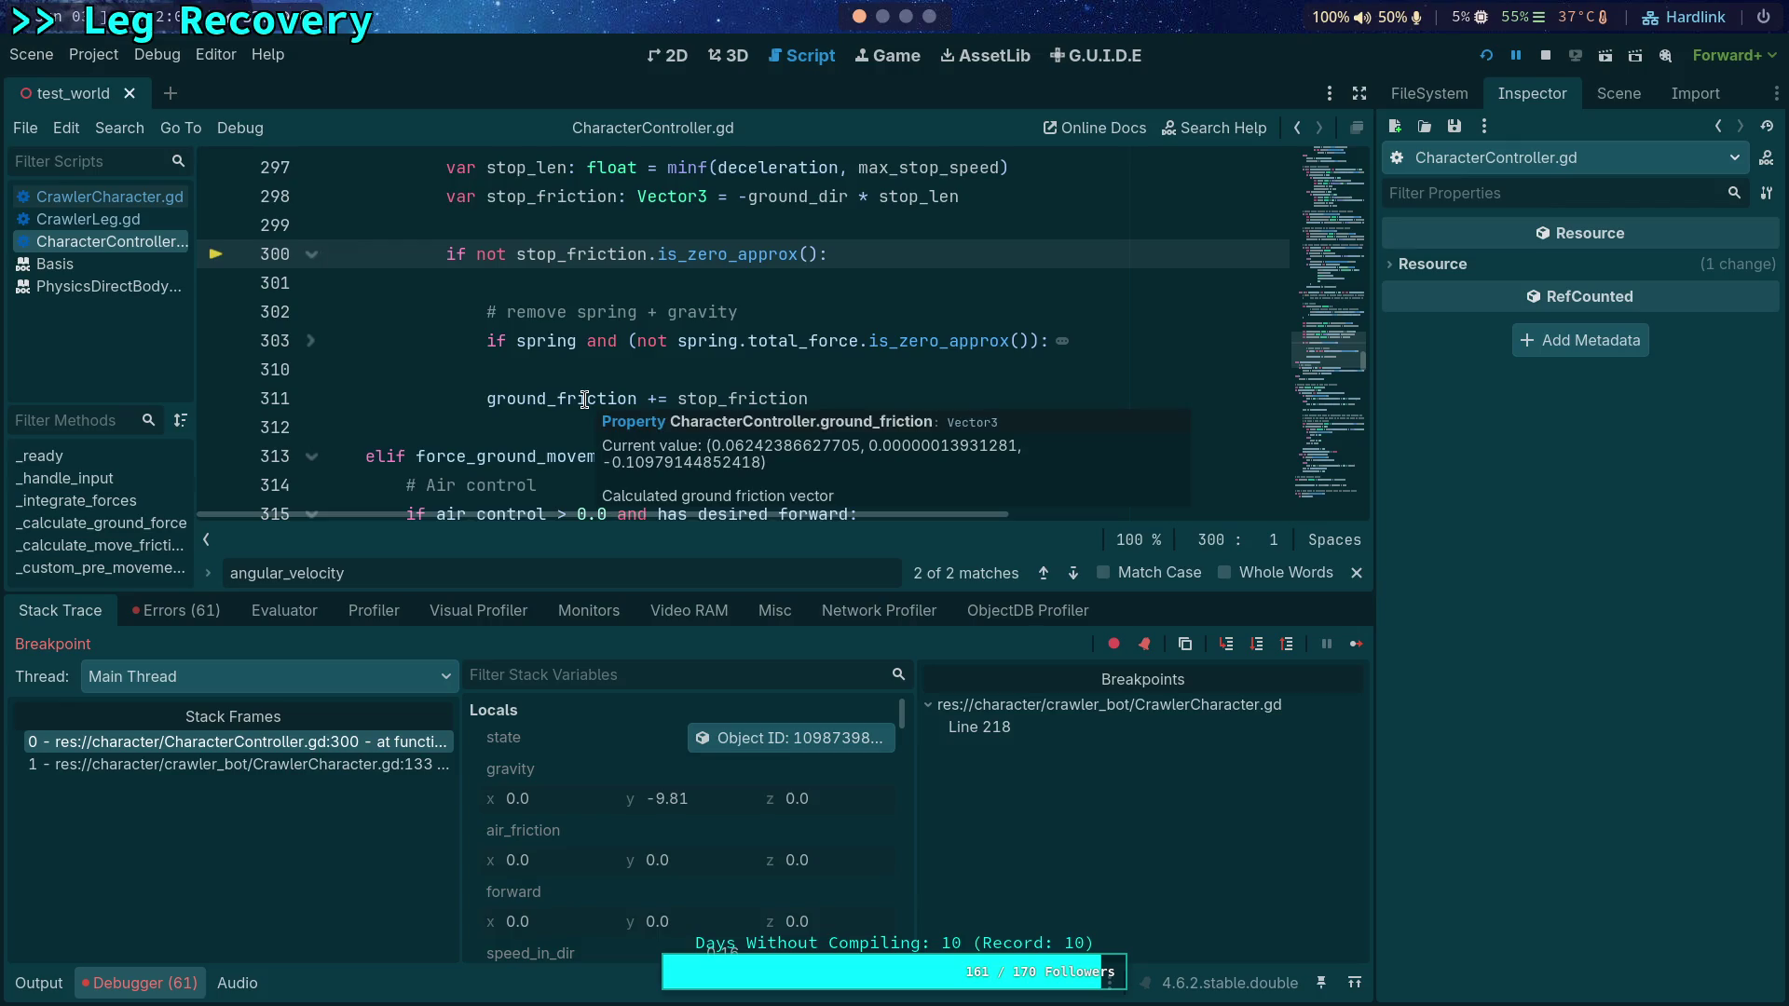